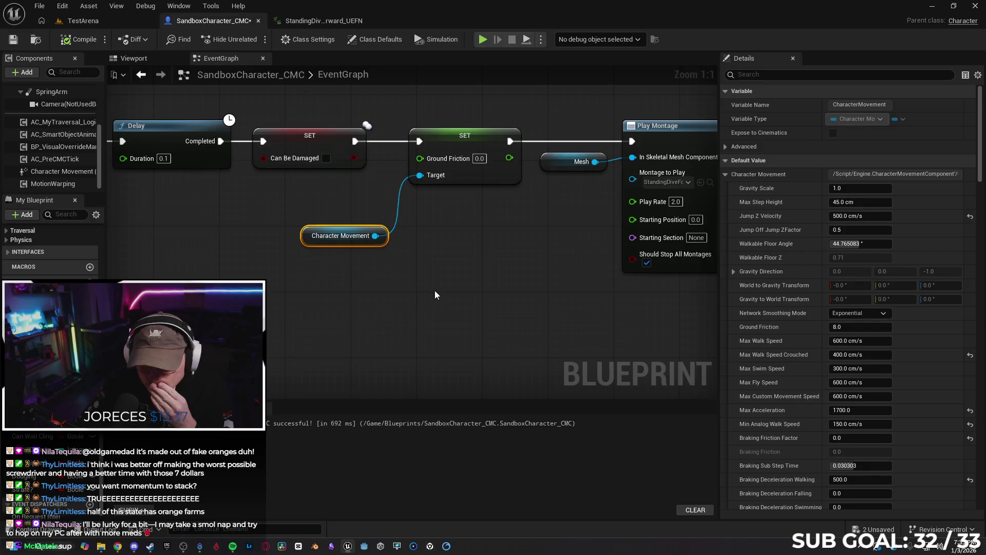
# Undo the stray edits, including the added component node and the pasted Ground Friction copy.
pyautogui.scroll(-2, 320, 310)
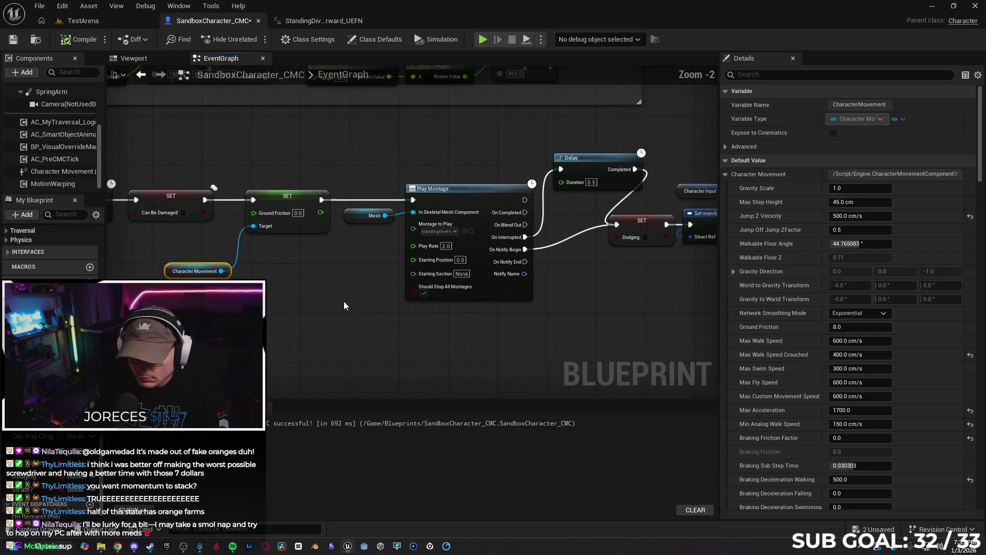
pyautogui.scroll(-2, 344, 300)
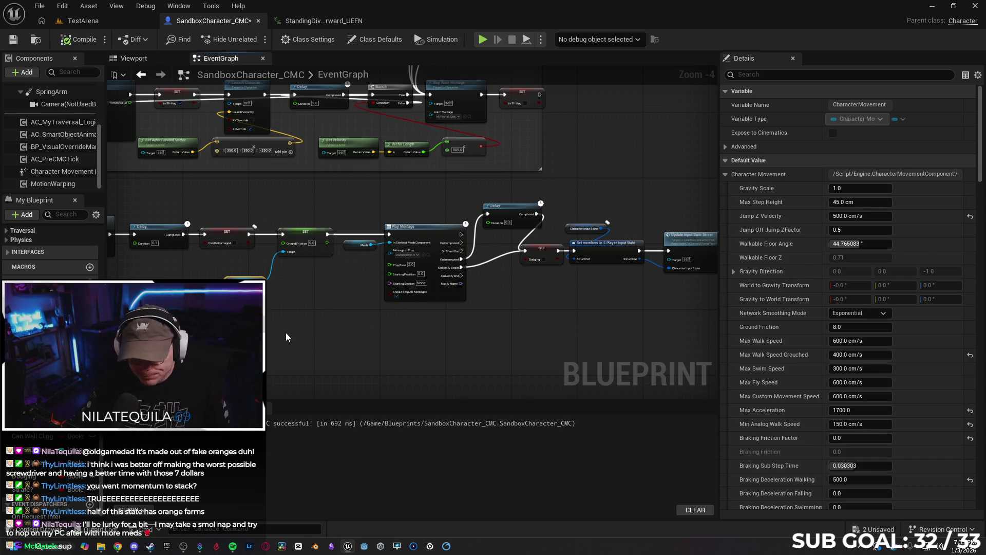
pyautogui.click(396, 351)
pyautogui.hotkey('ctrl', 'z')
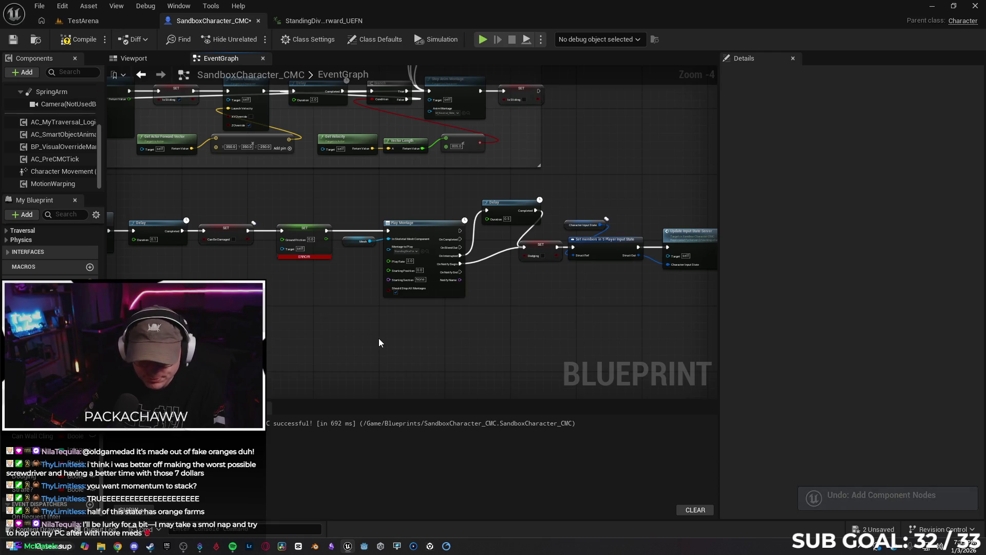
pyautogui.hotkey('ctrl', 'z')
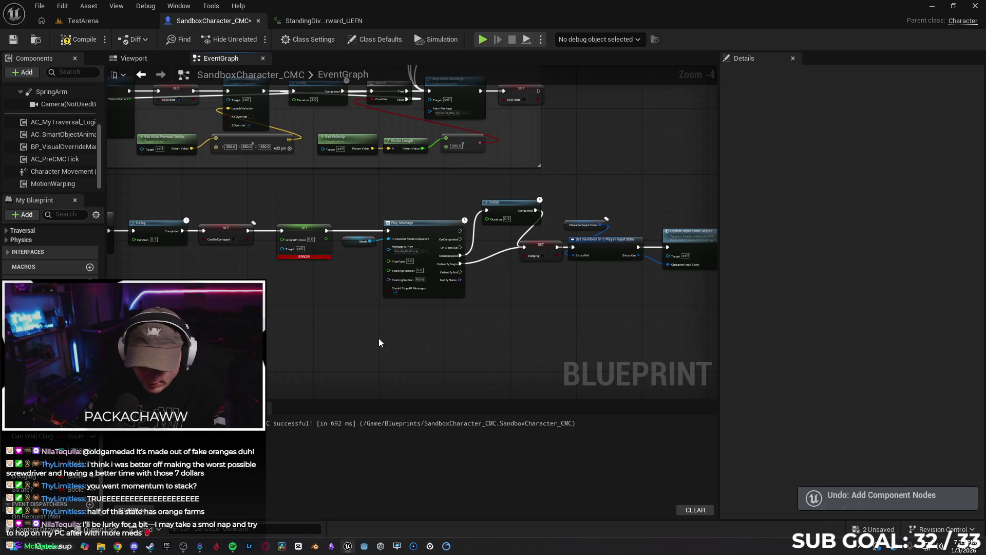
pyautogui.moveTo(407, 352); pyautogui.dragTo(299, 318)
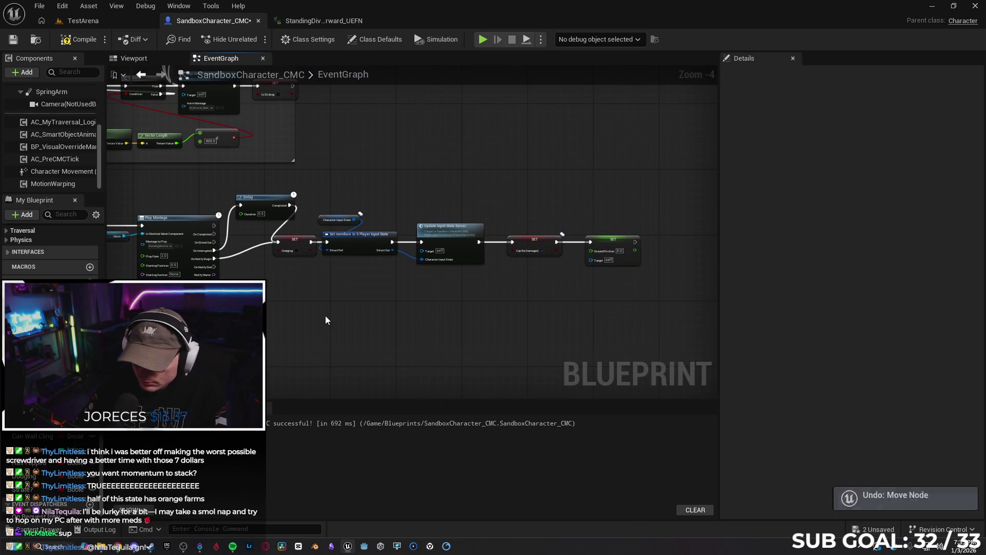
pyautogui.hotkey('ctrl', 'z')
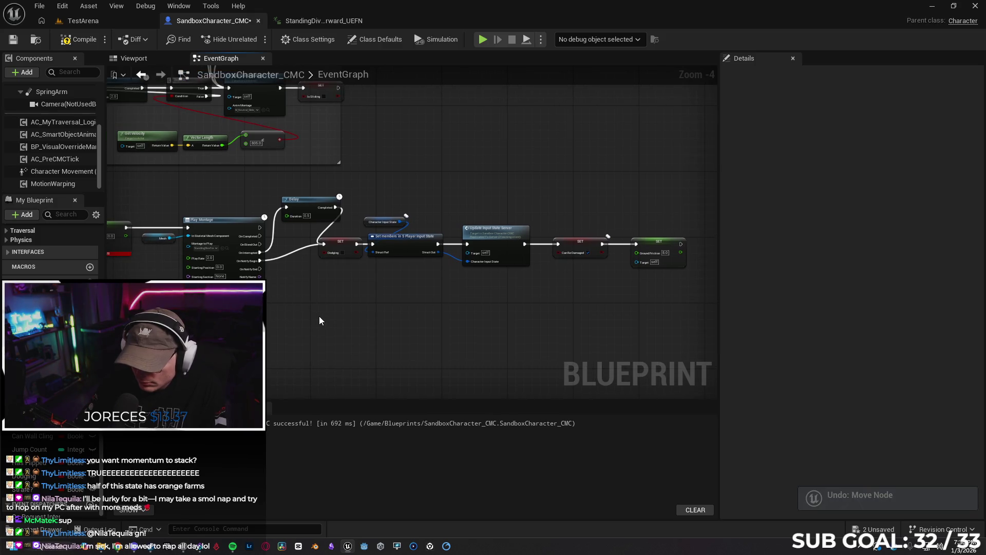
pyautogui.hotkey('ctrl', 'z')
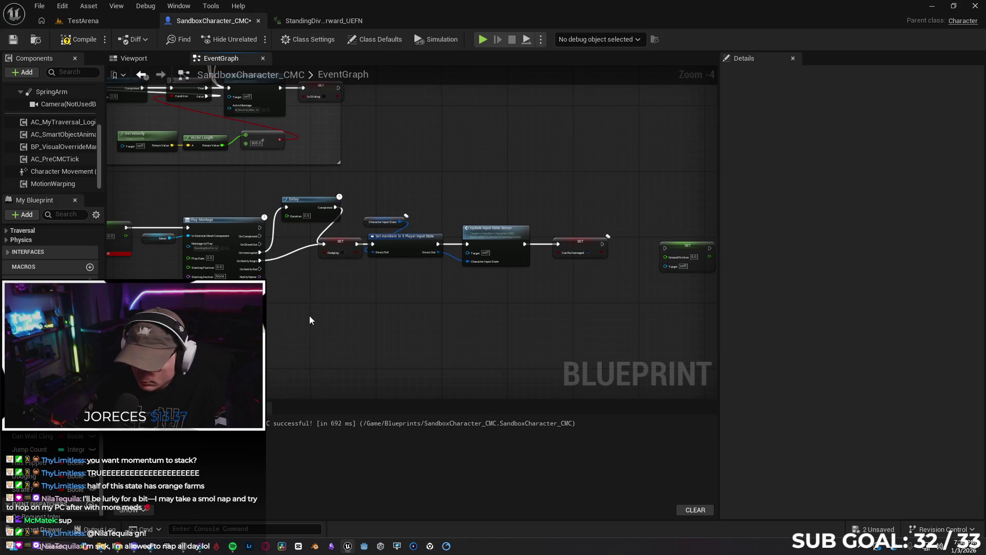
pyautogui.hotkey('ctrl', 'z')
pyautogui.hotkey('ctrl', 'z')
# Delete SET Ground Friction, wire Can Be Damaged straight into Play Montage, and compile.
pyautogui.moveTo(338, 313)
pyautogui.mouseDown()
pyautogui.moveTo(418, 325)
pyautogui.moveTo(408, 315)
pyautogui.mouseUp()
pyautogui.click(354, 215)
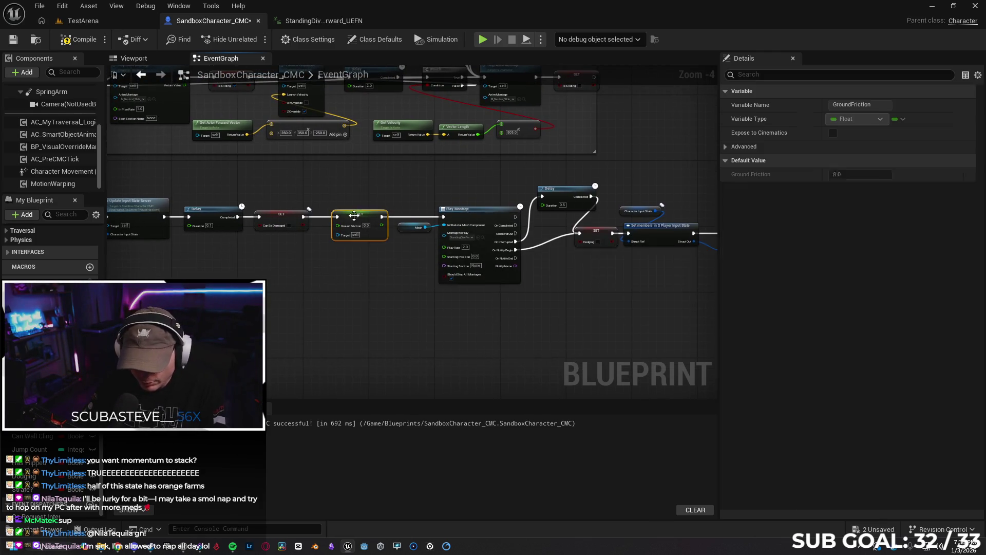
pyautogui.press('Delete')
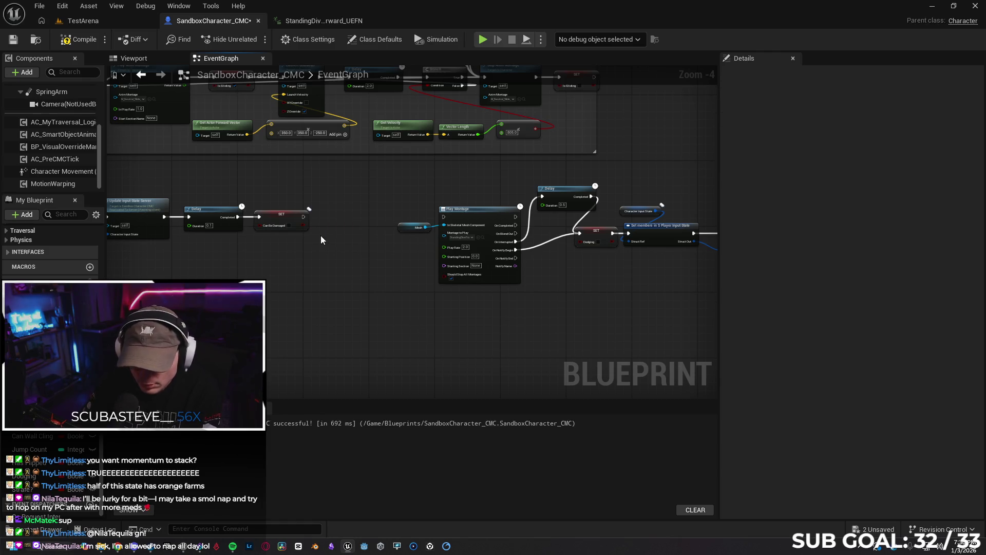
pyautogui.moveTo(304, 216); pyautogui.dragTo(445, 219)
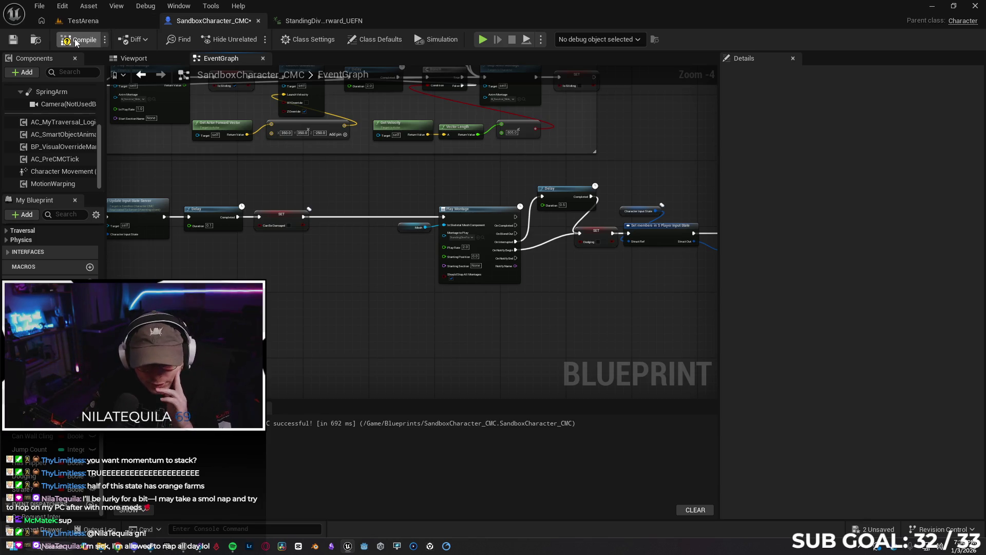
pyautogui.click(14, 40)
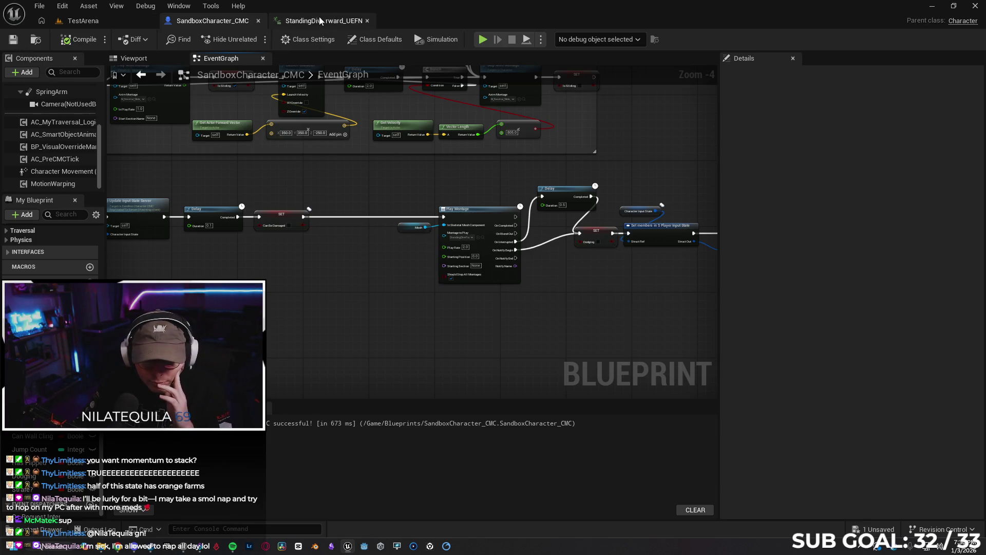
# Rewatch the YouTube dodge tutorial's dive around 11:41–11:50, then return to Unreal Engine.
pyautogui.click(115, 545)
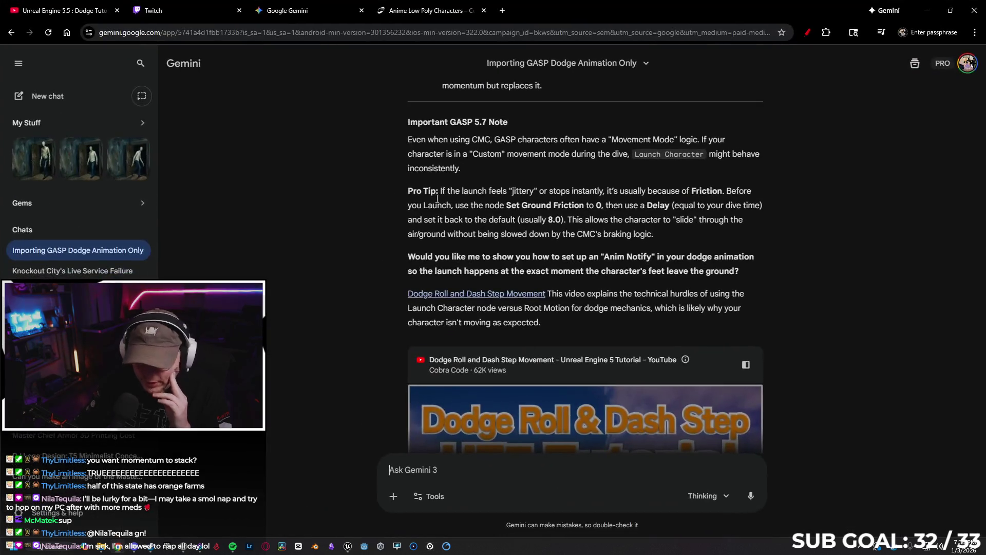
pyautogui.click(98, 9)
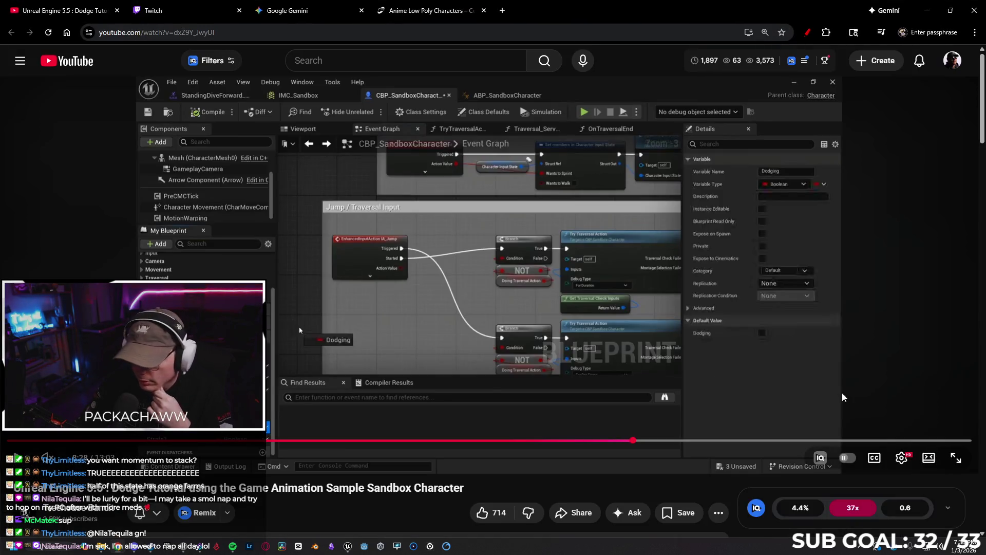
pyautogui.click(871, 441)
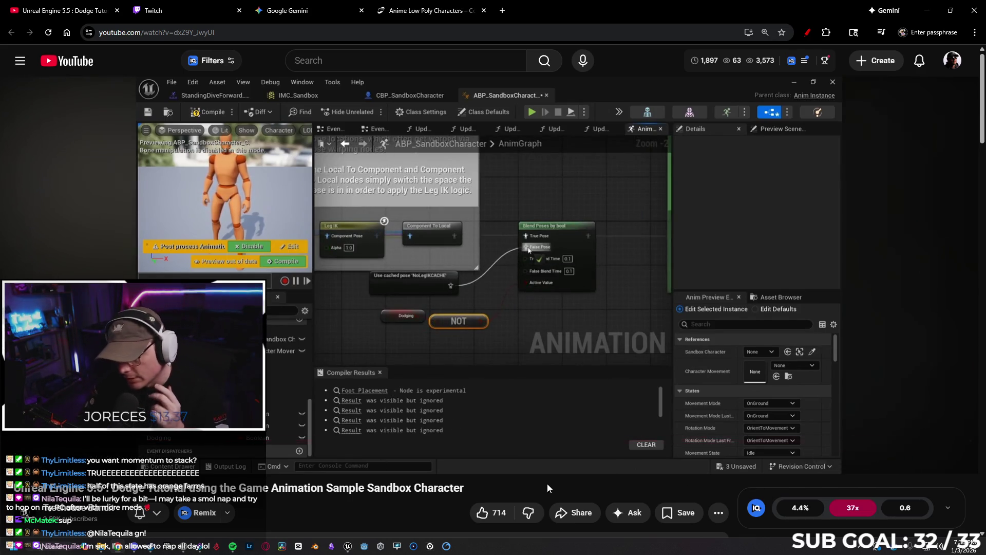
pyautogui.press('l')
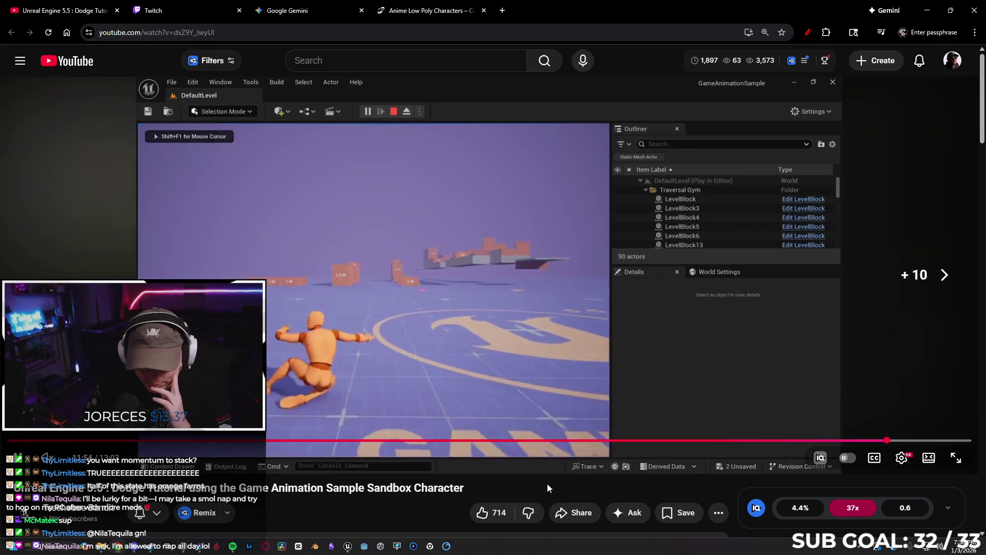
pyautogui.press('Left')
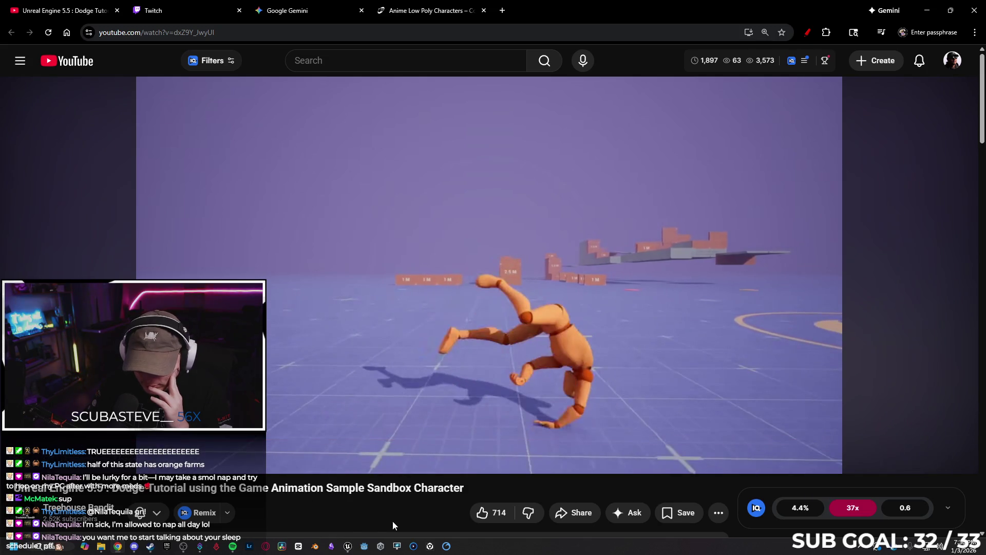
pyautogui.click(348, 544)
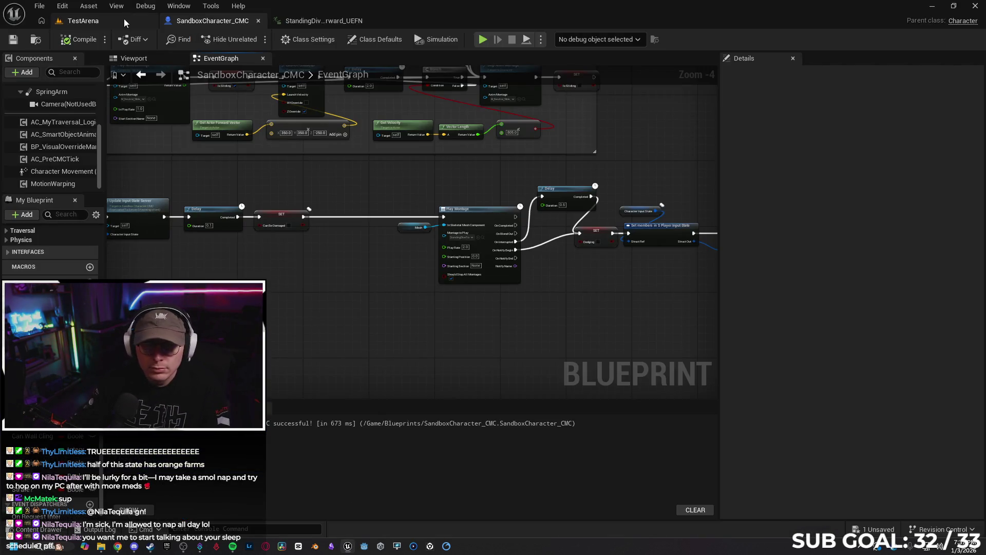
# Start Play-in-Editor in TestArena and run the character forward through a dive.
pyautogui.click(125, 22)
pyautogui.click(254, 39)
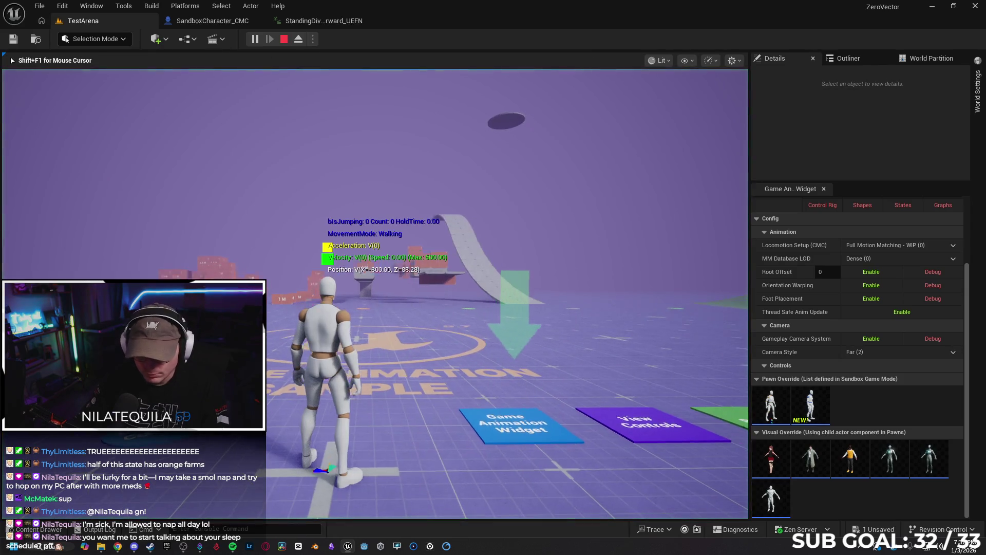
pyautogui.press('w')
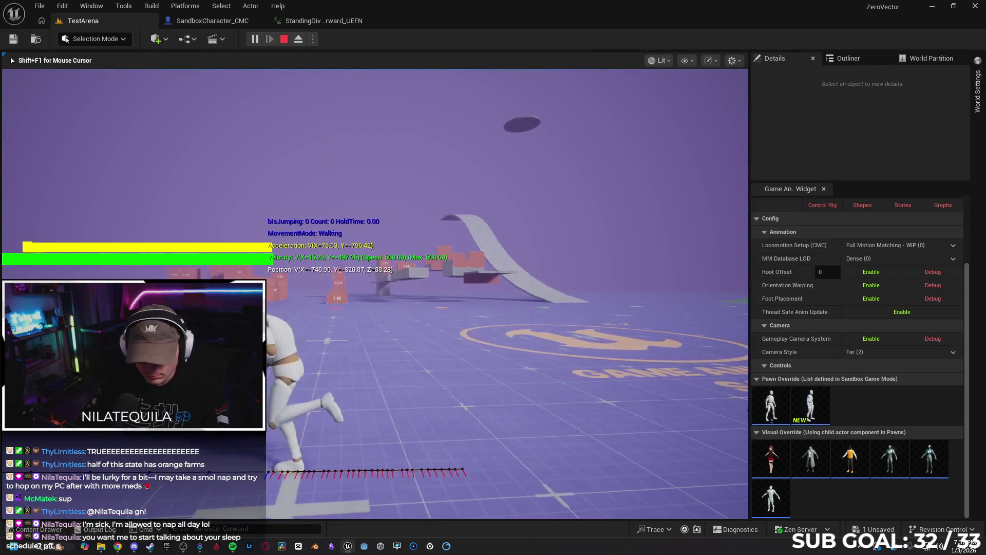
pyautogui.press('w')
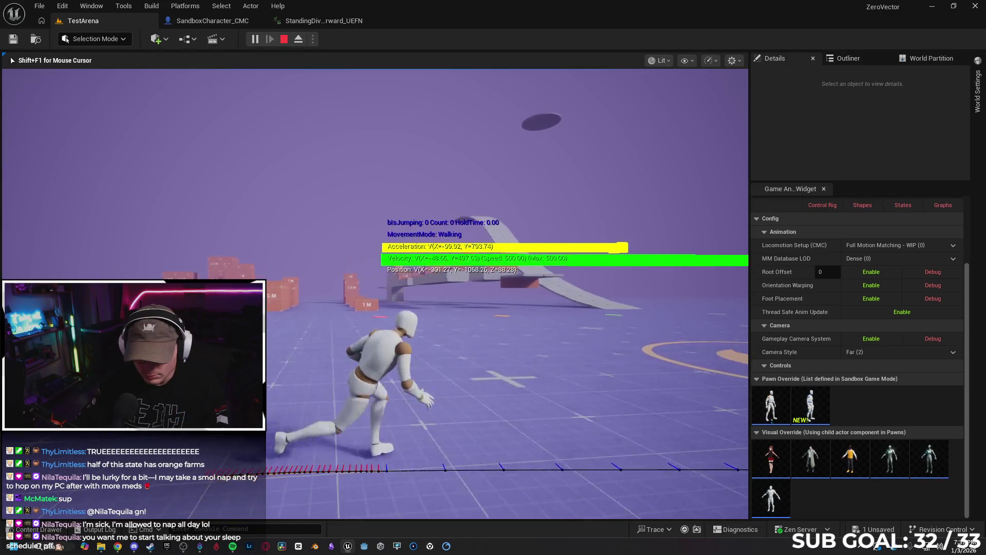
pyautogui.press('w')
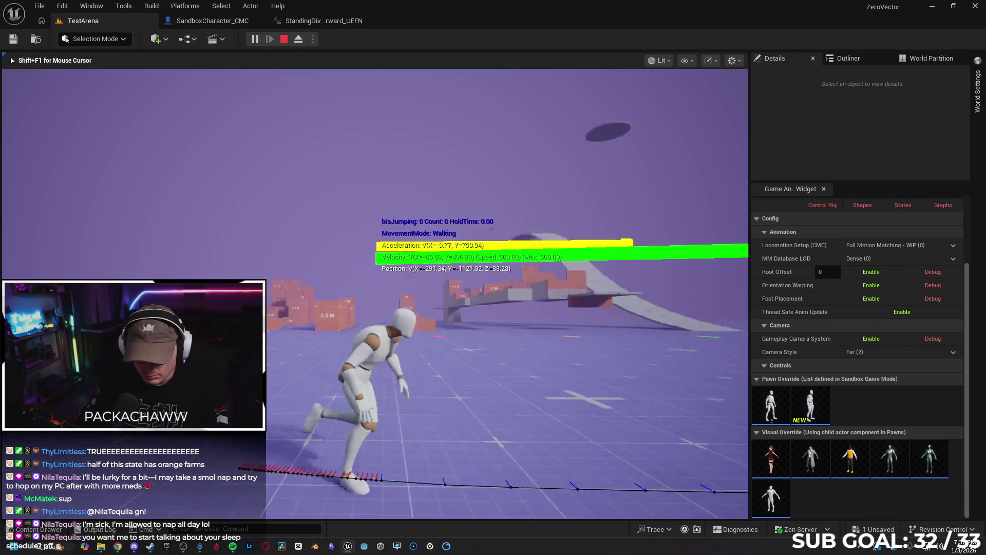
pyautogui.press('w')
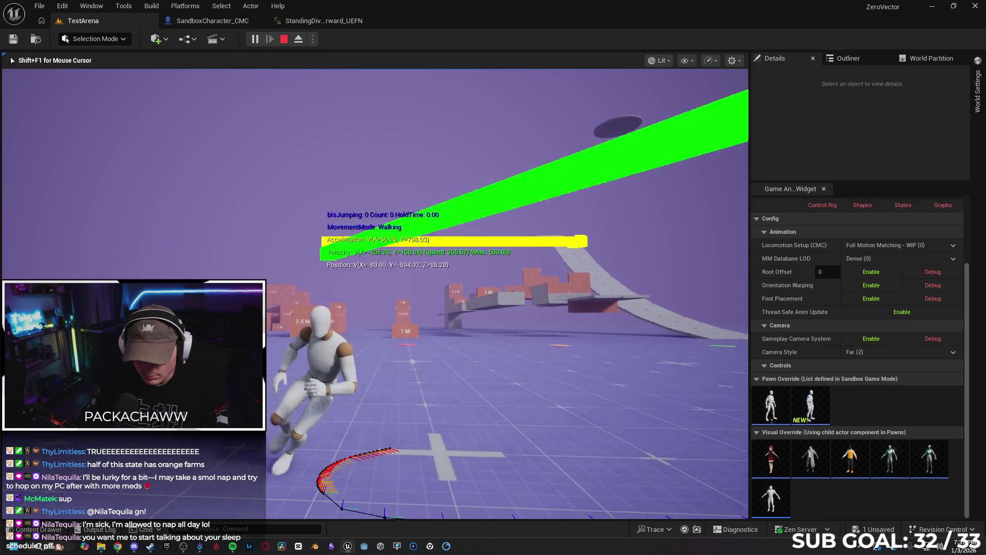
pyautogui.press('w')
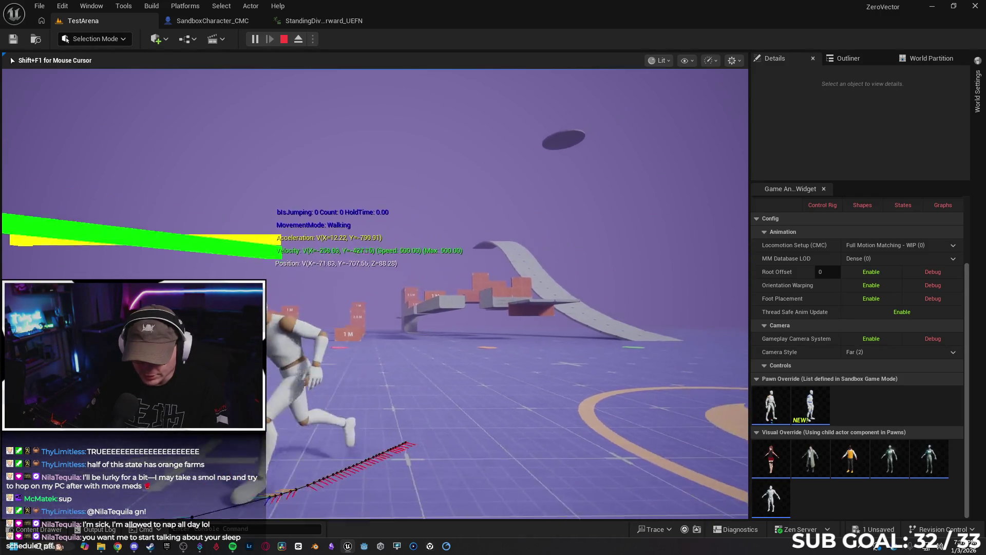
pyautogui.press('w')
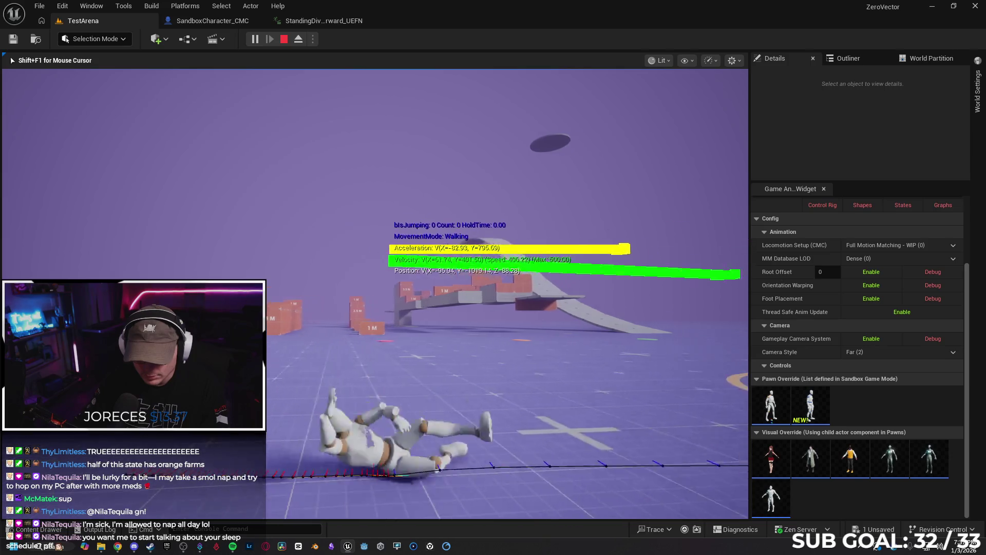
# Jump the character several times, then end the play session.
pyautogui.press('space')
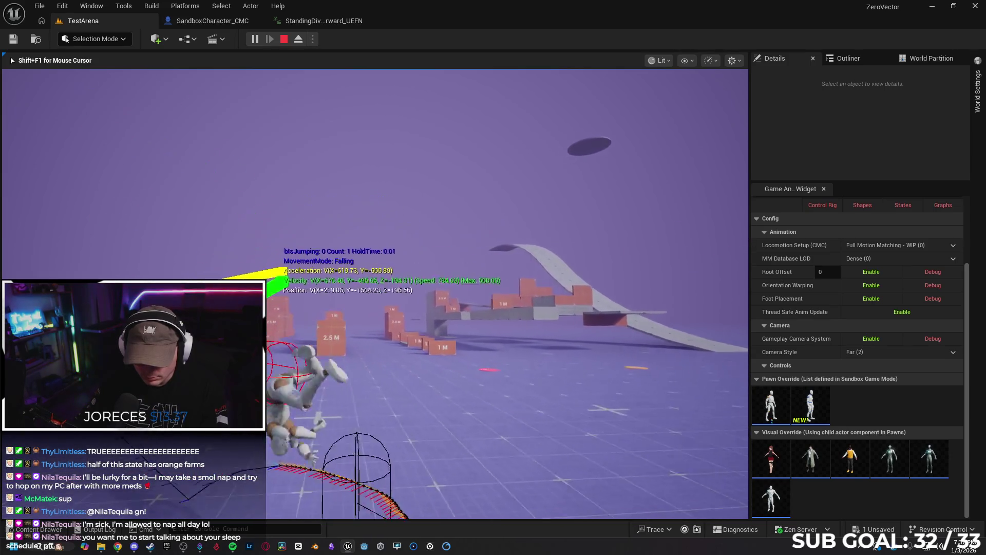
pyautogui.press('space')
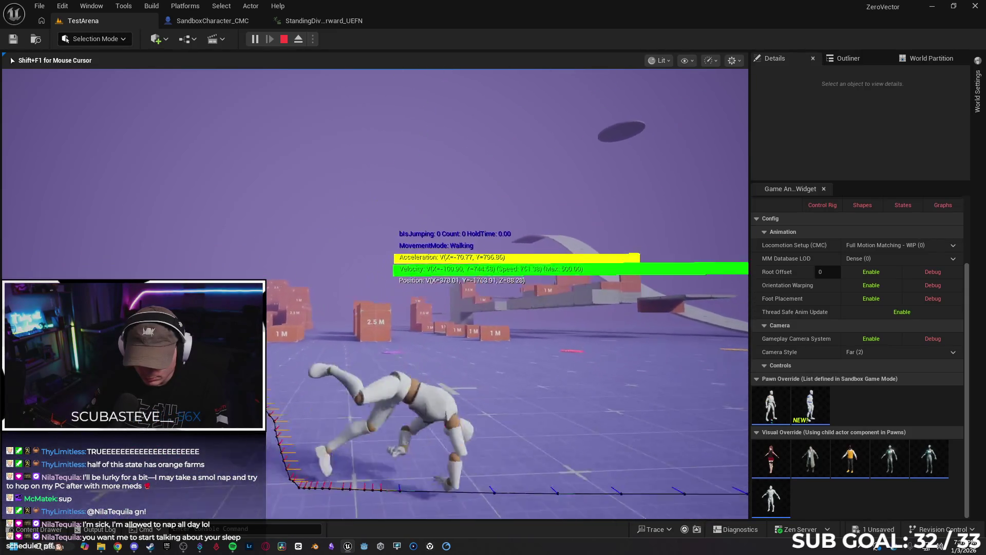
pyautogui.press('space')
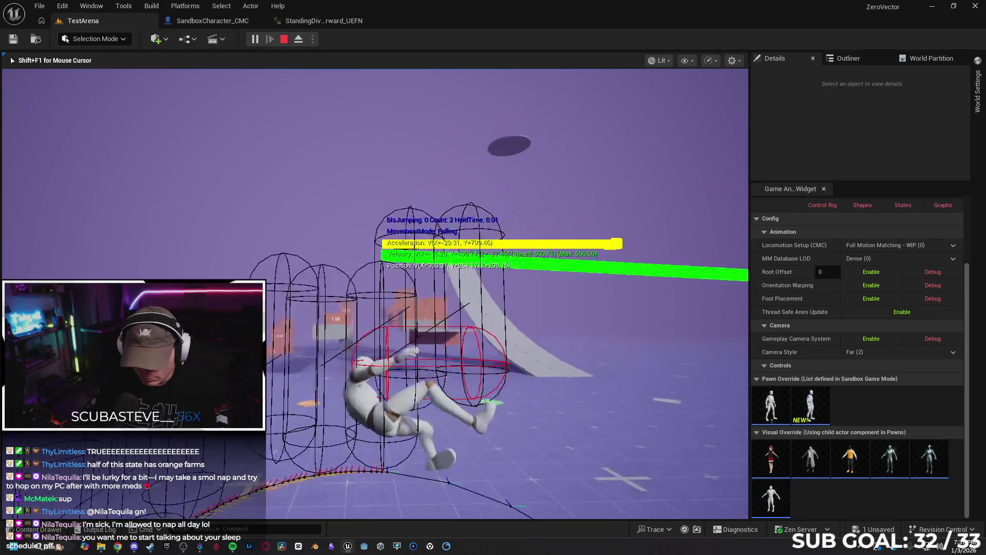
pyautogui.press('space')
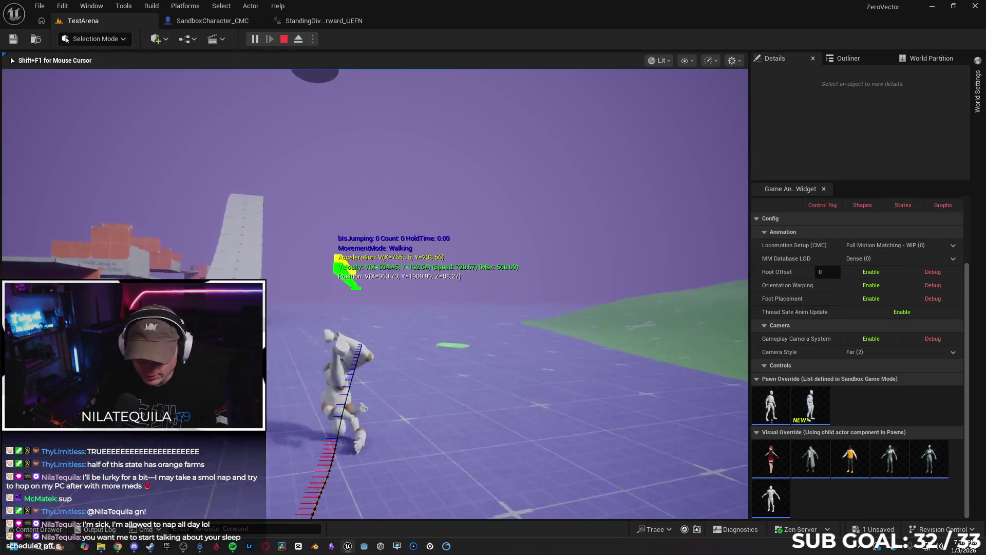
pyautogui.press('Escape')
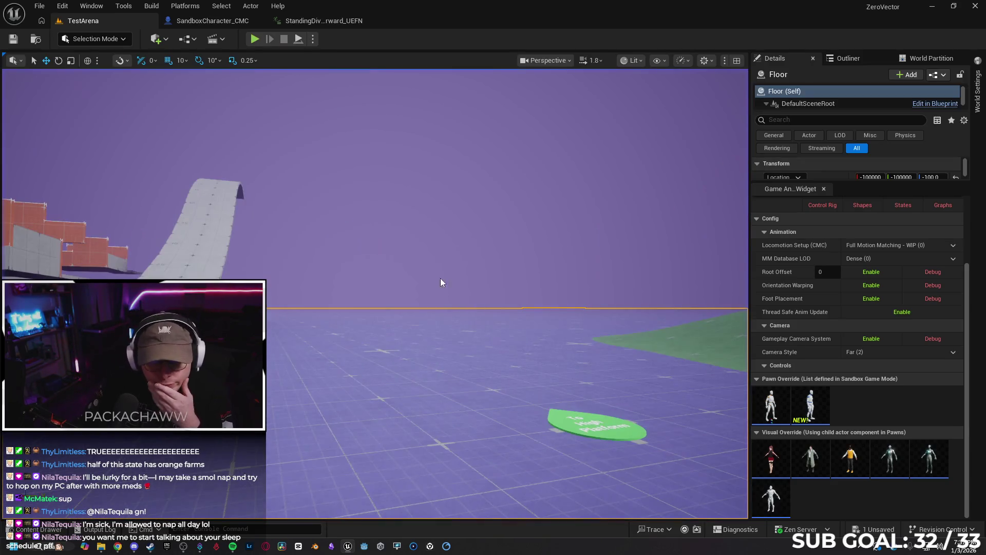
pyautogui.click(297, 19)
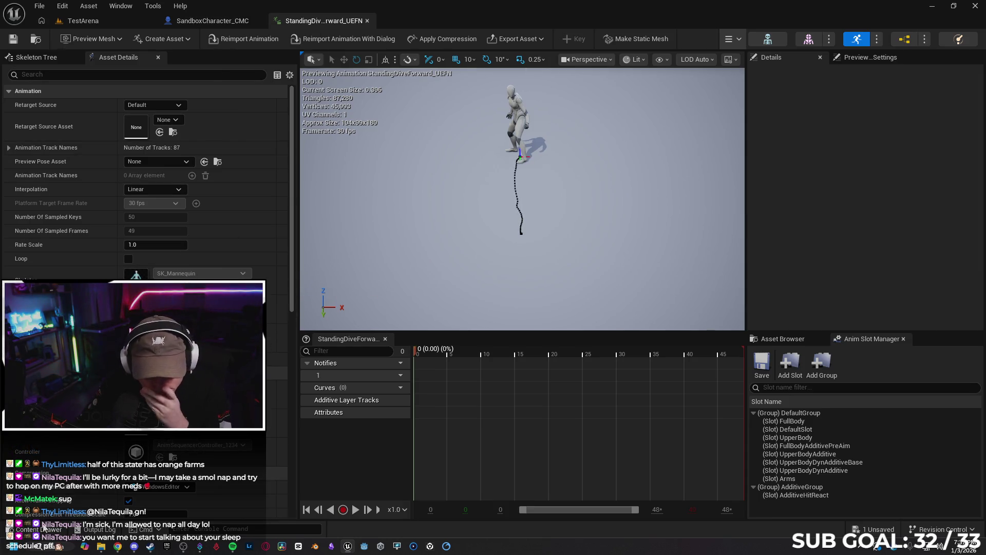
# Open StandingDiveForward_UEFN_Montage from the Content Drawer, set blend-in time to 1.0, and save.
pyautogui.click(44, 528)
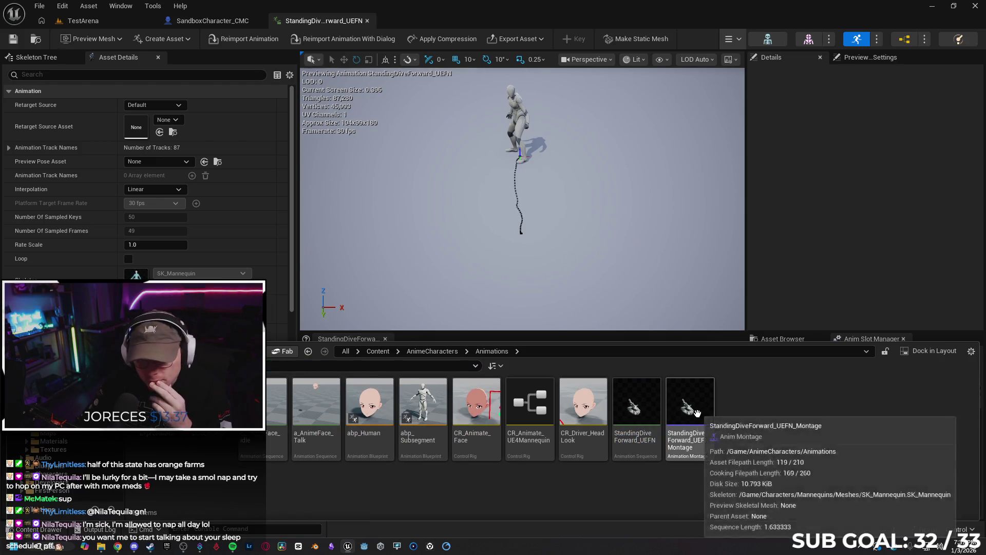
pyautogui.doubleClick(697, 412)
pyautogui.click(150, 146)
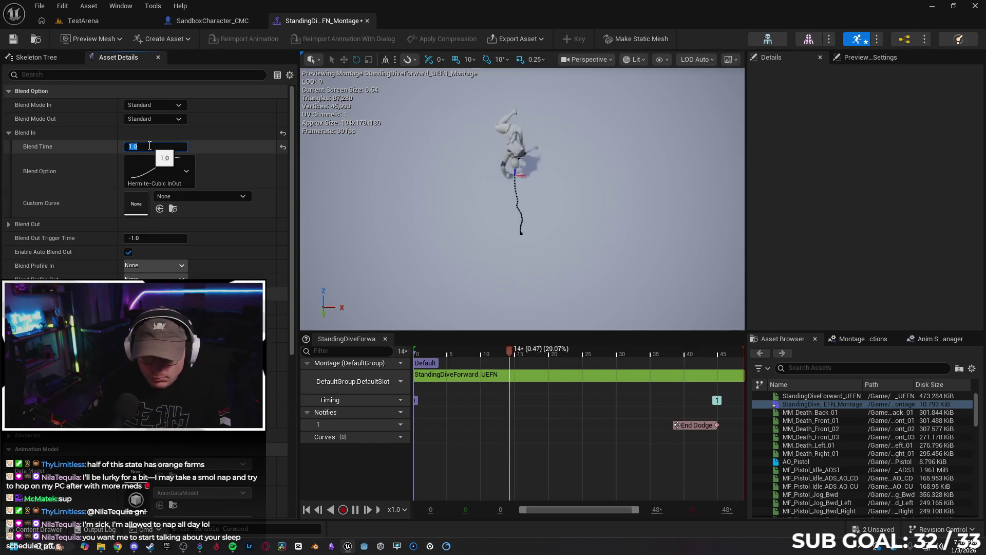
pyautogui.press('Return')
pyautogui.click(149, 237)
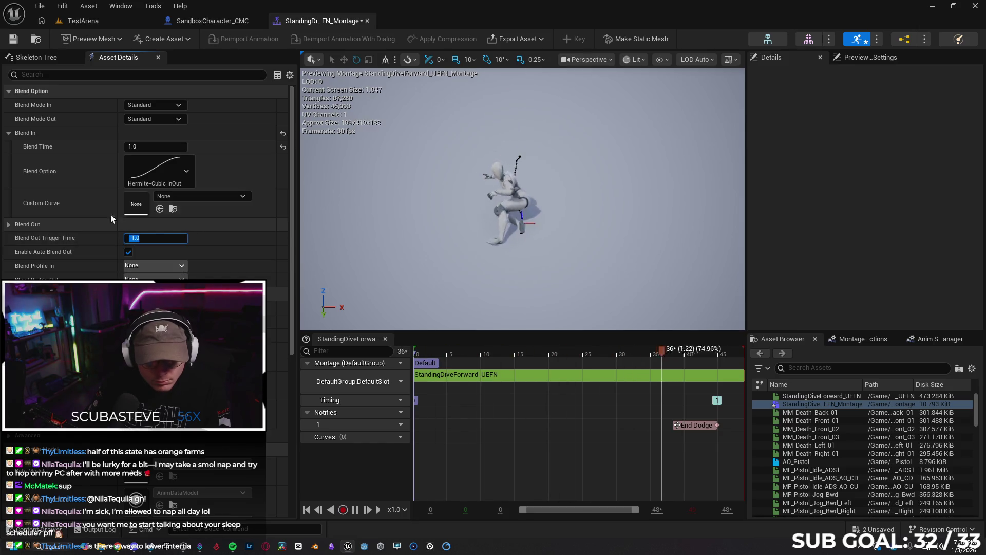
pyautogui.click(13, 39)
pyautogui.click(82, 20)
# Test-run the level briefly, then go back to the montage and save it.
pyautogui.hotkey('alt', 'p')
pyautogui.press('w')
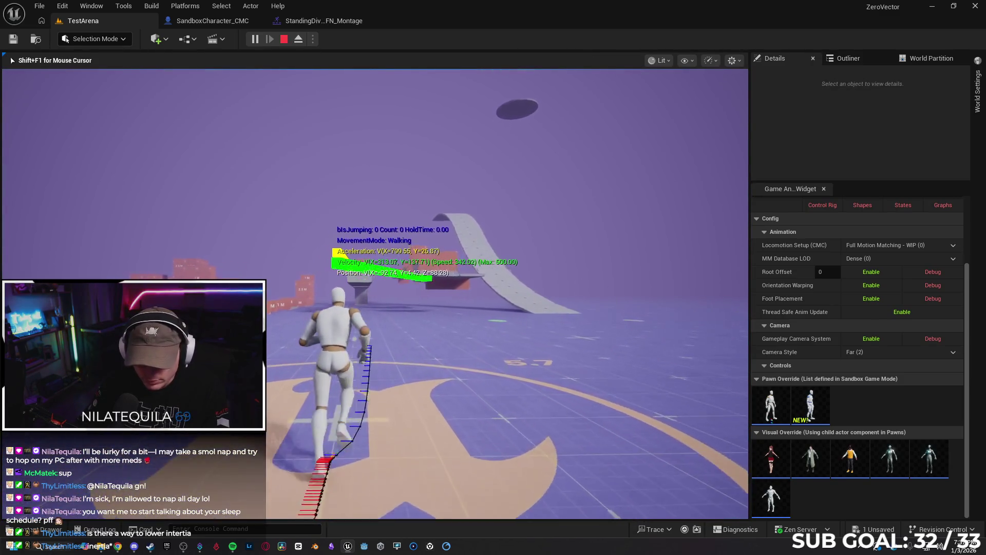
pyautogui.press('Escape')
pyautogui.click(327, 24)
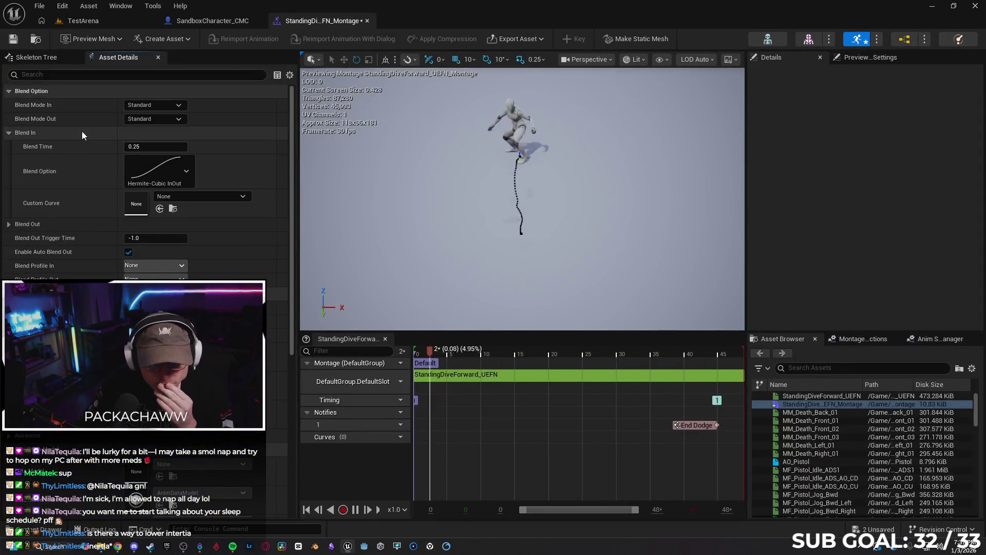
pyautogui.click(14, 41)
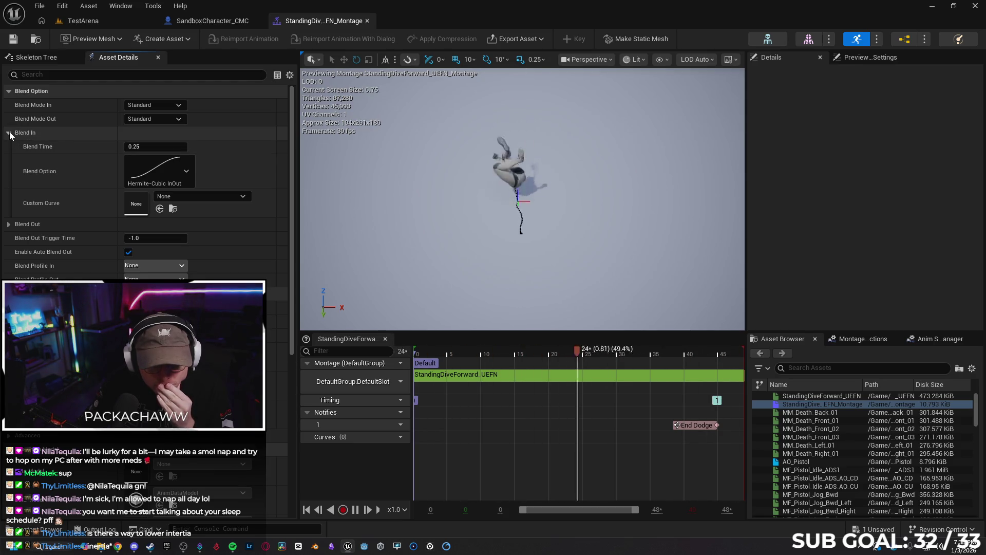
# Set the montage's Blend Profile In to FastFeet.
pyautogui.click(9, 133)
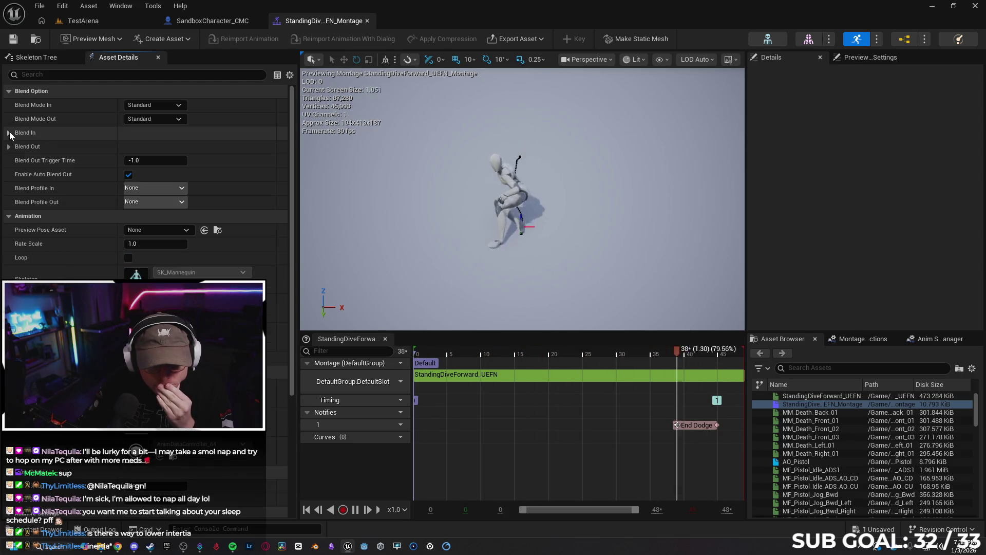
pyautogui.click(151, 189)
pyautogui.click(152, 189)
pyautogui.click(152, 189)
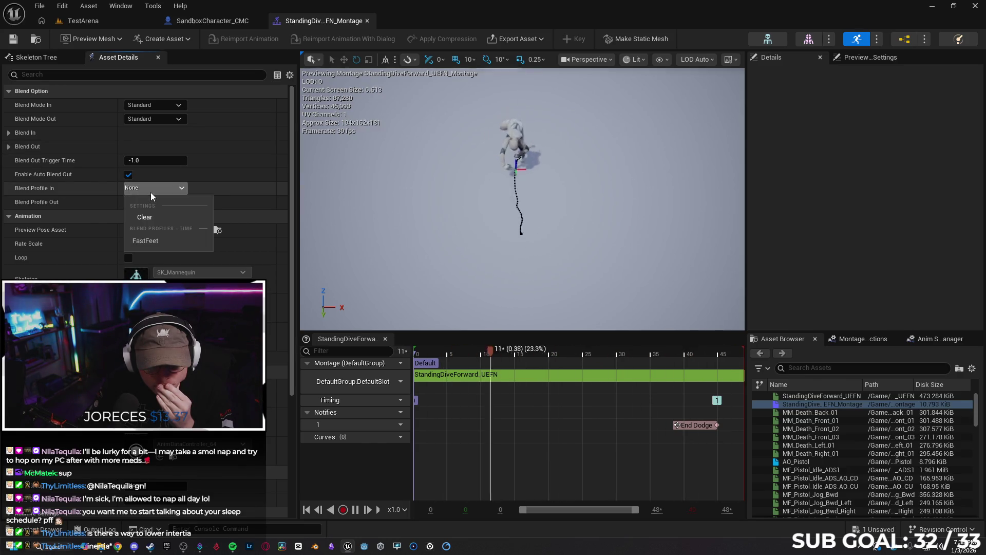
pyautogui.click(163, 247)
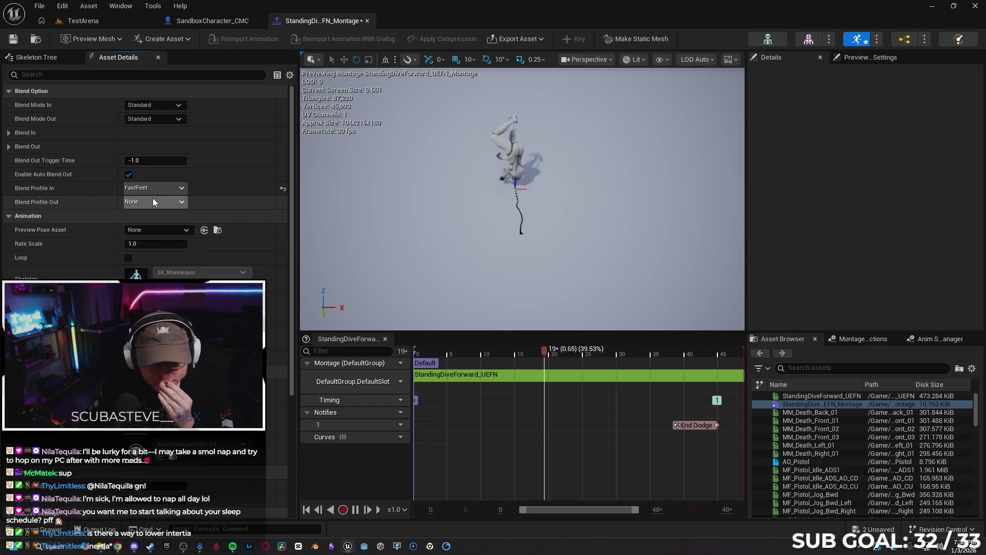
pyautogui.click(78, 21)
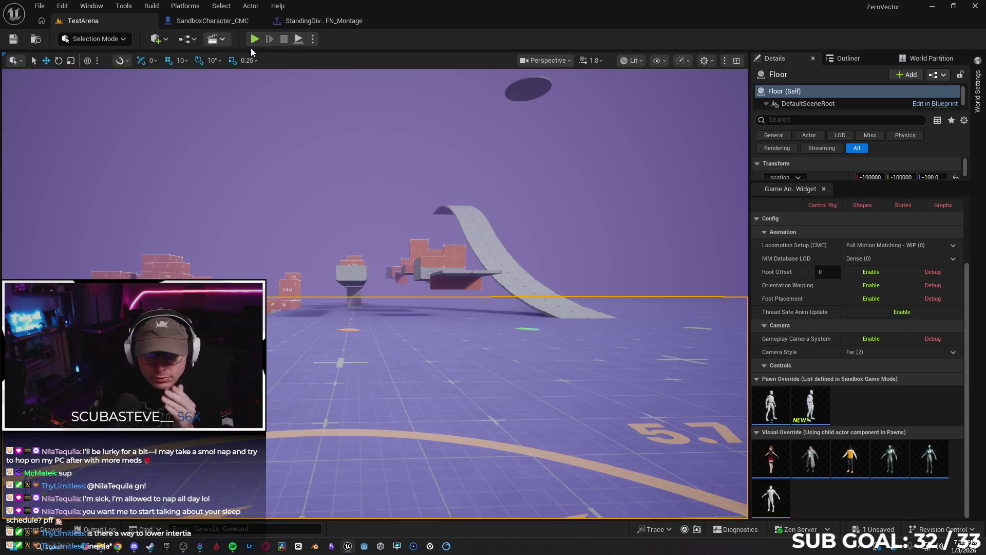
# Start a TestArena play session and run the character over obstacles onto the orange block.
pyautogui.click(257, 38)
pyautogui.press('w')
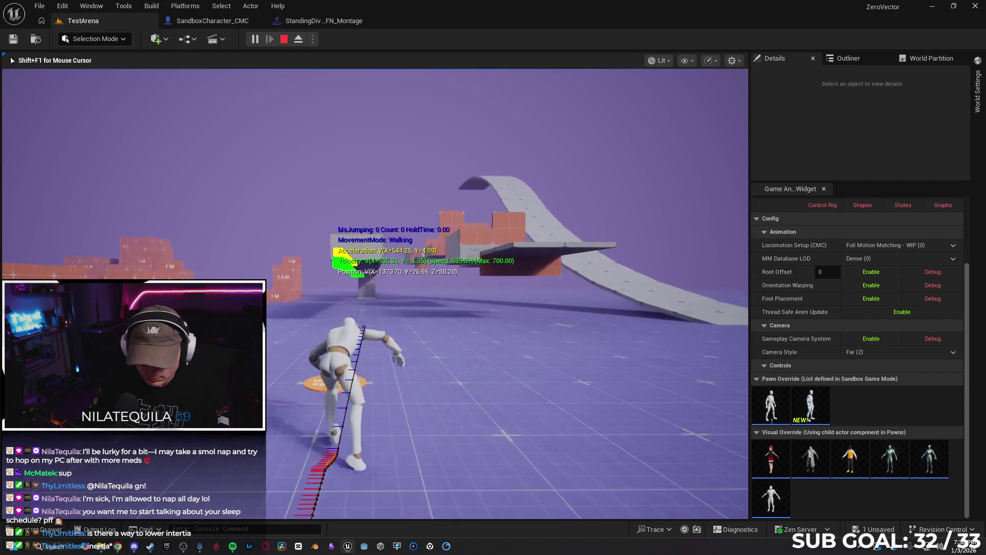
pyautogui.press('space')
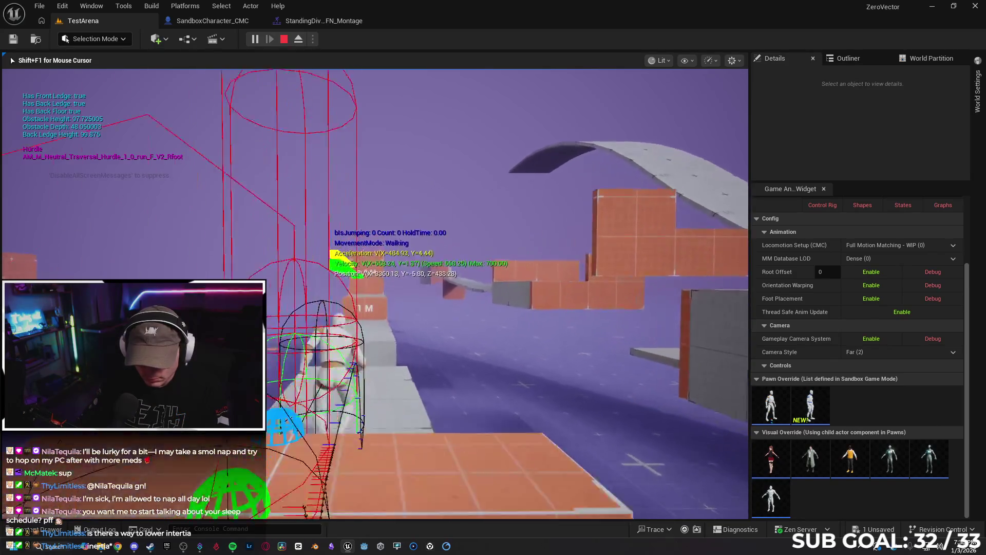
pyautogui.press('space')
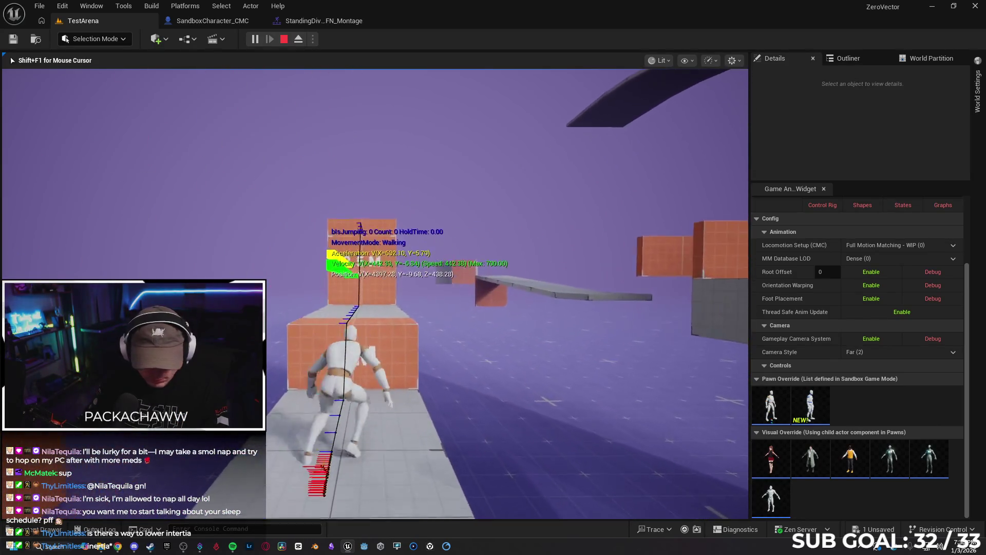
pyautogui.press('space')
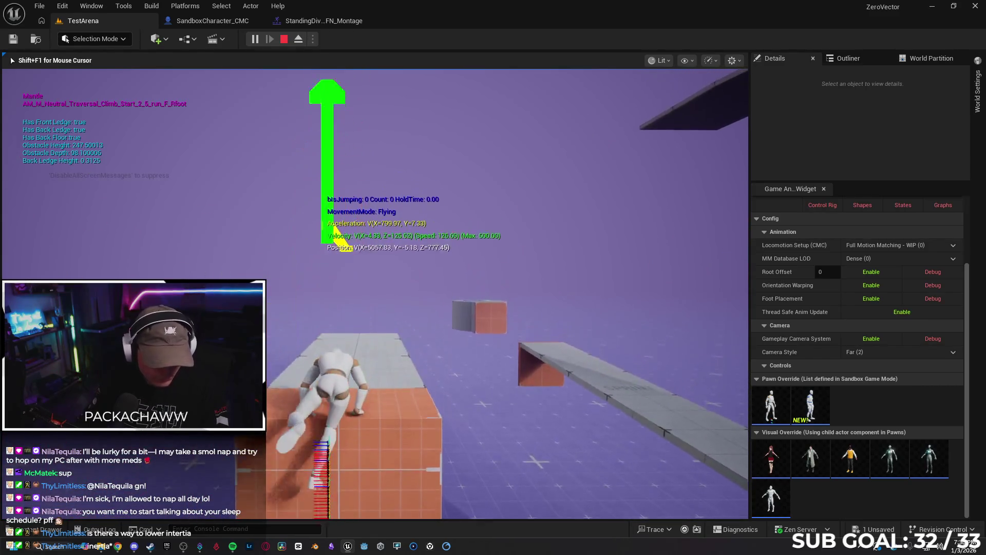
pyautogui.press('space')
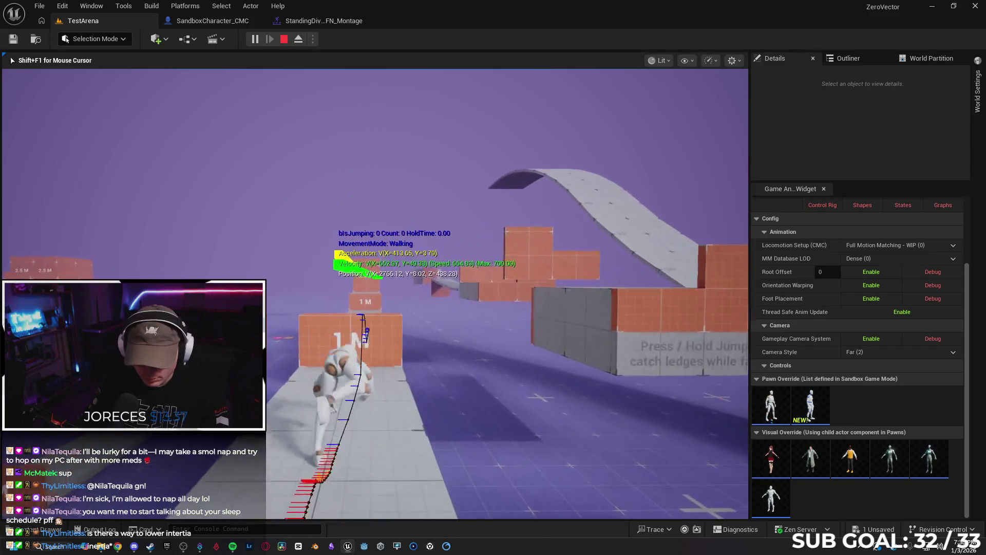
pyautogui.press('space')
# Jump repeatedly to test the dive, run sideways, then stop the play session.
pyautogui.press('space')
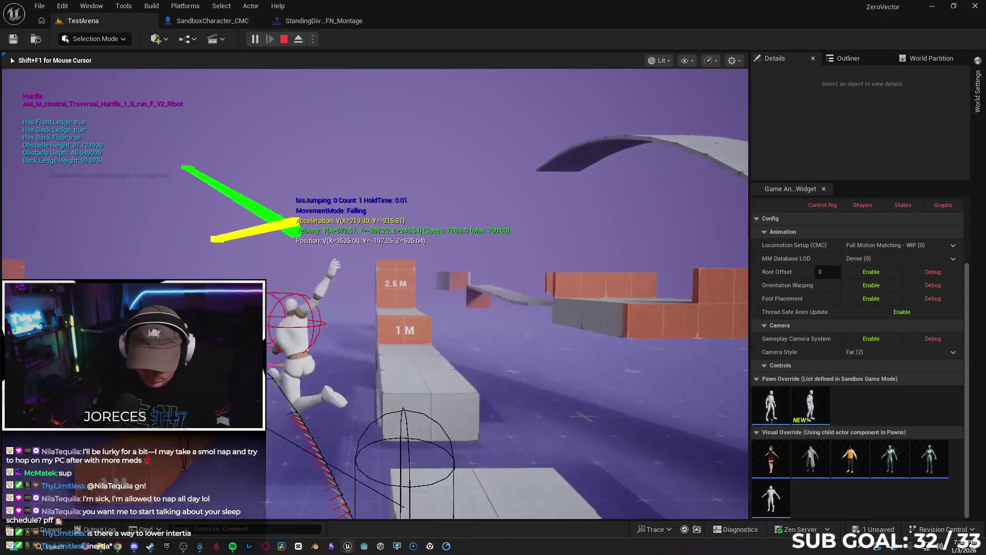
pyautogui.press('space')
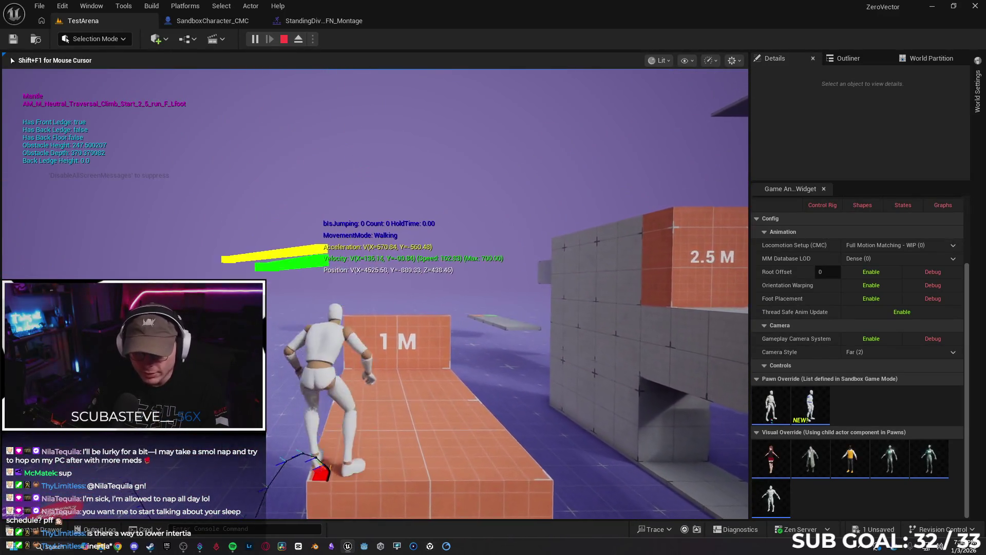
pyautogui.press('space')
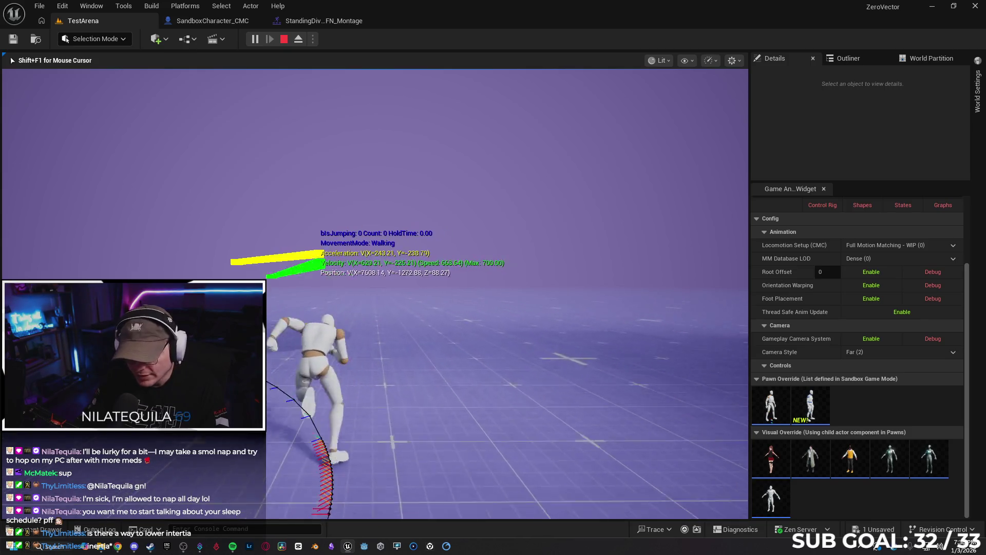
pyautogui.press('space')
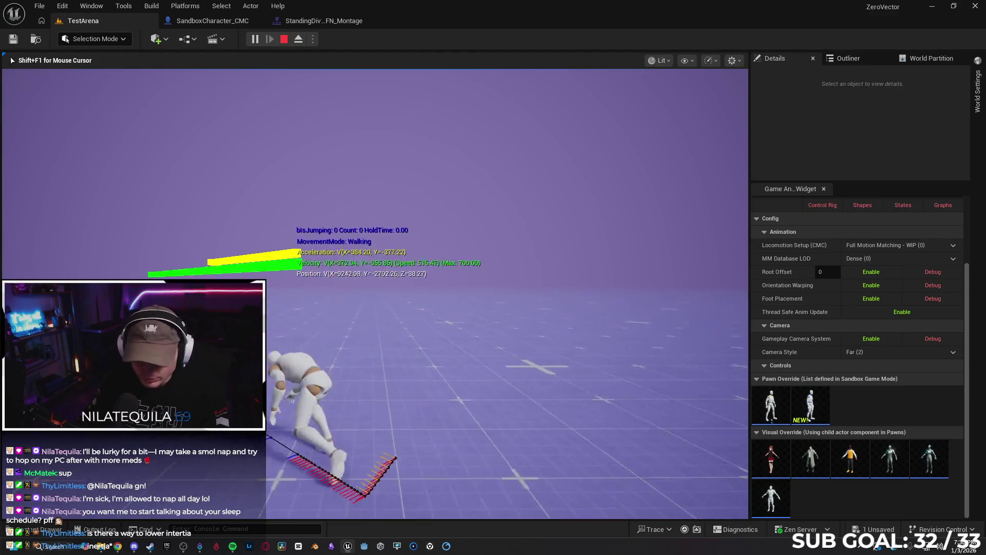
pyautogui.press('space')
pyautogui.press('space')
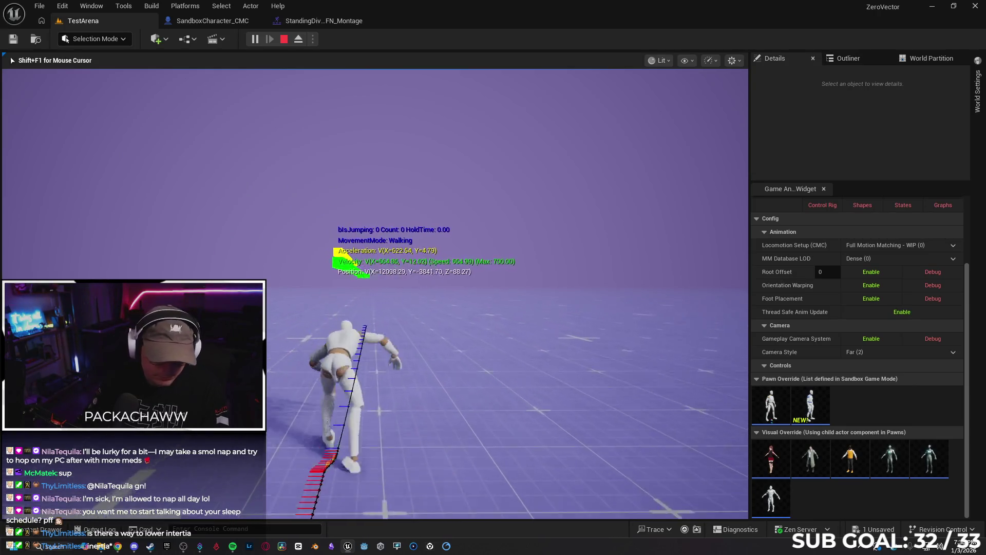
pyautogui.press('d')
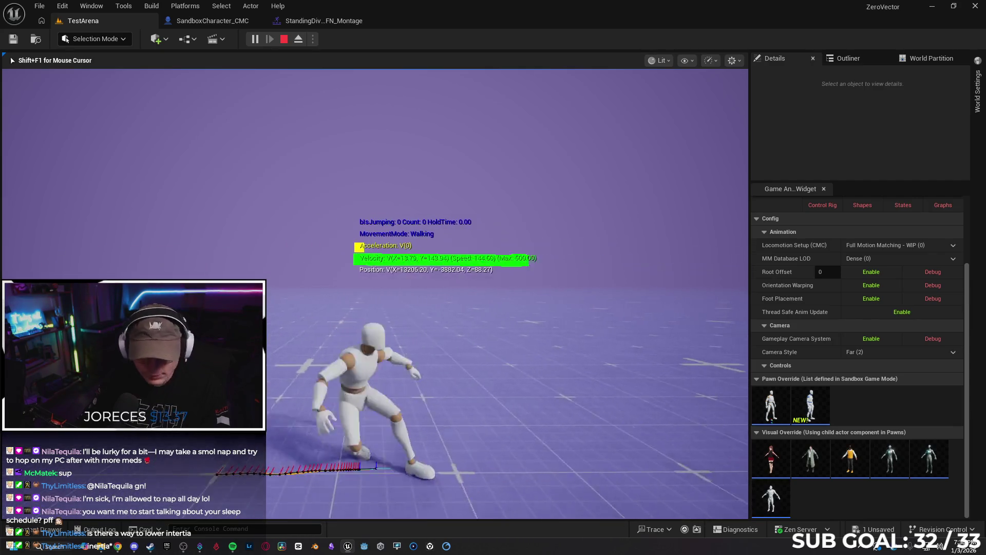
pyautogui.press('Escape')
# Clear the dive montage's Blend Profile In back to None and save with Ctrl+S.
pyautogui.click(318, 23)
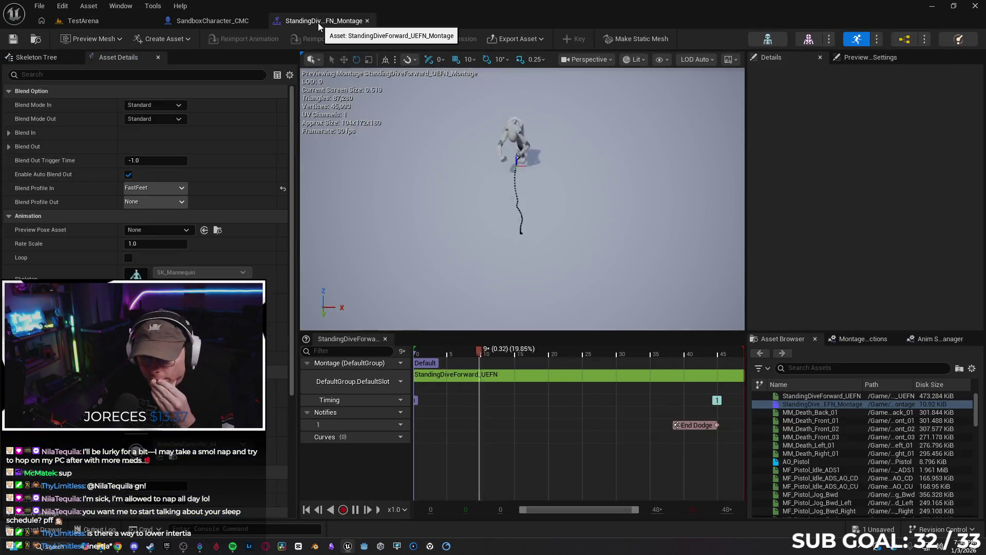
pyautogui.click(148, 189)
pyautogui.click(144, 217)
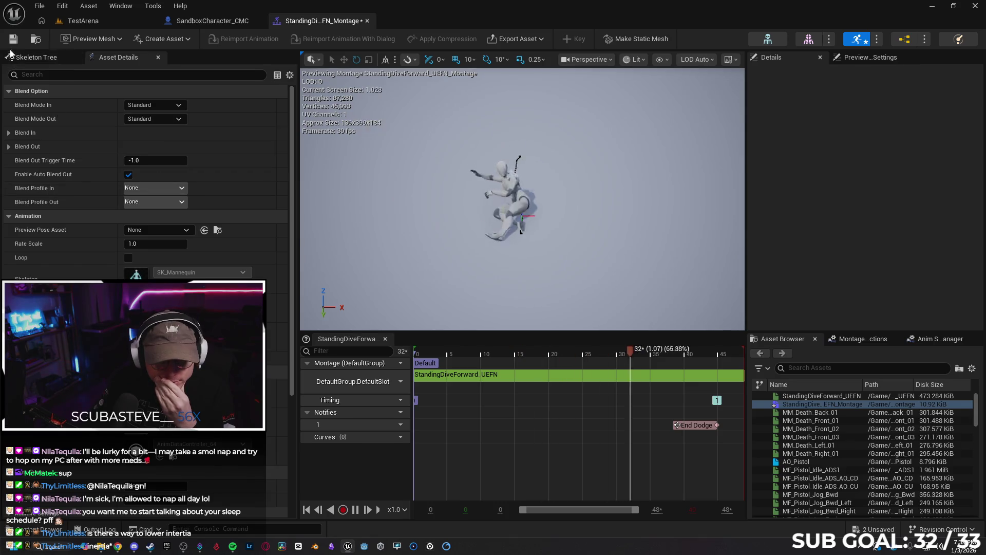
pyautogui.hotkey('ctrl', 's')
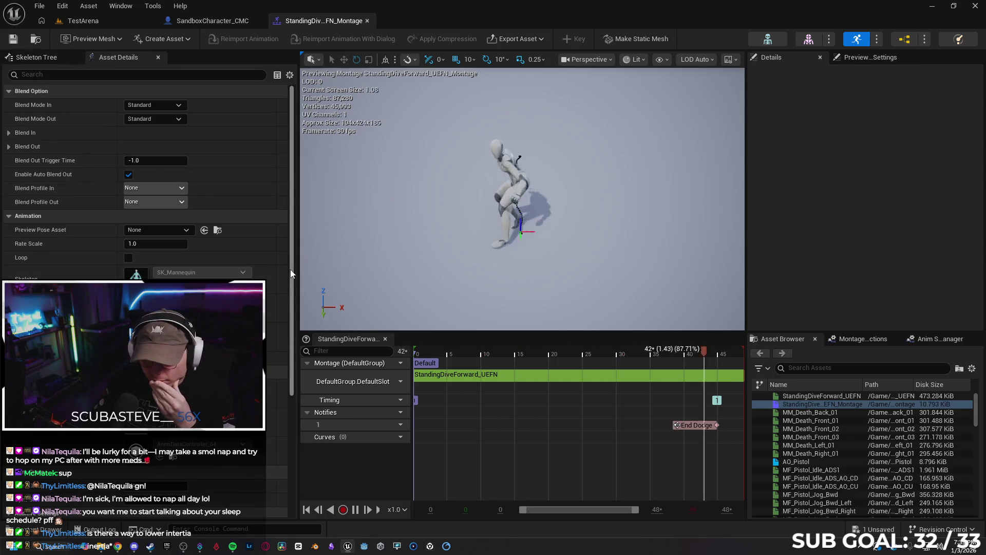
pyautogui.scroll(-5, 290, 274)
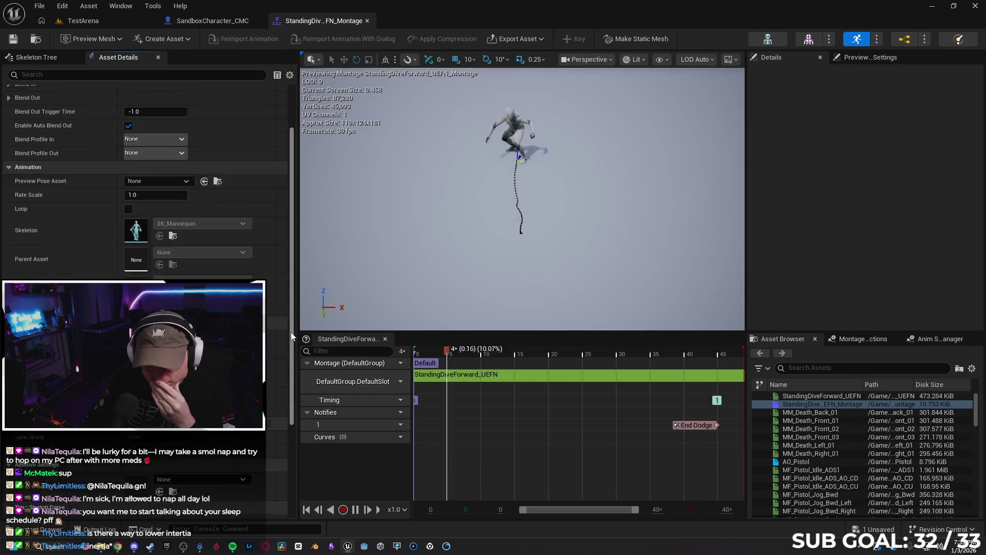
pyautogui.click(192, 23)
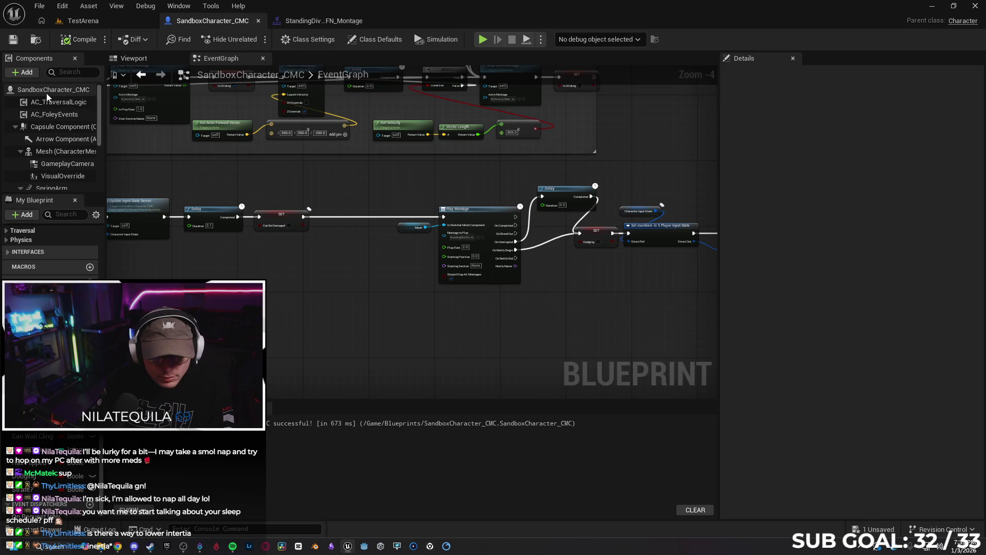
# Select the Character Movement component to show its Details settings.
pyautogui.scroll(-4, 51, 118)
pyautogui.scroll(3, 58, 130)
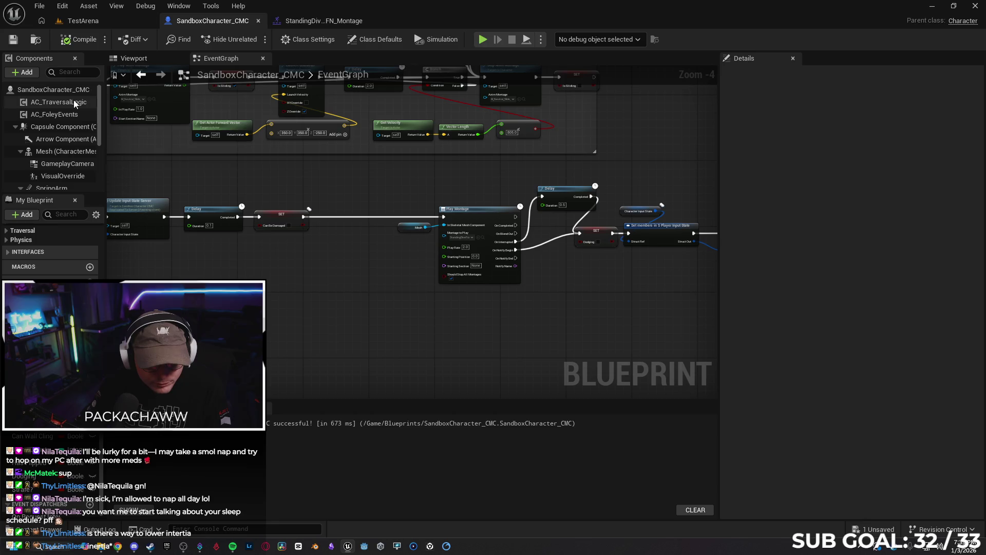
pyautogui.scroll(-1, 41, 144)
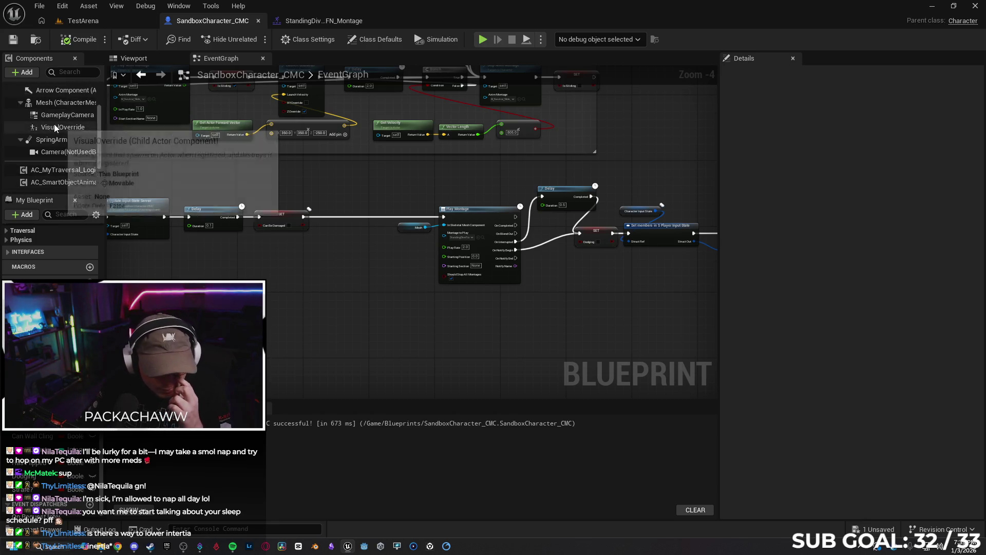
pyautogui.scroll(2, 67, 123)
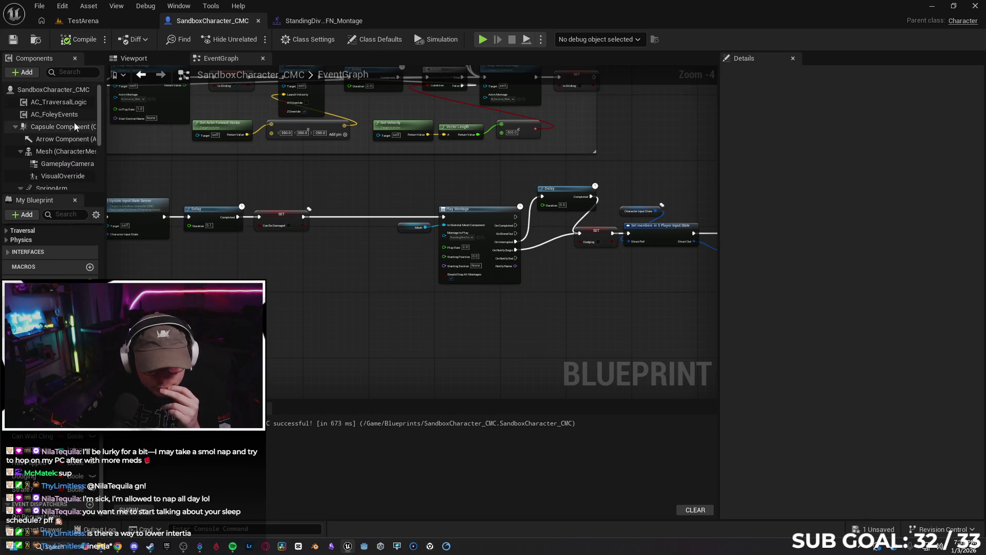
pyautogui.scroll(-2, 67, 126)
pyautogui.scroll(-3, 59, 116)
pyautogui.click(47, 173)
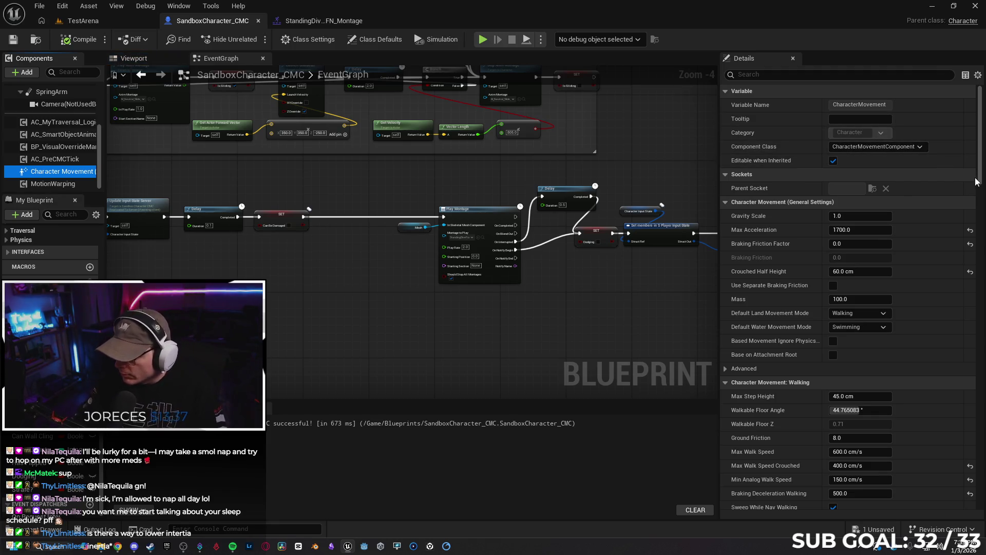
# Scroll the Details panel down and set Mass to 0.0.
pyautogui.scroll(-2, 983, 183)
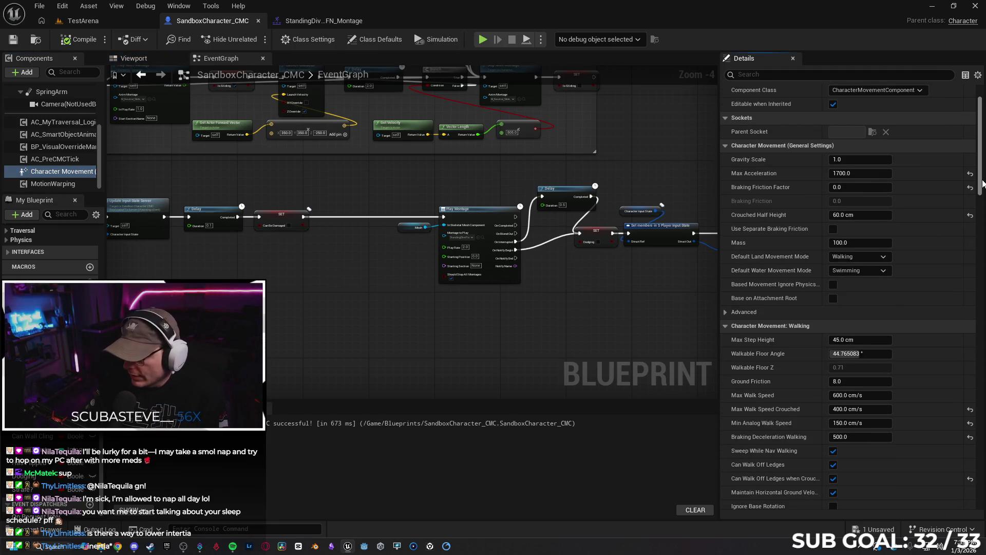
pyautogui.scroll(-1, 982, 183)
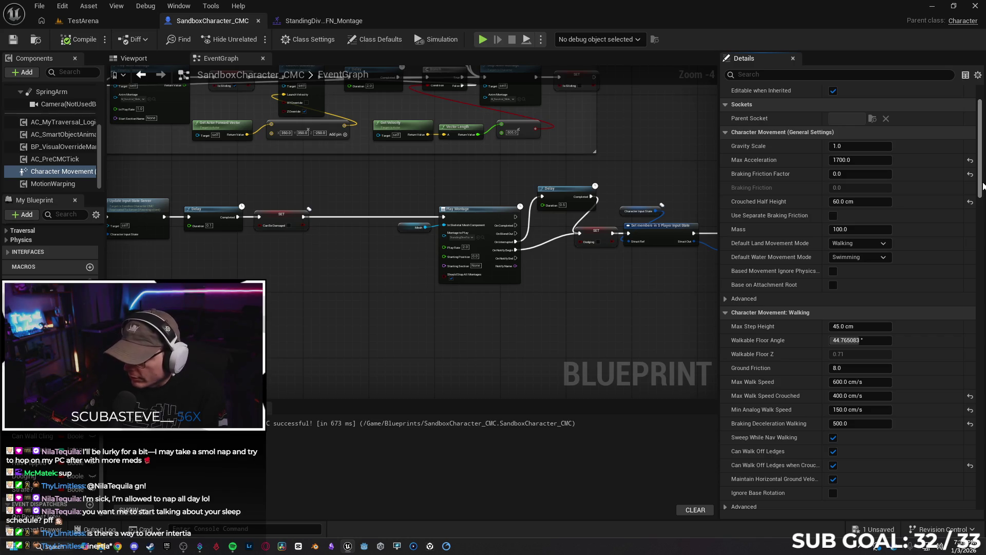
pyautogui.moveTo(983, 184); pyautogui.dragTo(984, 192)
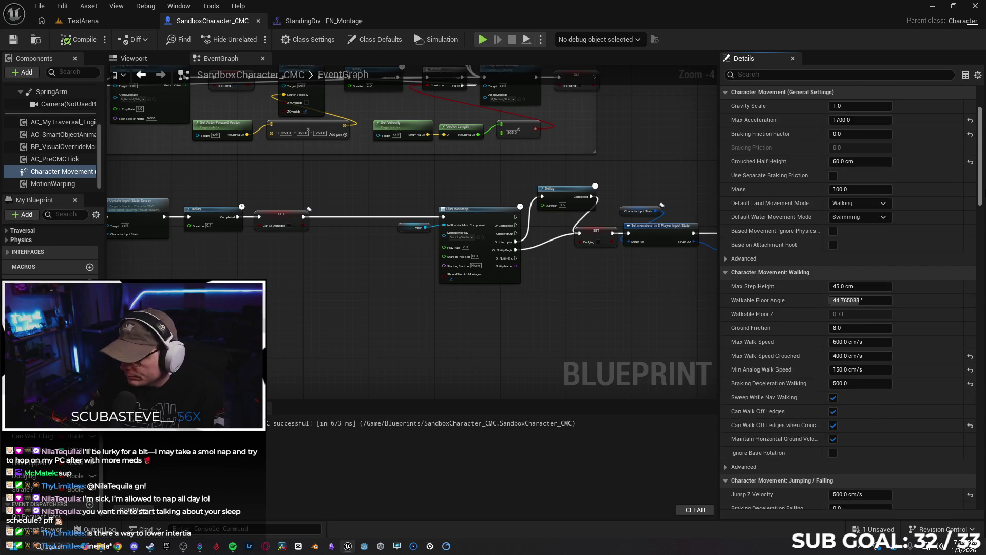
pyautogui.scroll(-2, 983, 196)
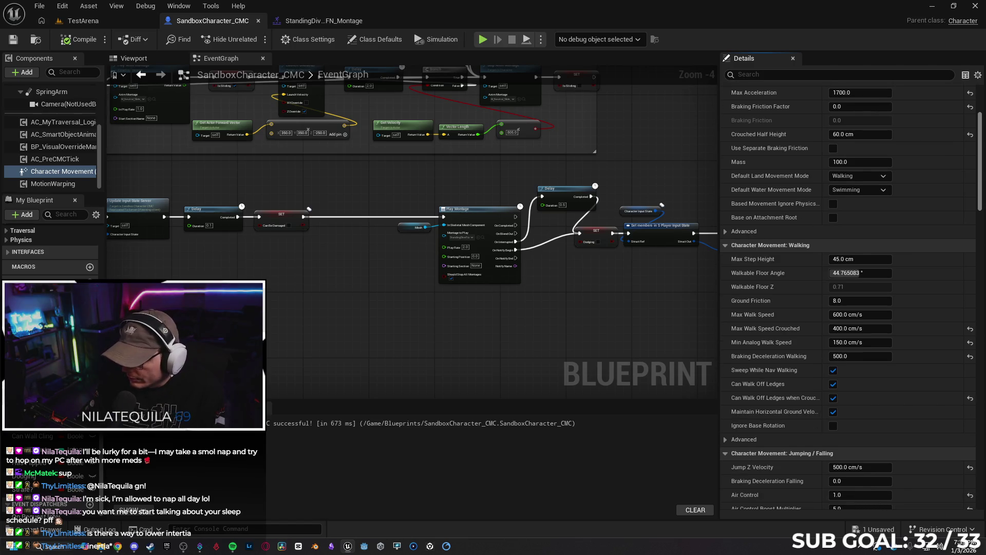
pyautogui.moveTo(982, 197); pyautogui.dragTo(985, 205)
pyautogui.click(859, 152)
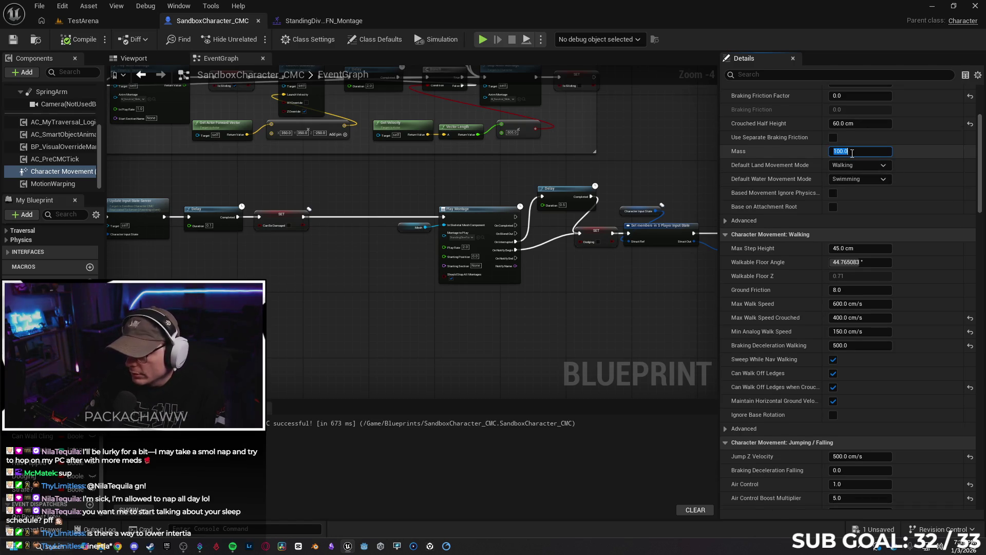
pyautogui.write('0')
pyautogui.press('Return')
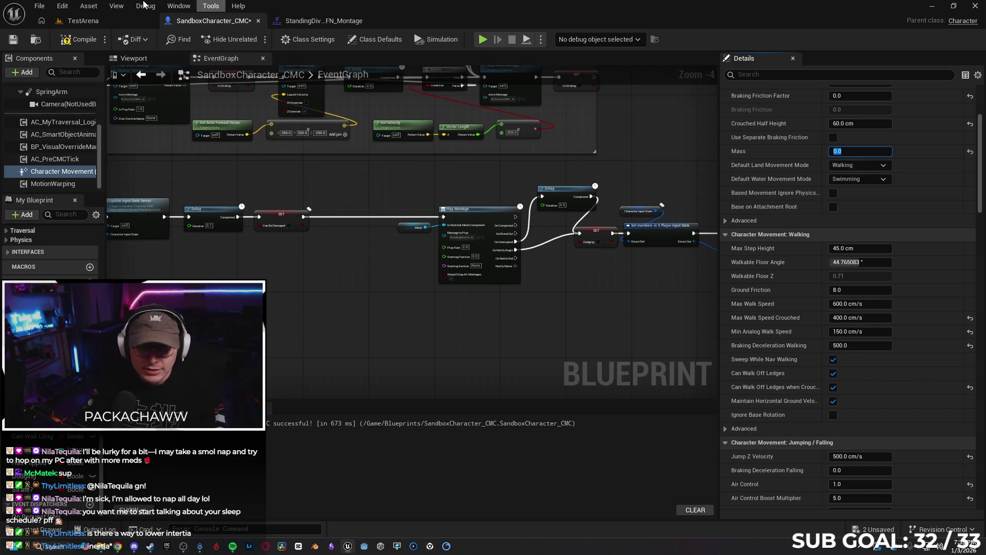
pyautogui.click(99, 19)
pyautogui.hotkey('alt', 'p')
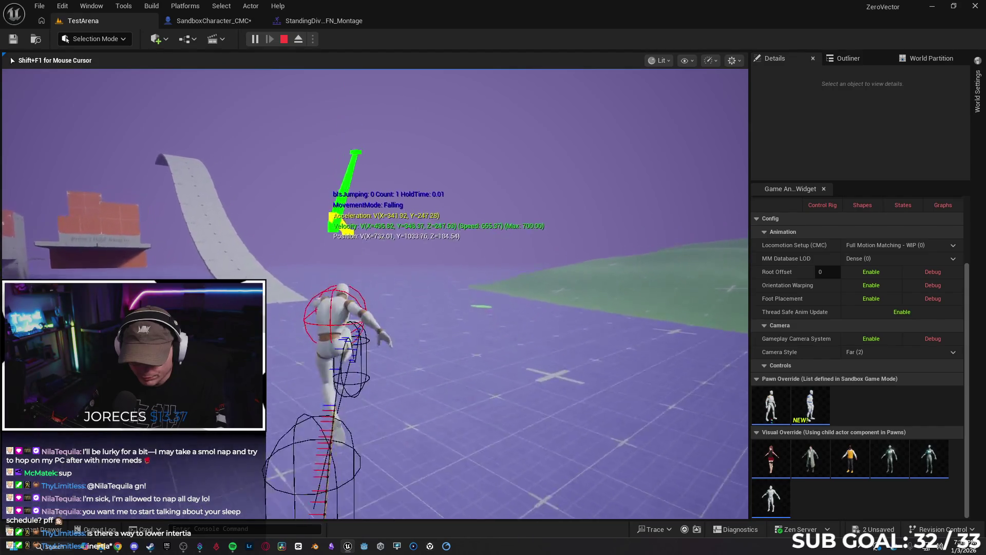
pyautogui.press('Escape')
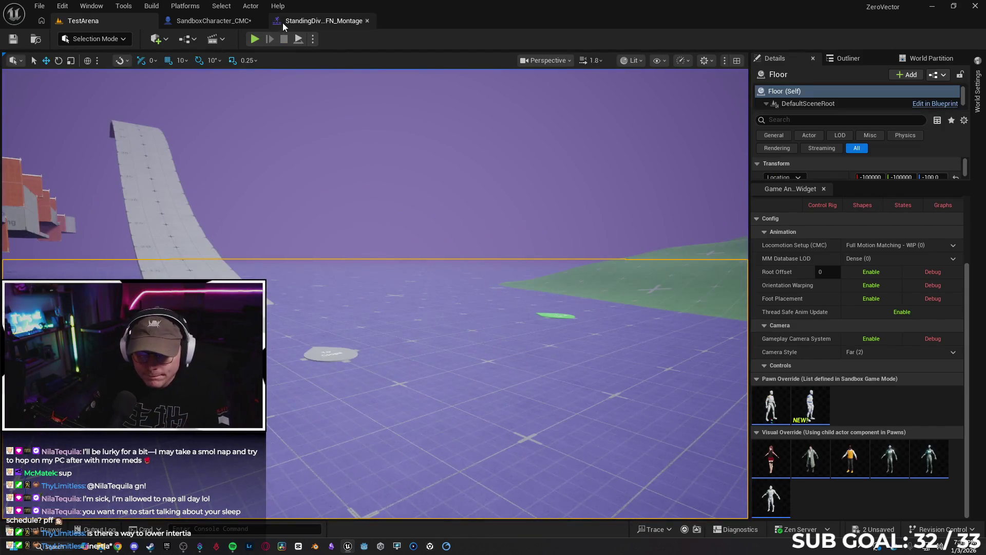
pyautogui.click(213, 20)
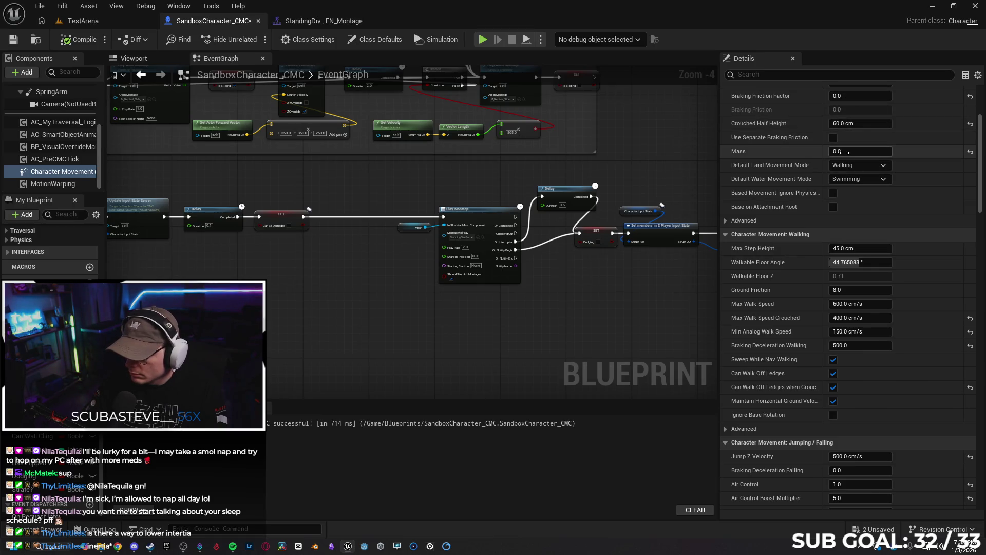
pyautogui.click(847, 151)
pyautogui.write('100')
# Set Mass back to 100.0 and check Gravity Direction's X, Y, Z values.
pyautogui.press('Return')
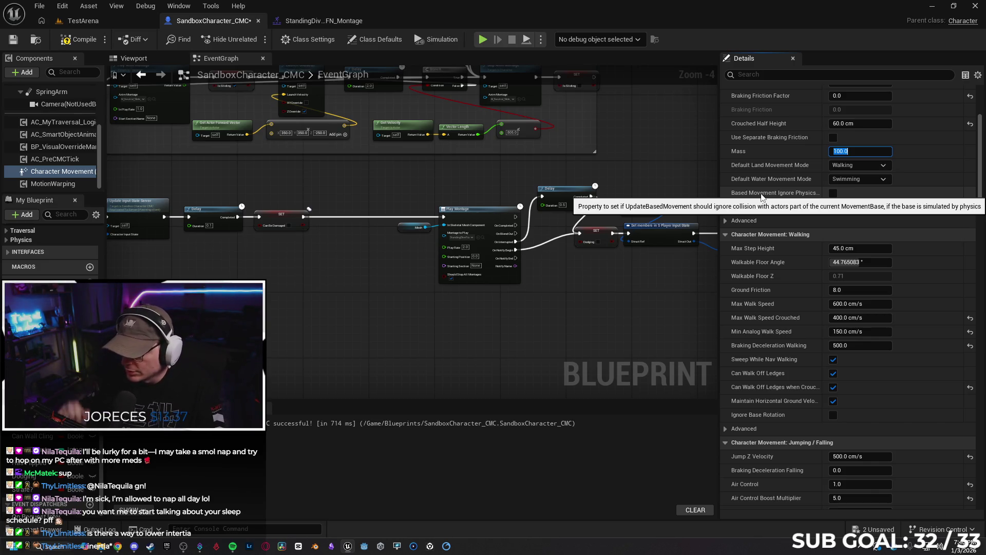
pyautogui.click(752, 154)
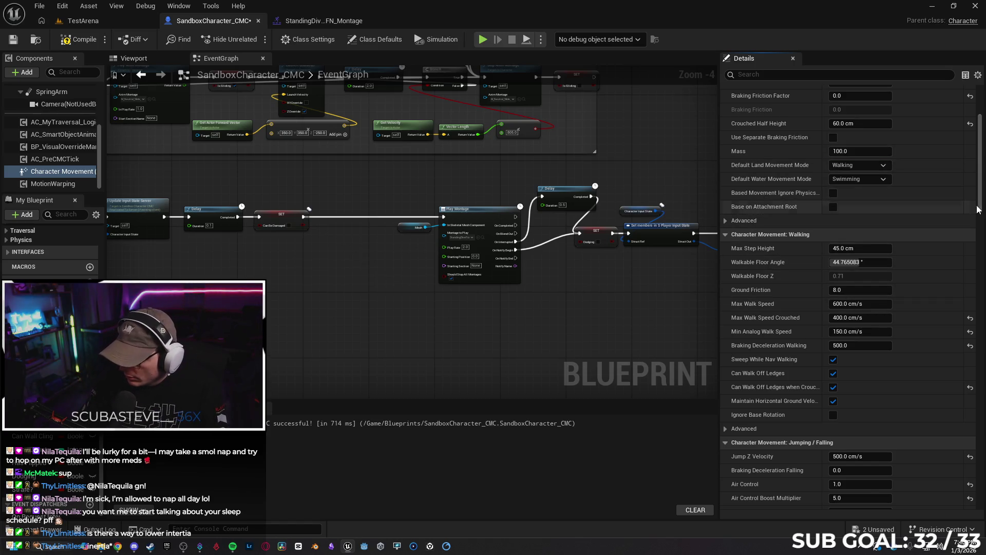
pyautogui.moveTo(980, 211); pyautogui.dragTo(981, 272)
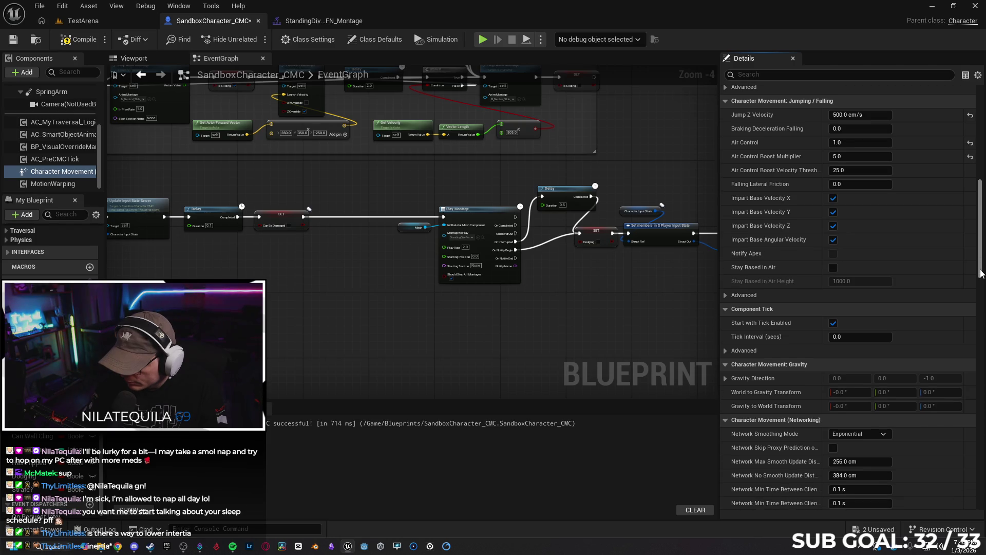
pyautogui.moveTo(764, 268)
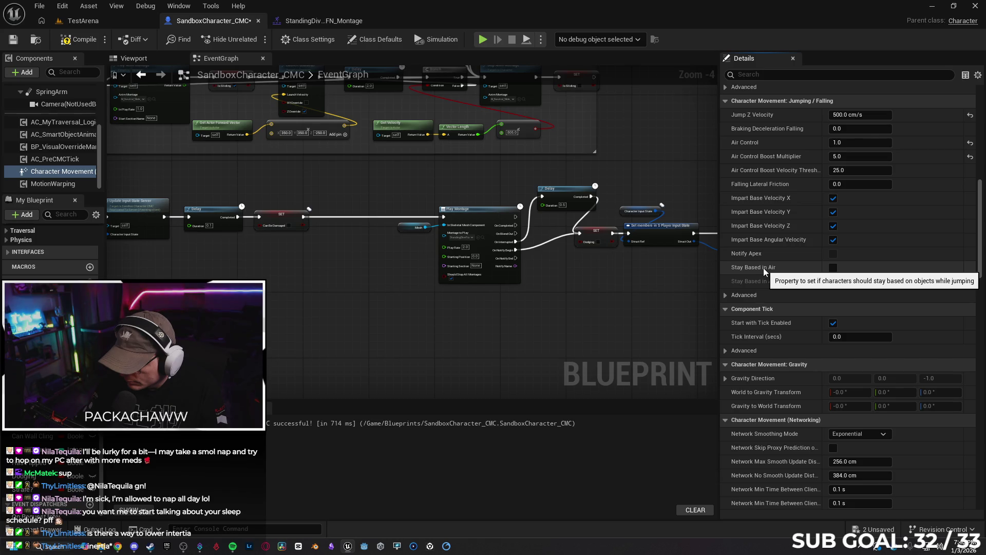
pyautogui.moveTo(981, 266); pyautogui.dragTo(981, 285)
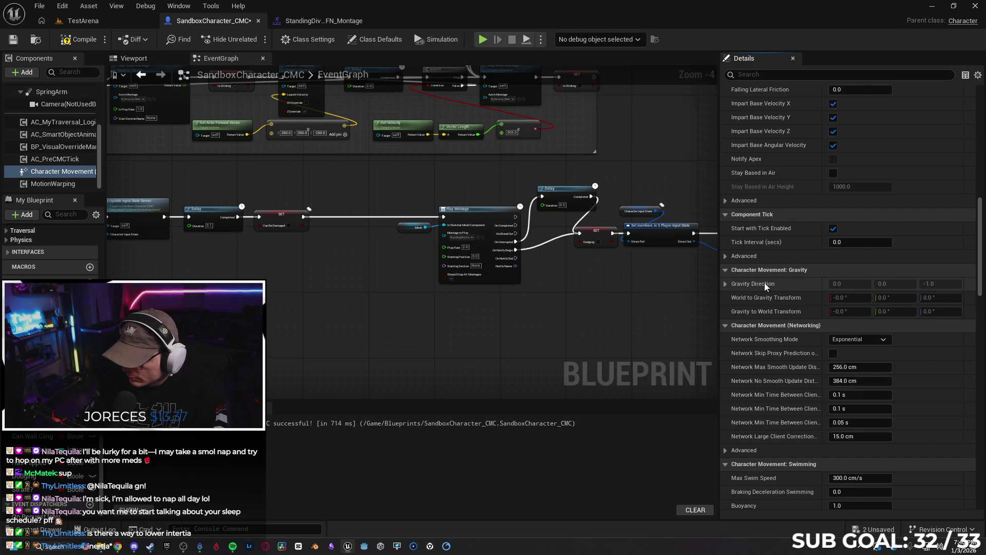
pyautogui.click(725, 284)
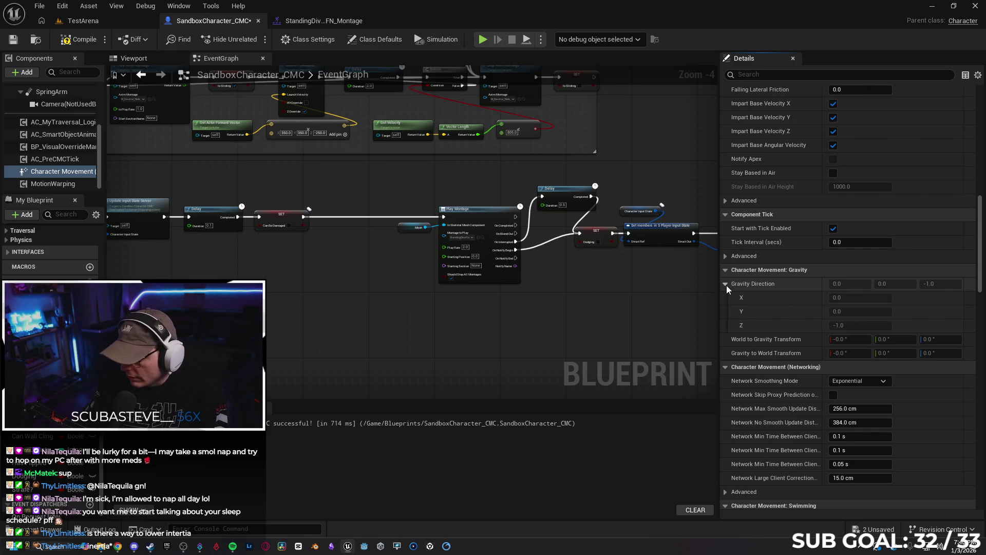
pyautogui.click(725, 284)
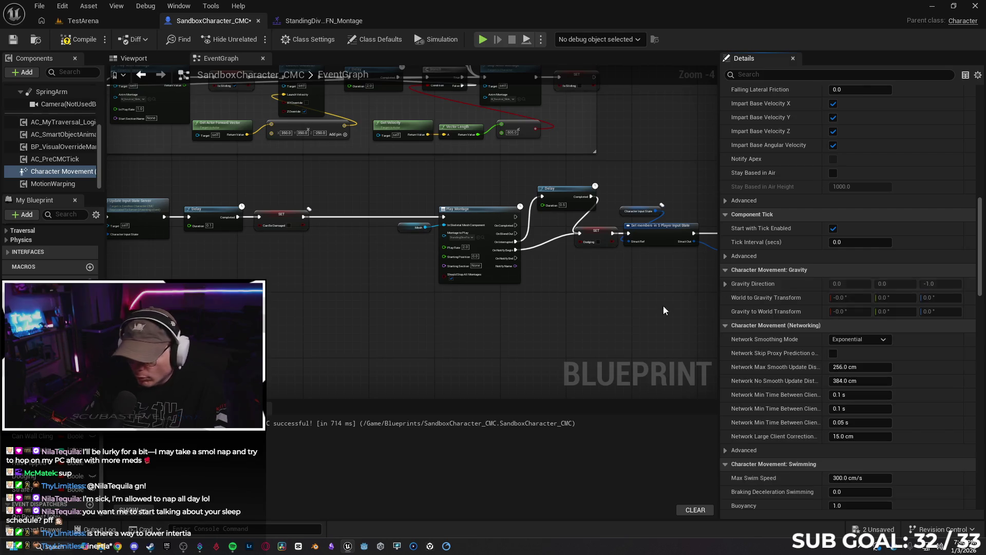
# Add a Set Gravity Direction node to the event graph and position it.
pyautogui.rightClick(328, 325)
pyautogui.write('set grav')
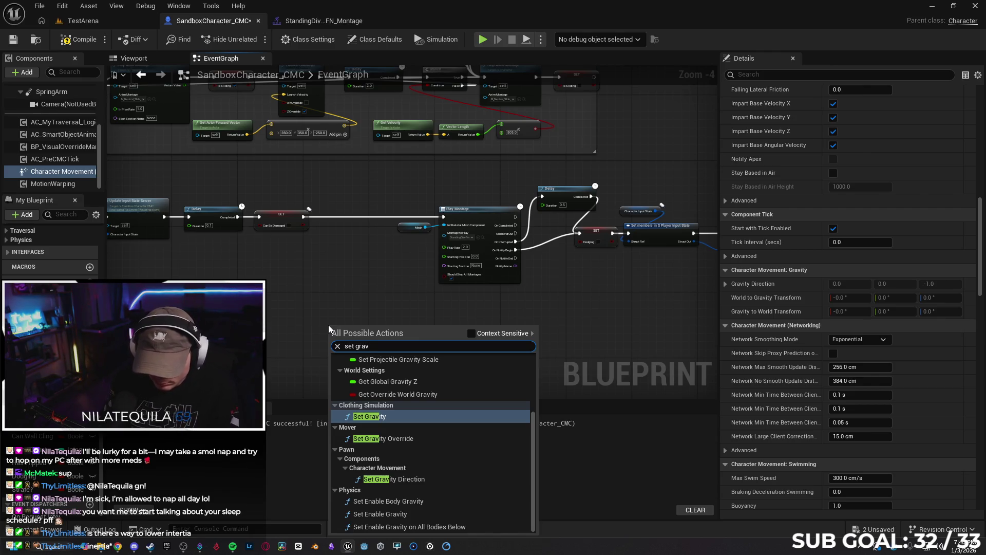
pyautogui.write('ity dir')
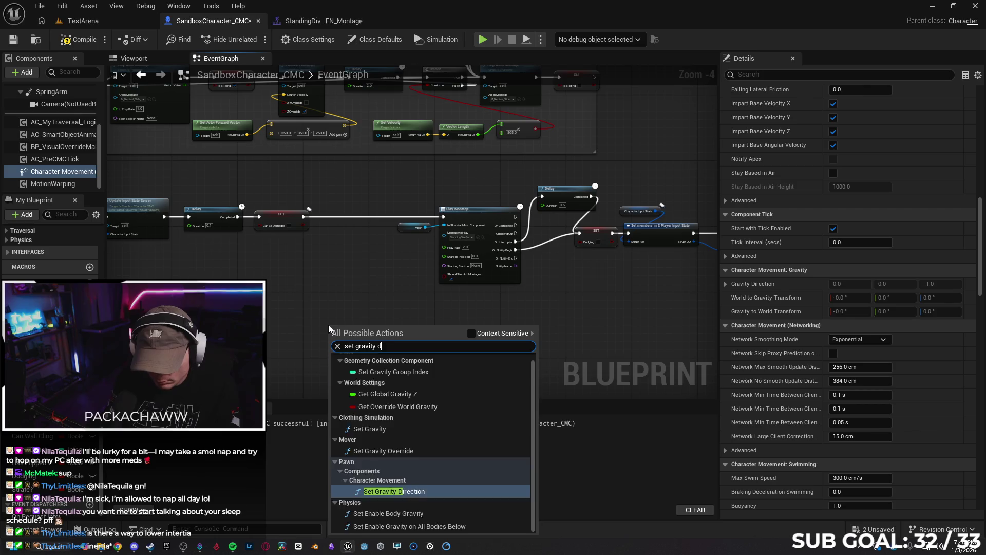
pyautogui.press('Return')
pyautogui.scroll(2, 309, 321)
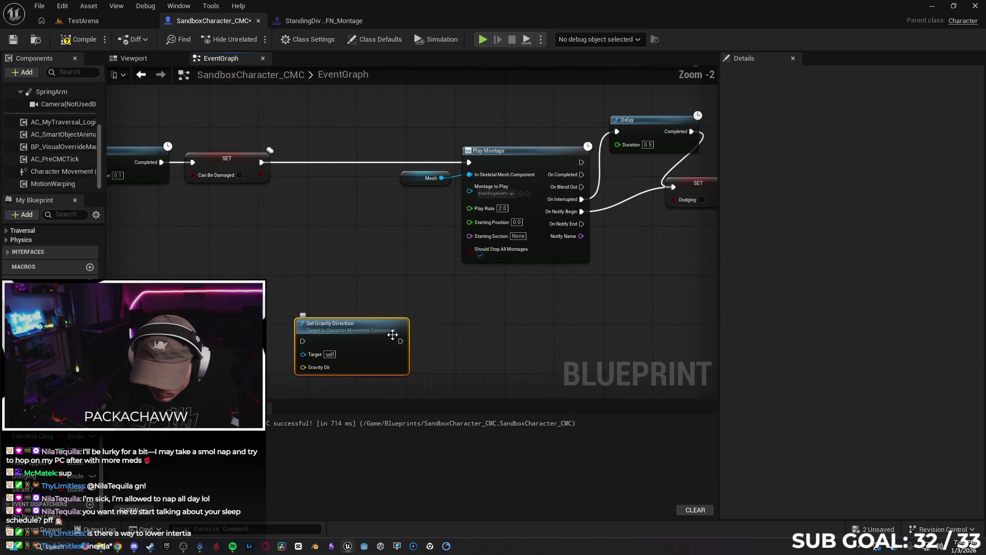
pyautogui.moveTo(371, 331); pyautogui.dragTo(354, 248)
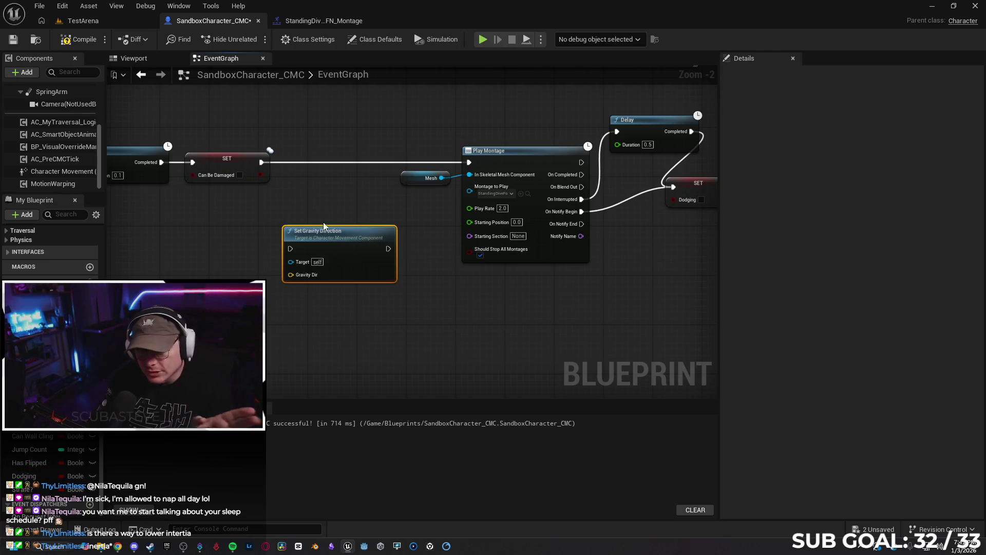
# Move the forward vector and multiply nodes beside it, setting the multiplier's Z to 350.
pyautogui.moveTo(347, 114); pyautogui.dragTo(365, 205)
pyautogui.click(308, 128)
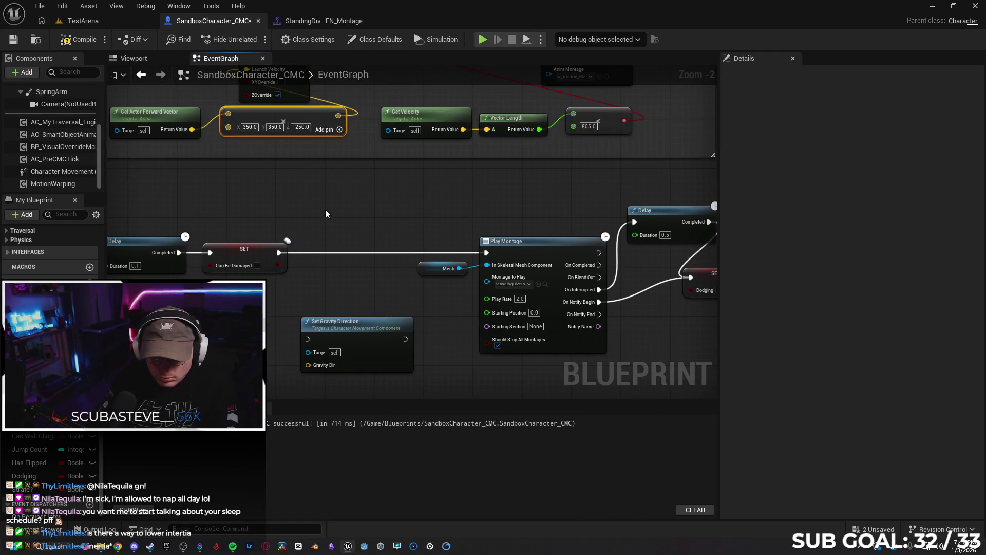
pyautogui.moveTo(288, 175); pyautogui.dragTo(169, 123)
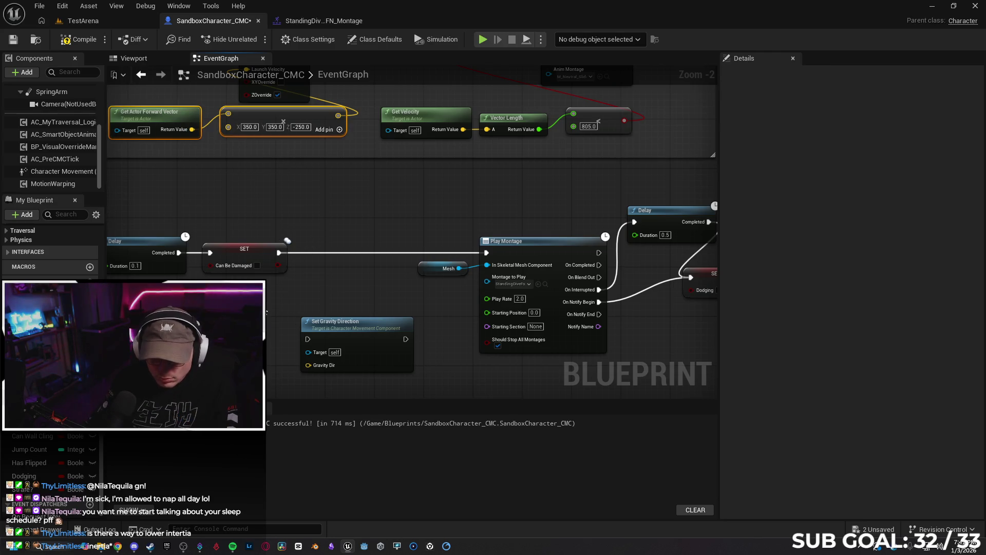
pyautogui.hotkey('ctrl', 'x')
pyautogui.hotkey('ctrl', 'v')
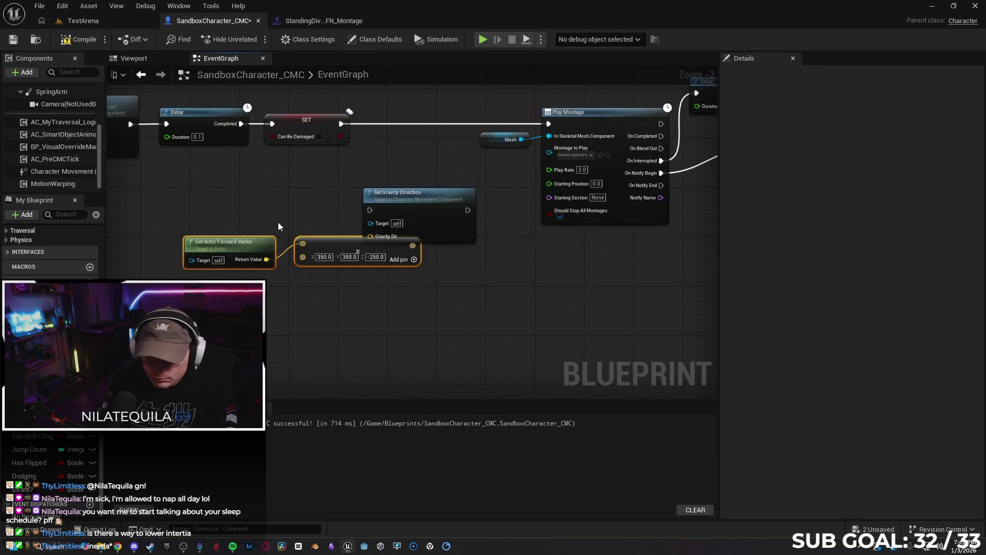
pyautogui.moveTo(395, 262); pyautogui.dragTo(314, 243)
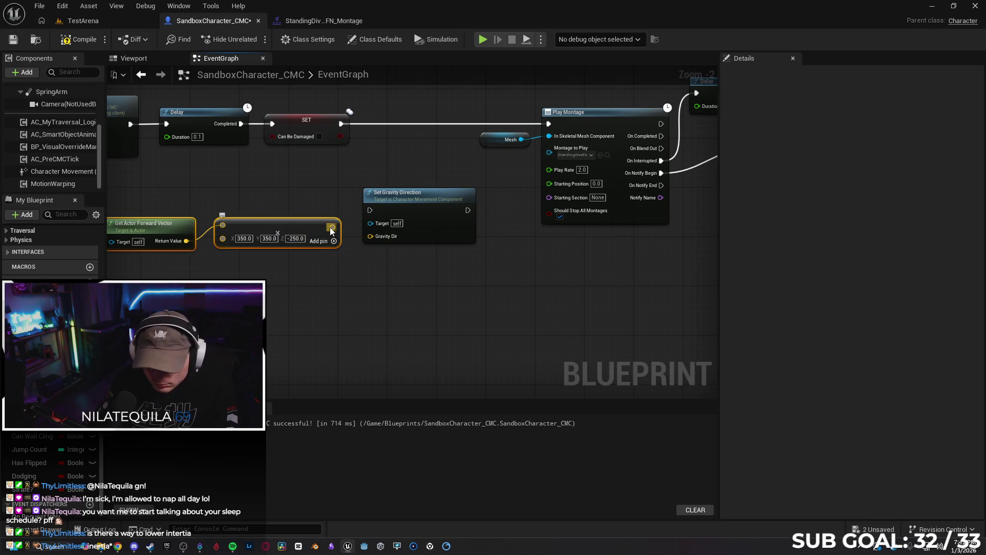
pyautogui.write('350')
pyautogui.press('Return')
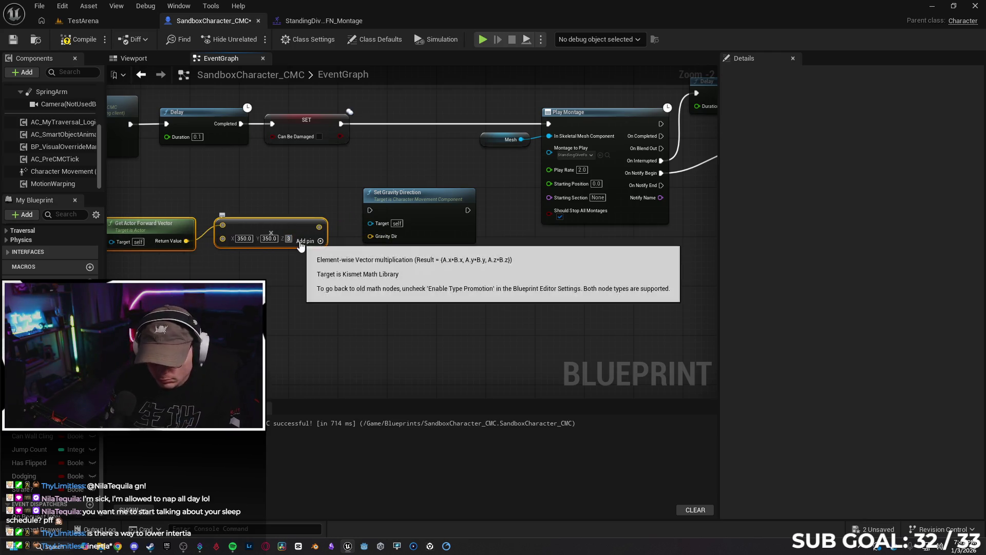
# Wire the scaled vector into Gravity Dir, splice it between SET and Play Montage, compile.
pyautogui.moveTo(330, 227); pyautogui.dragTo(370, 236)
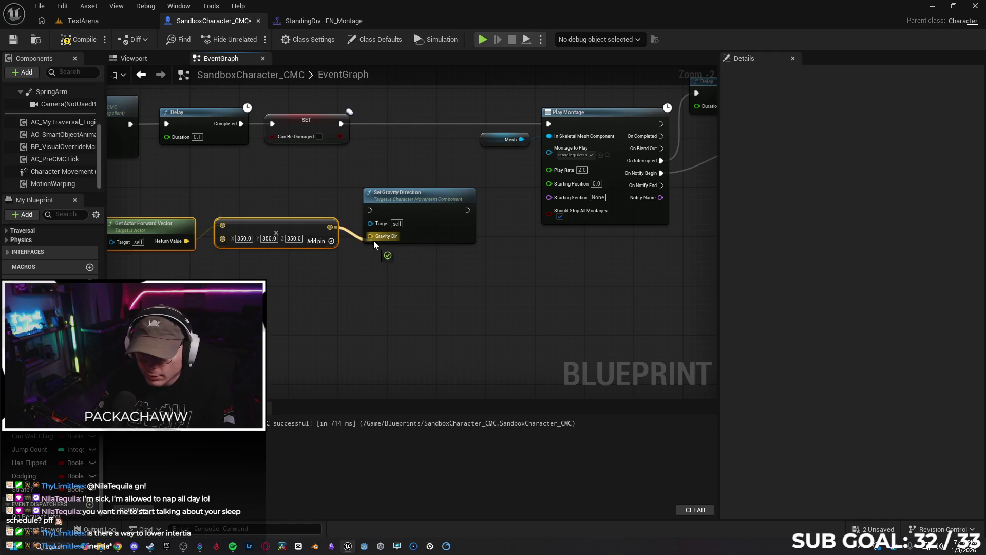
pyautogui.moveTo(405, 193); pyautogui.dragTo(406, 174)
pyautogui.moveTo(341, 124)
pyautogui.mouseDown()
pyautogui.moveTo(358, 186)
pyautogui.moveTo(383, 189)
pyautogui.mouseUp()
pyautogui.moveTo(468, 192)
pyautogui.mouseDown()
pyautogui.moveTo(529, 123)
pyautogui.moveTo(548, 123)
pyautogui.mouseUp()
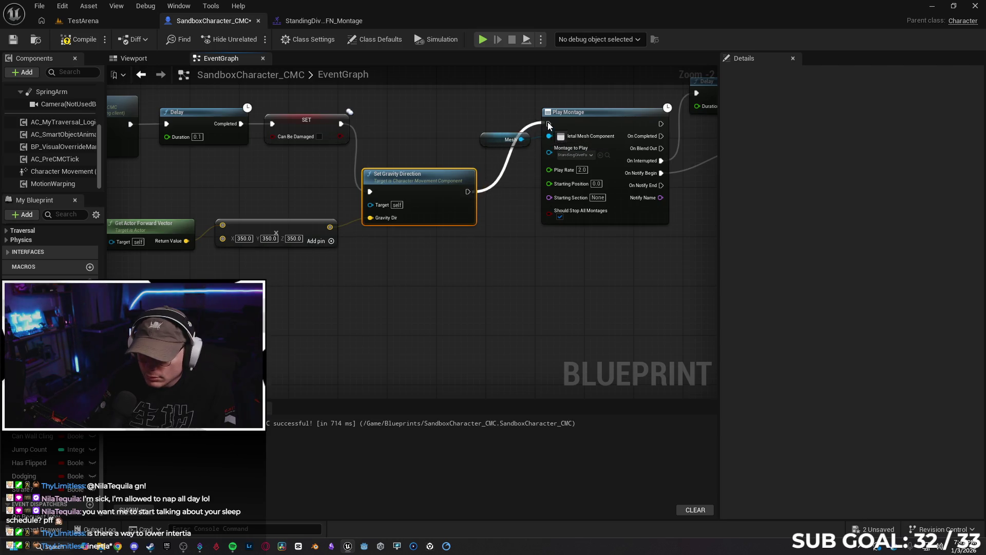
pyautogui.click(85, 37)
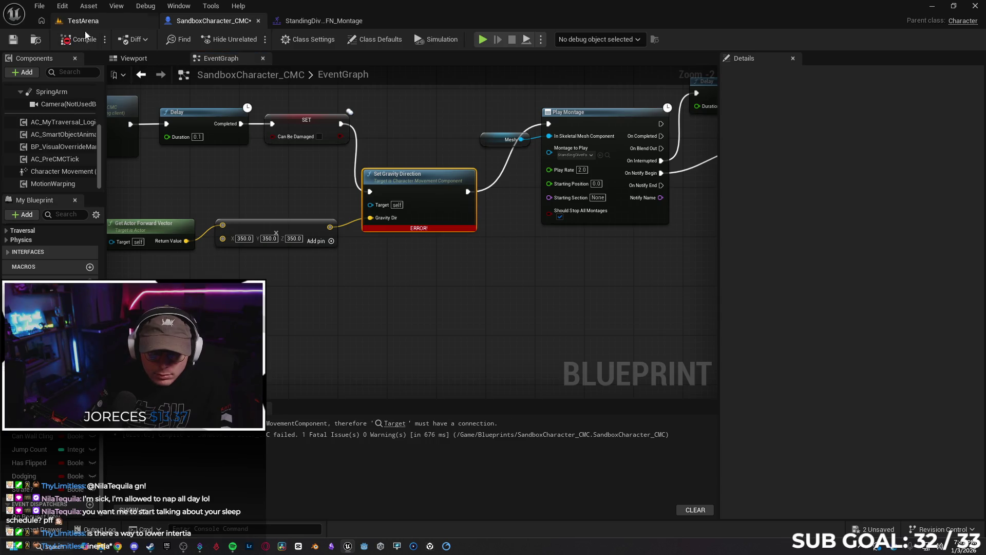
# Connect the Character Movement component to Set Gravity Direction's Target.
pyautogui.click(60, 173)
pyautogui.moveTo(59, 173)
pyautogui.mouseDown()
pyautogui.moveTo(315, 190)
pyautogui.moveTo(226, 181)
pyautogui.mouseUp()
pyautogui.moveTo(282, 182); pyautogui.dragTo(374, 206)
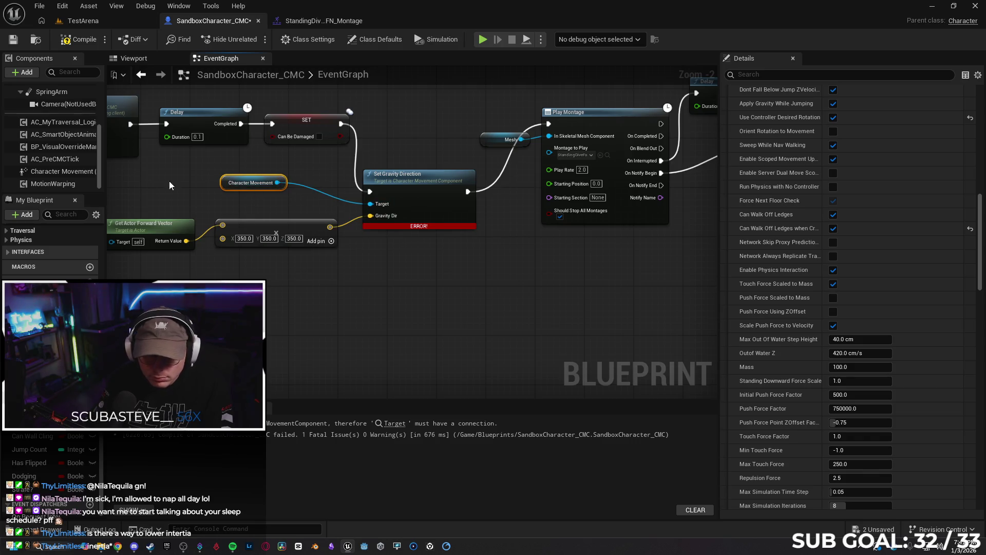
pyautogui.click(106, 20)
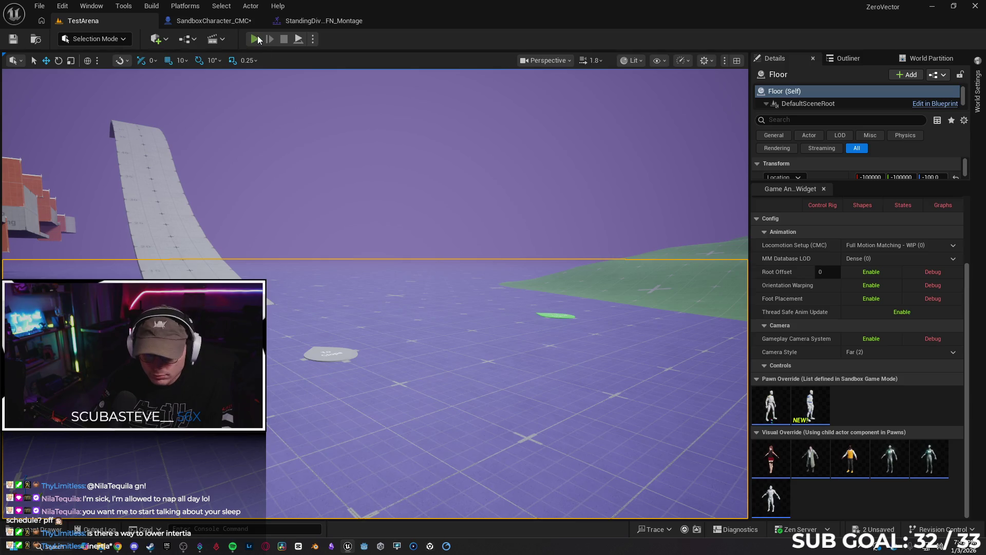
pyautogui.click(256, 39)
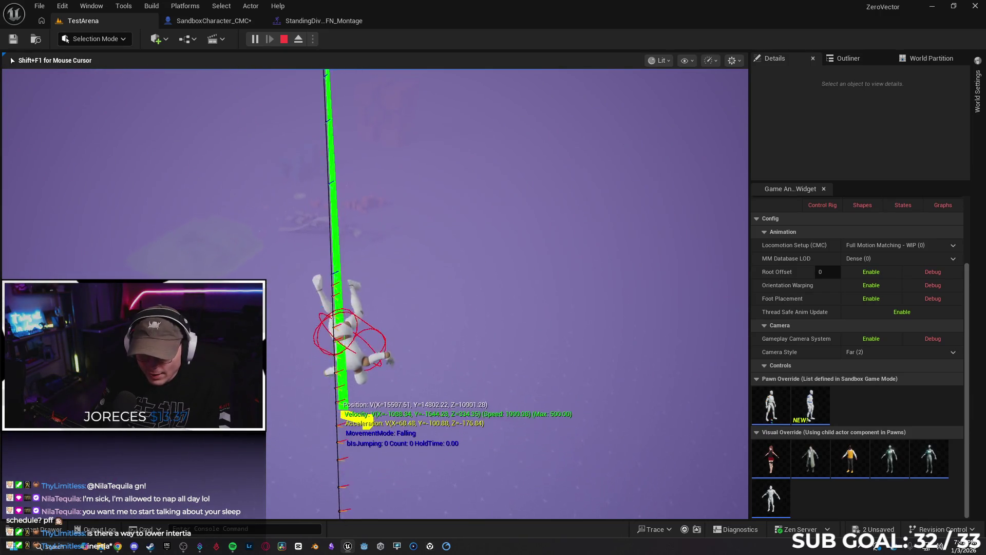
pyautogui.press('Escape')
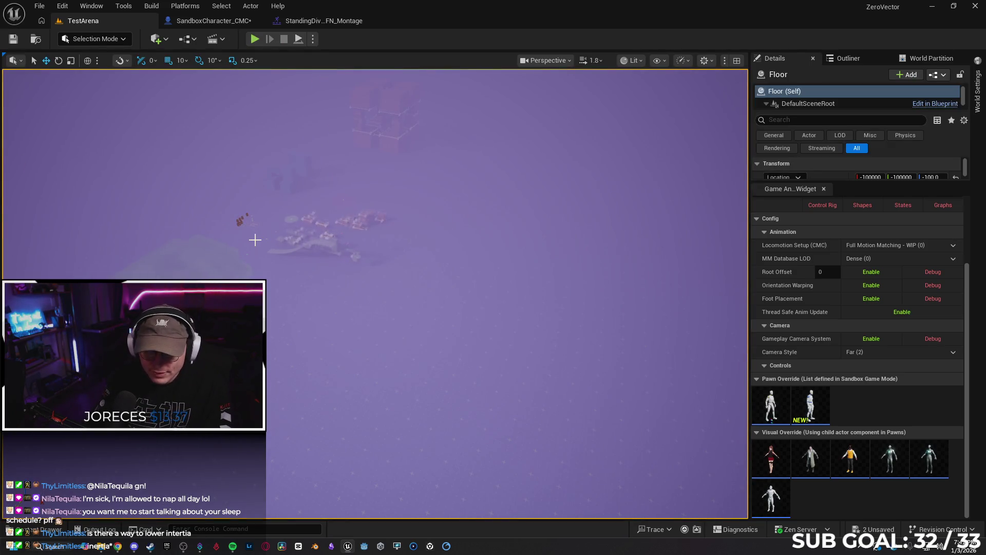
pyautogui.click(281, 240)
# Set the Make Vector X, Y and Z to 3.0 and recompile SandboxCharacter_CMC.
pyautogui.press('f')
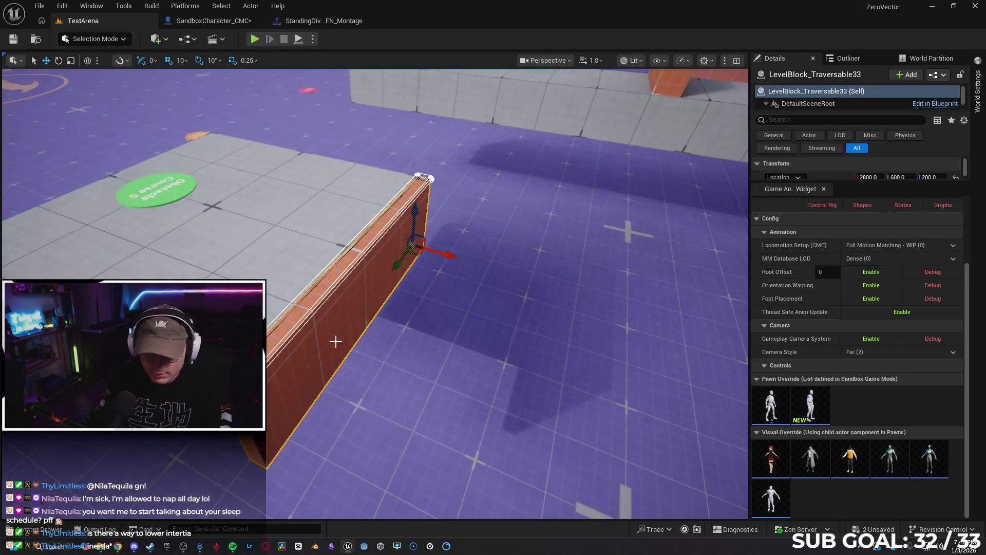
pyautogui.click(214, 20)
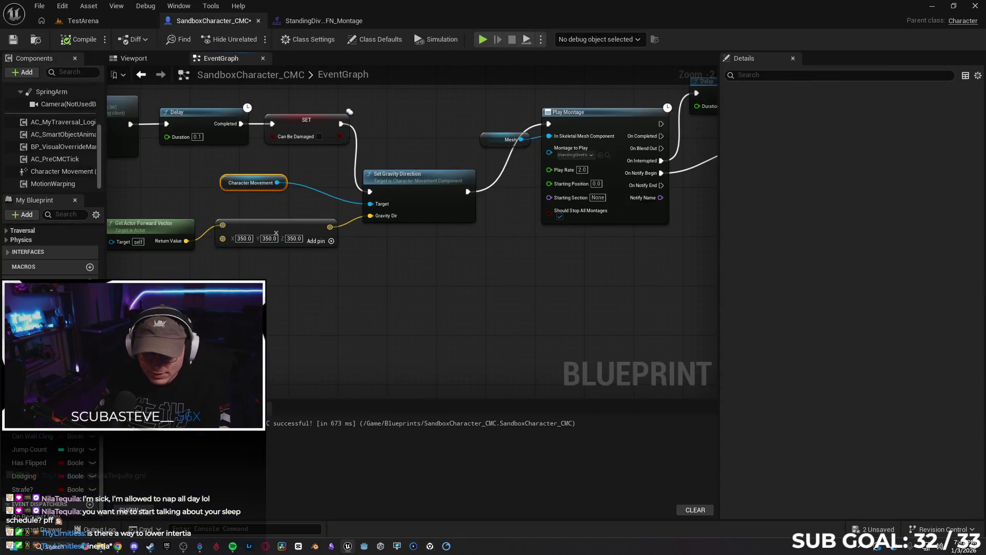
pyautogui.click(322, 243)
pyautogui.write('3')
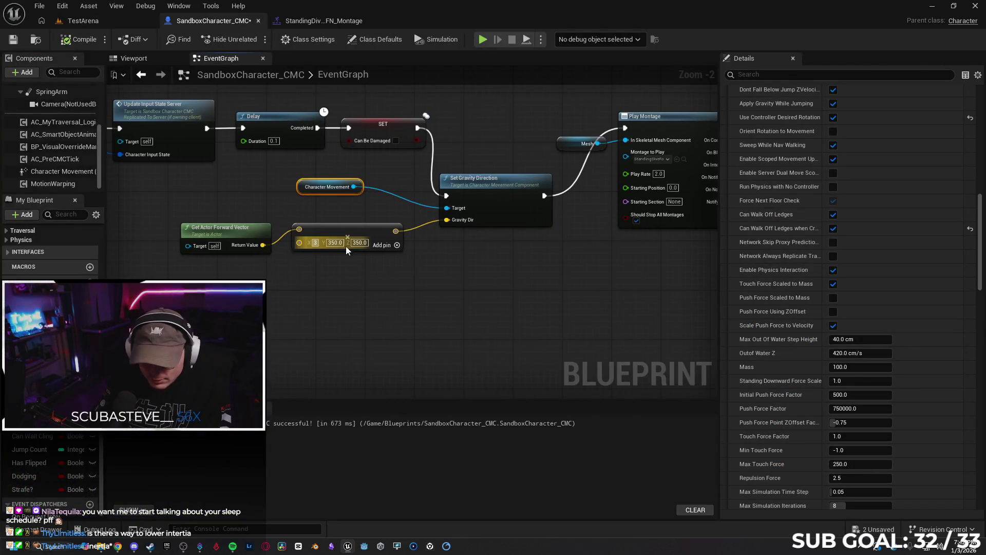
pyautogui.write('3')
pyautogui.press('Tab')
pyautogui.write('3')
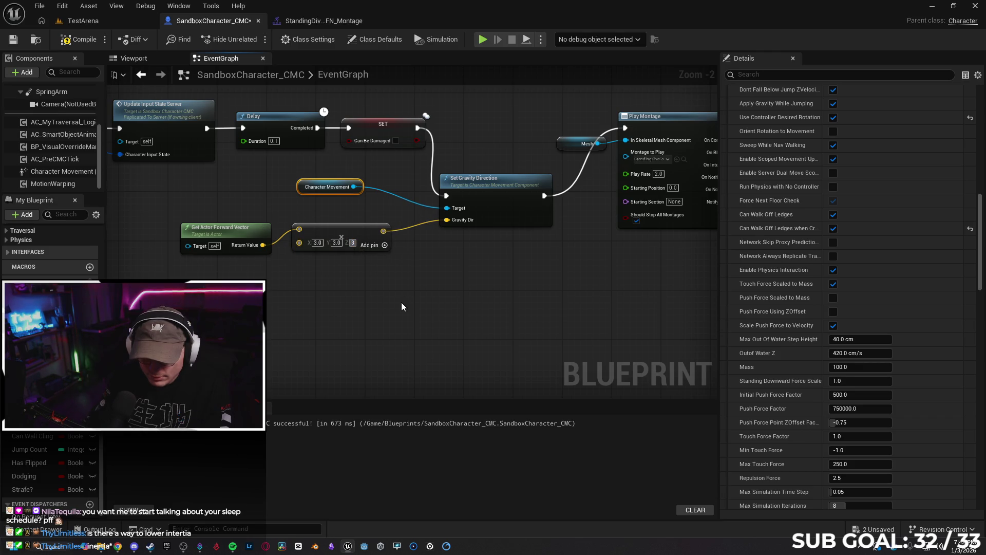
pyautogui.click(402, 302)
pyautogui.press('F7')
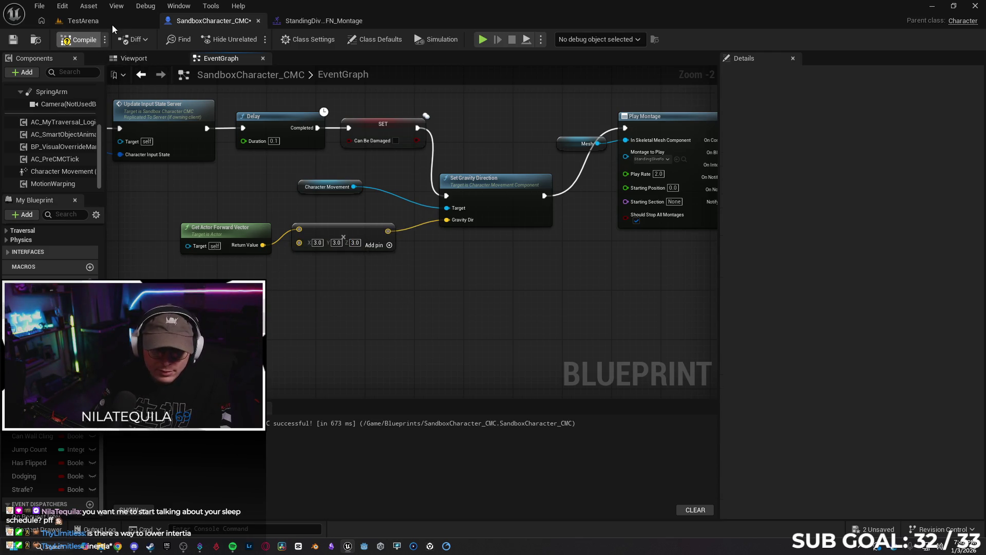
# Play-test the dive in TestArena, then return to the event graph.
pyautogui.click(110, 22)
pyautogui.hotkey('alt', 'p')
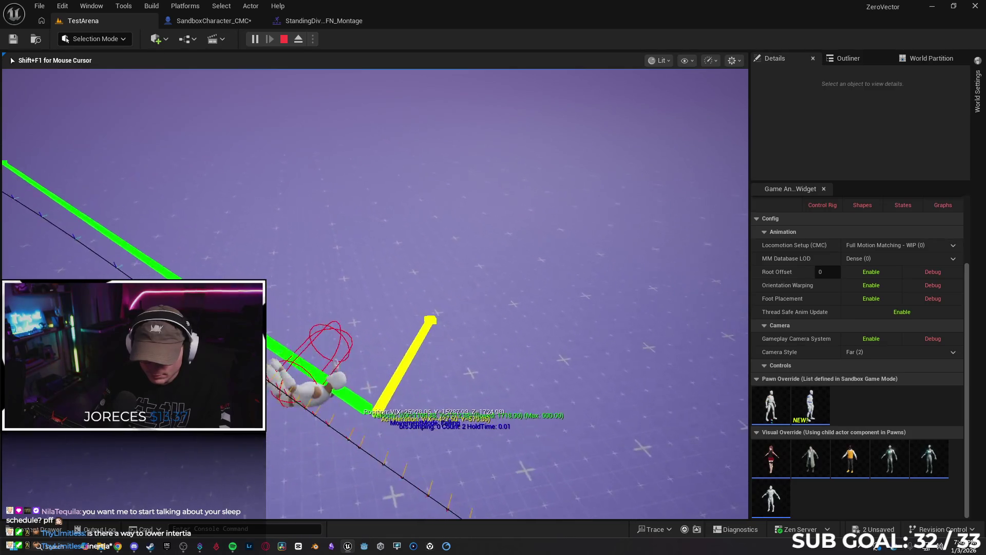
pyautogui.press('Escape')
pyautogui.click(217, 20)
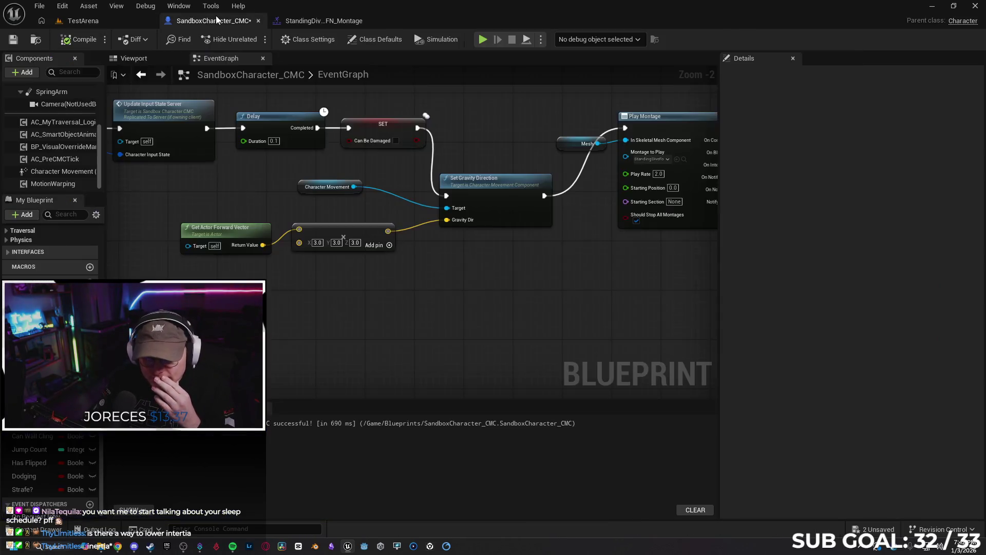
# Delete the Set Gravity Direction node and wire SET's exec output straight into Play Montage.
pyautogui.click(485, 186)
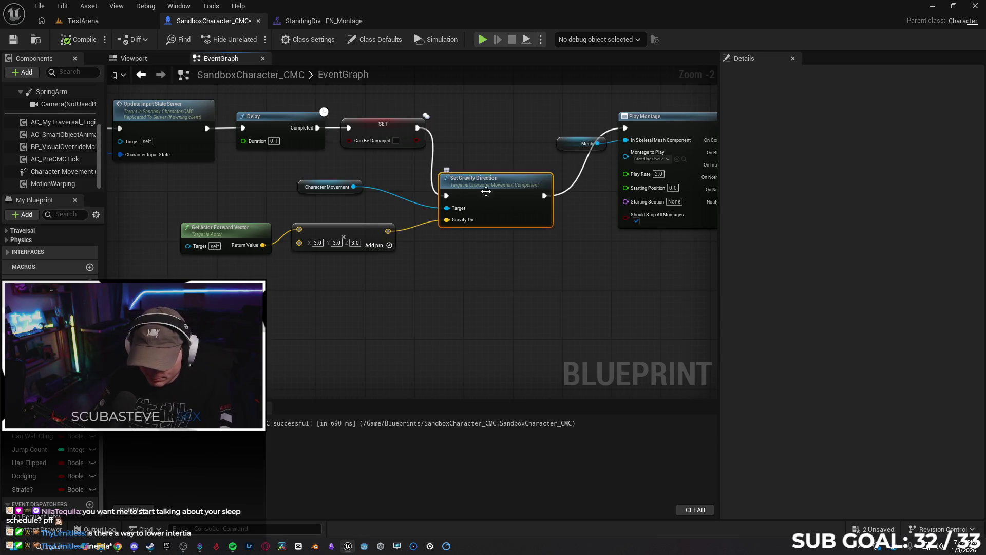
pyautogui.press('Delete')
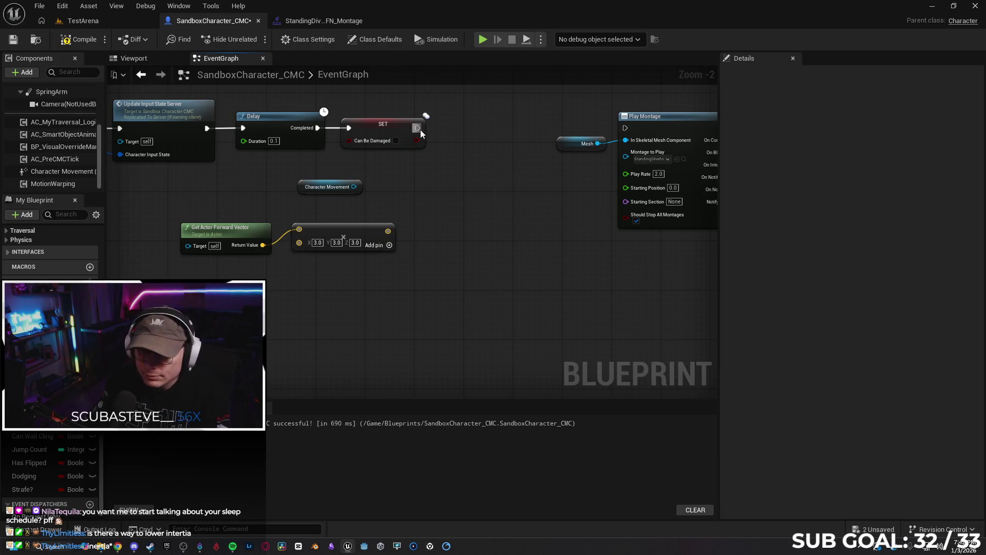
pyautogui.moveTo(627, 131); pyautogui.dragTo(627, 131)
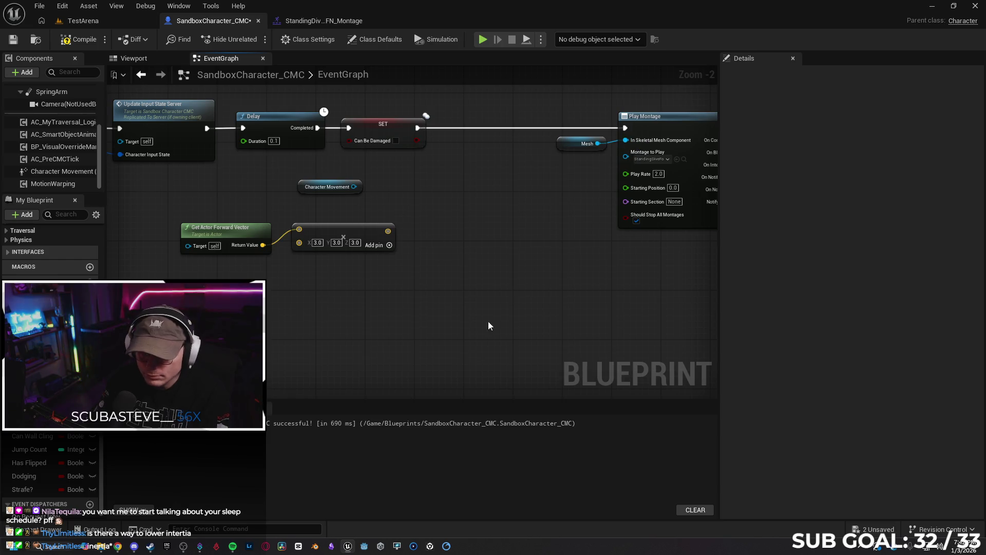
pyautogui.click(57, 176)
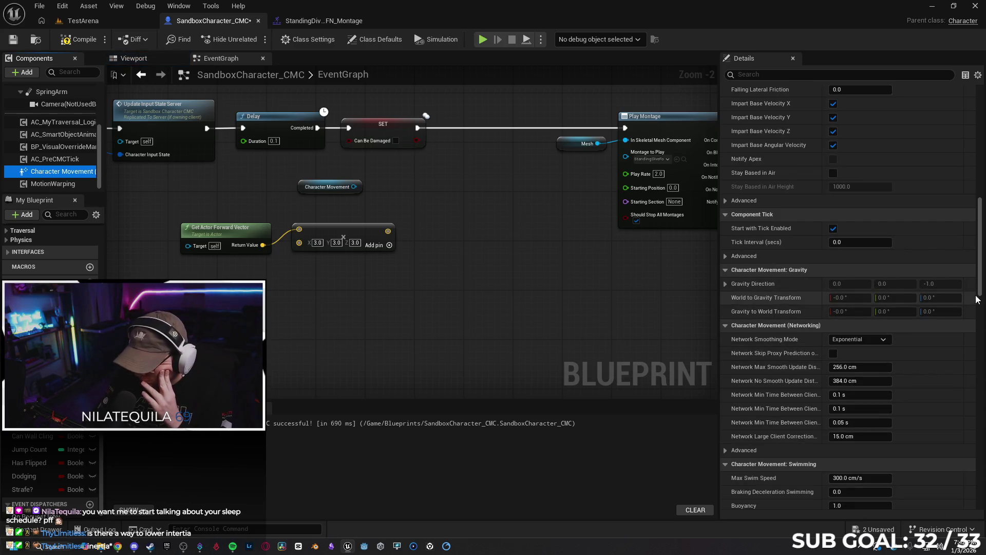
# Scroll through the Character Movement component's settings in the Details panel.
pyautogui.moveTo(980, 296); pyautogui.dragTo(983, 363)
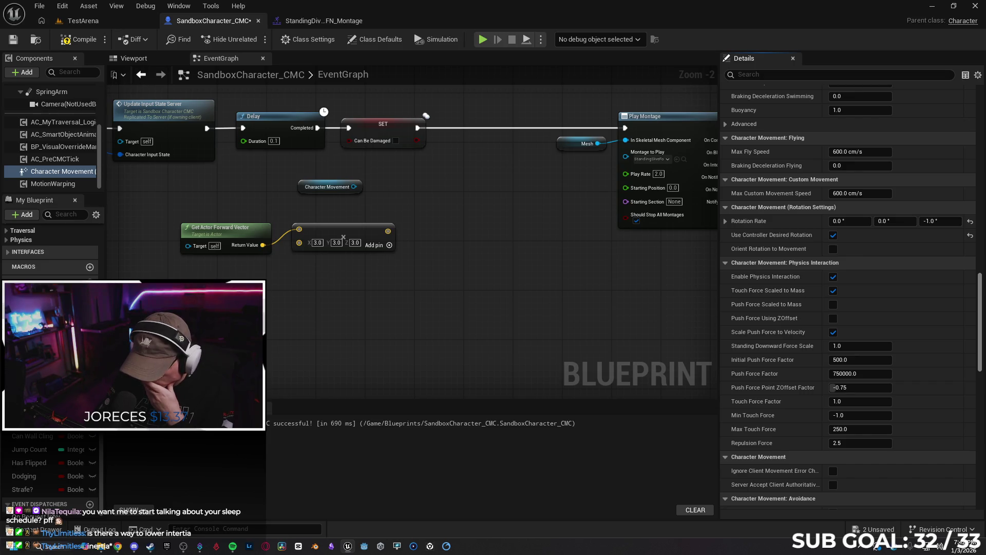
pyautogui.scroll(-2, 847, 298)
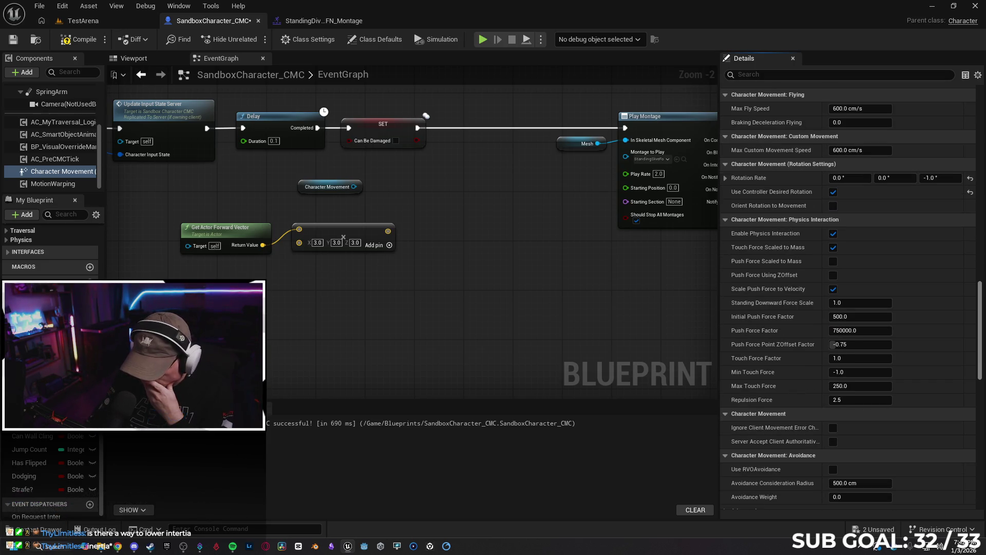
pyautogui.scroll(-12, 848, 298)
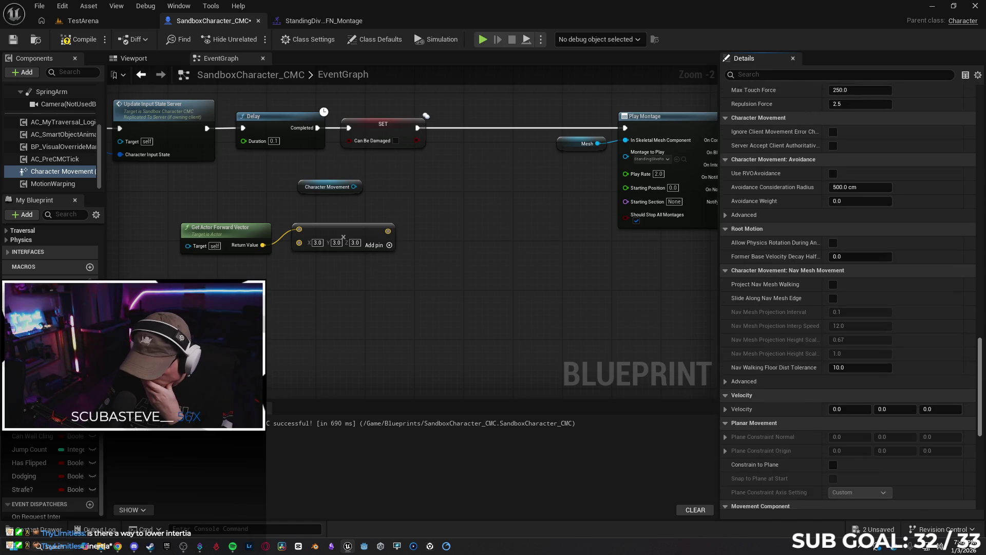
pyautogui.scroll(-3, 848, 297)
pyautogui.scroll(-3, 848, 298)
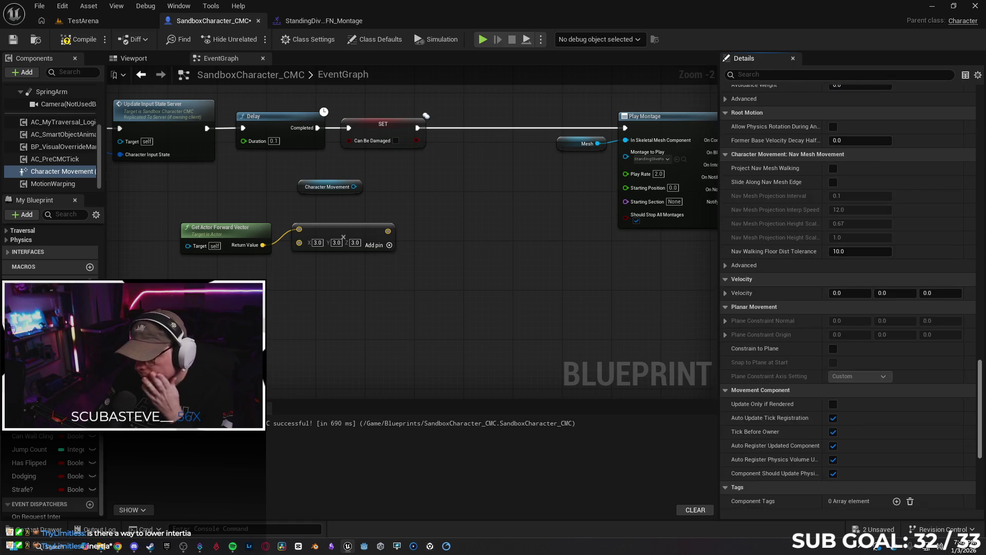
pyautogui.scroll(-9, 847, 298)
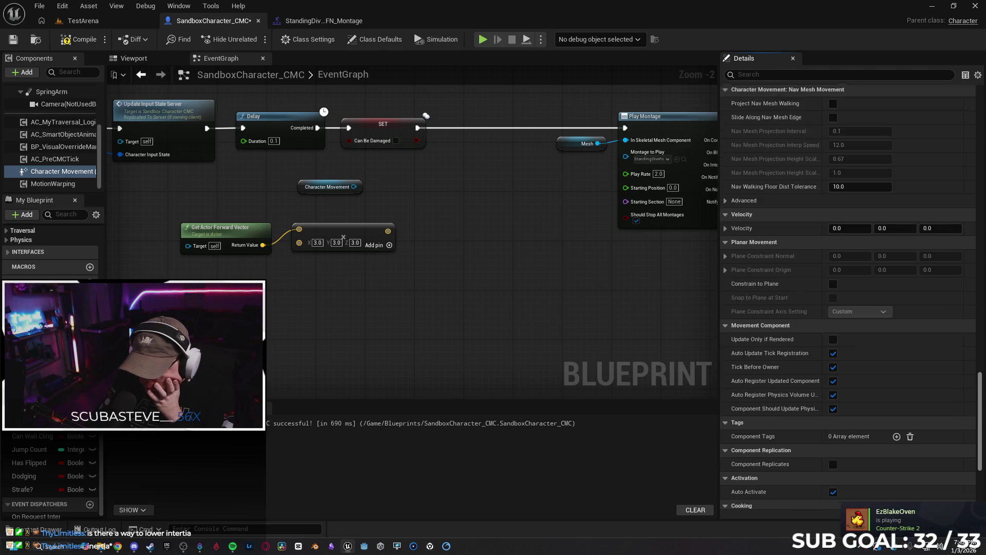
pyautogui.scroll(-2, 847, 298)
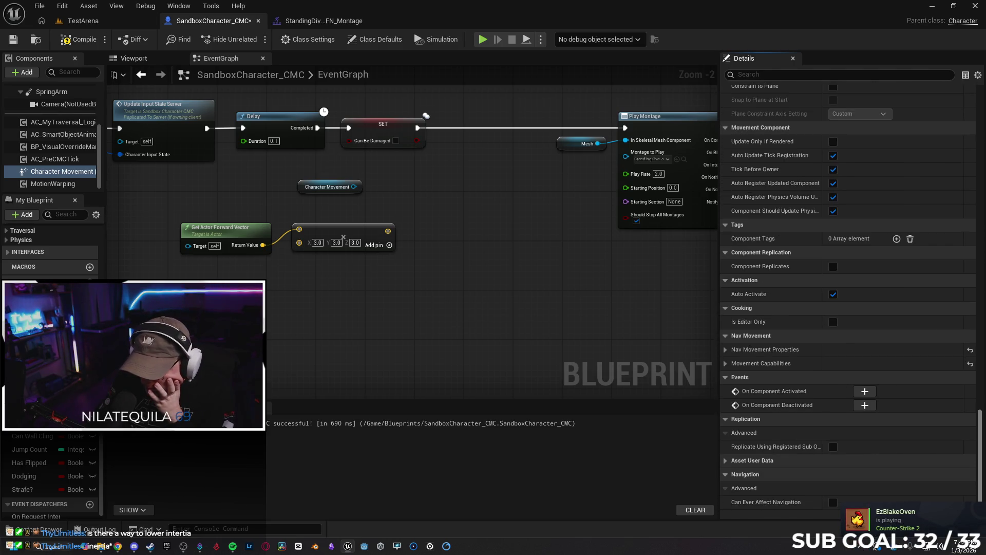
pyautogui.scroll(8, 847, 298)
pyautogui.rightClick(486, 306)
pyautogui.write('velocity')
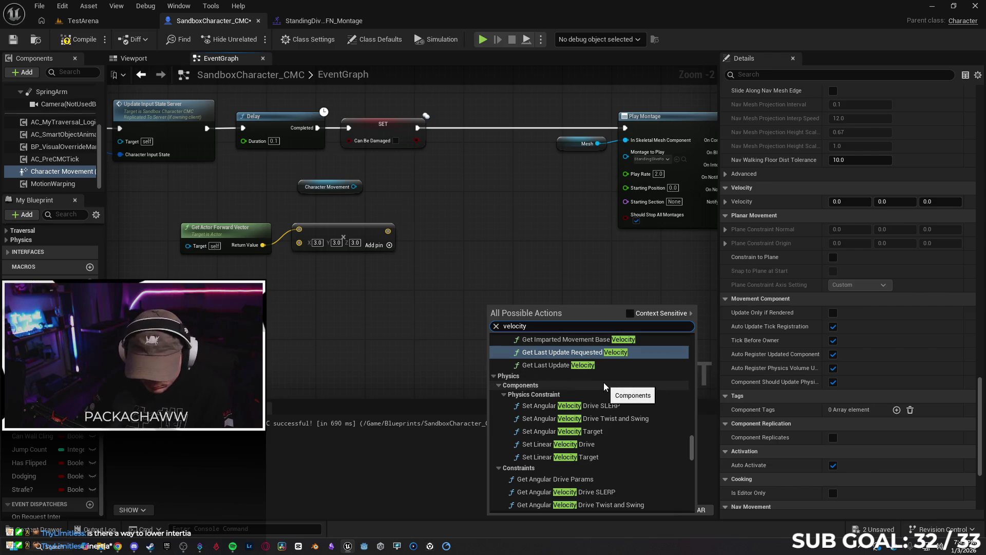
pyautogui.scroll(2, 608, 391)
pyautogui.scroll(5, 608, 391)
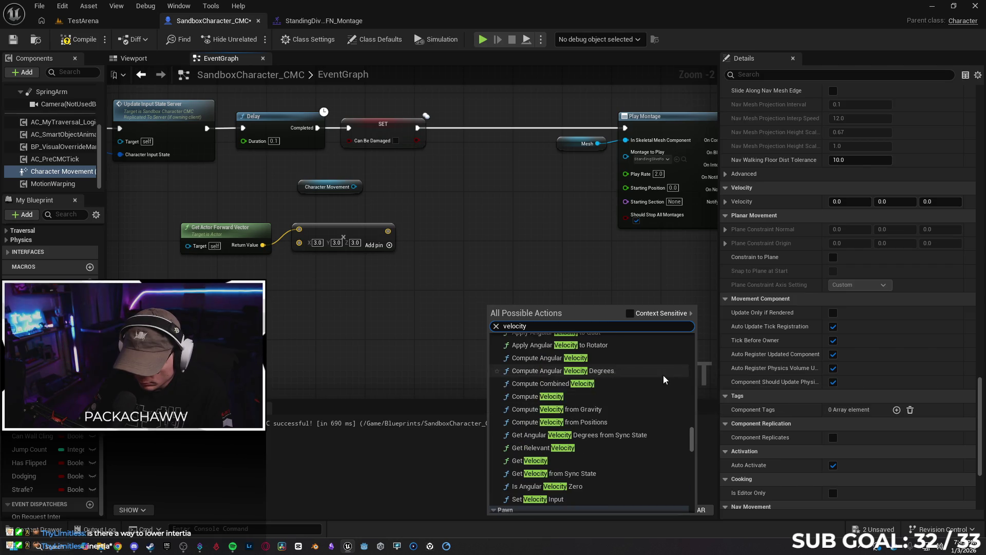
pyautogui.scroll(5, 637, 396)
pyautogui.scroll(8, 642, 400)
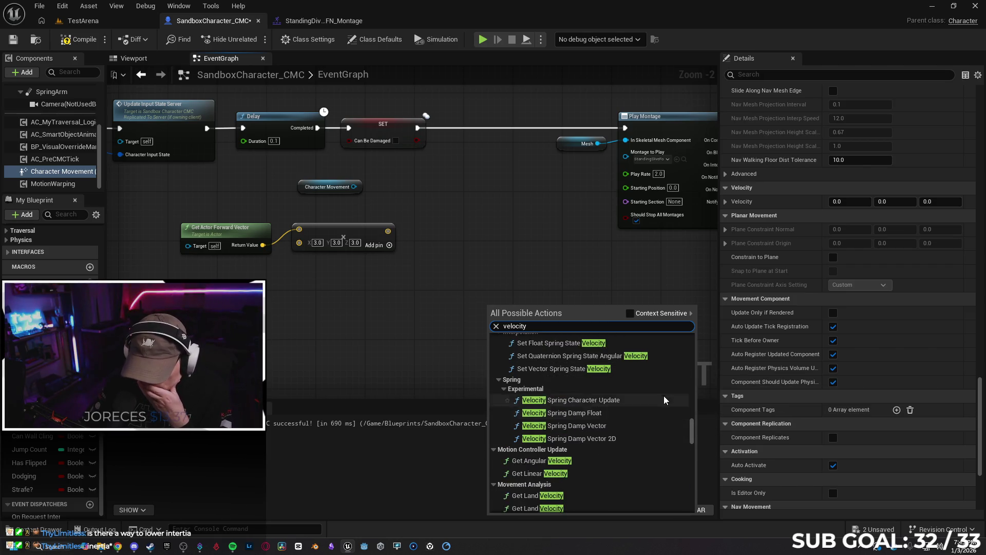
pyautogui.scroll(3, 586, 358)
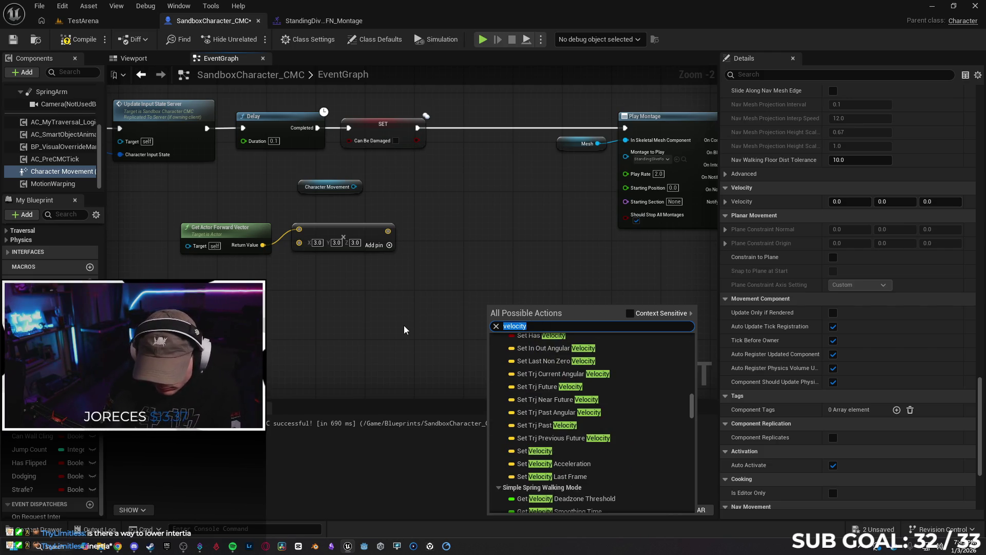
pyautogui.write('inertia')
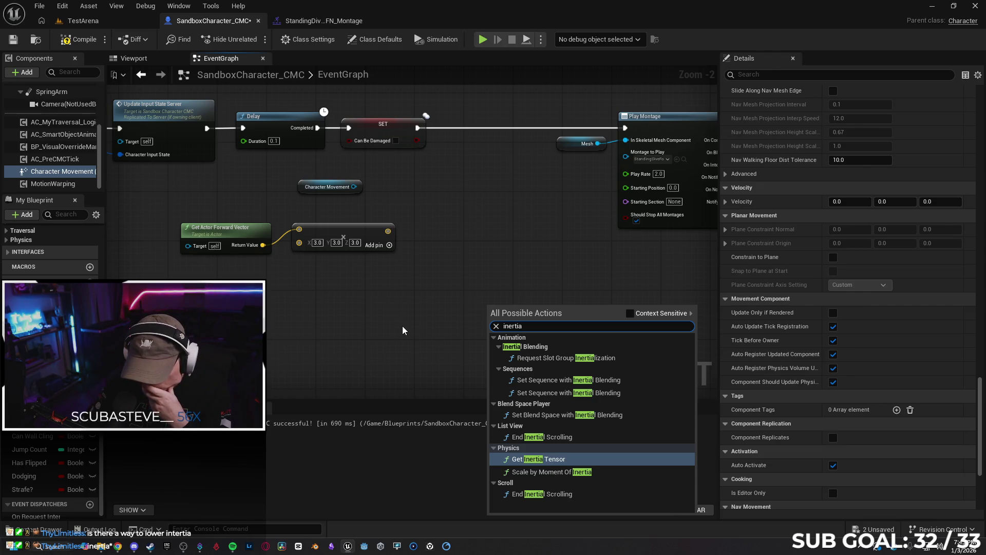
pyautogui.click(370, 285)
pyautogui.moveTo(447, 287); pyautogui.dragTo(239, 186)
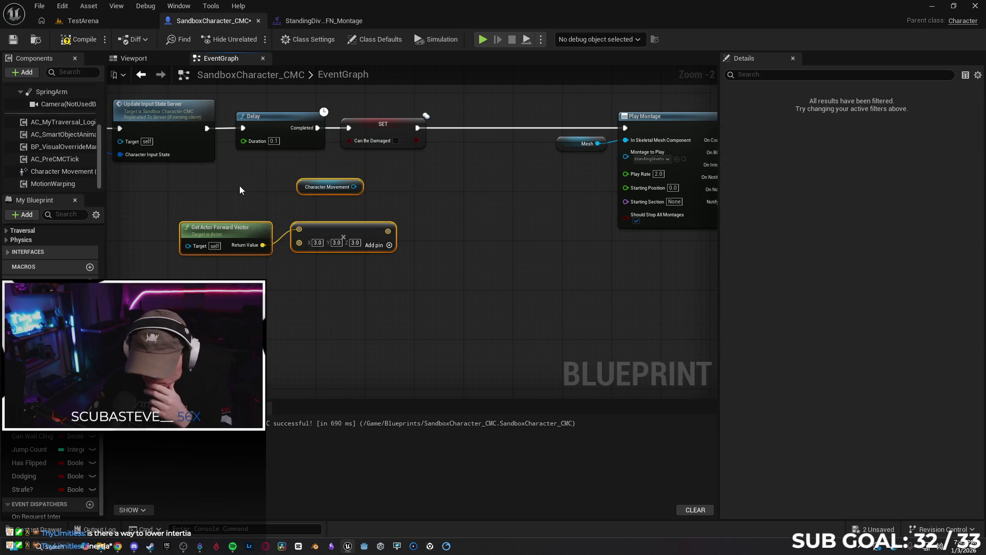
# Delete the three leftover vector nodes and recompile the character blueprint.
pyautogui.press('Delete')
pyautogui.moveTo(299, 204); pyautogui.dragTo(368, 278)
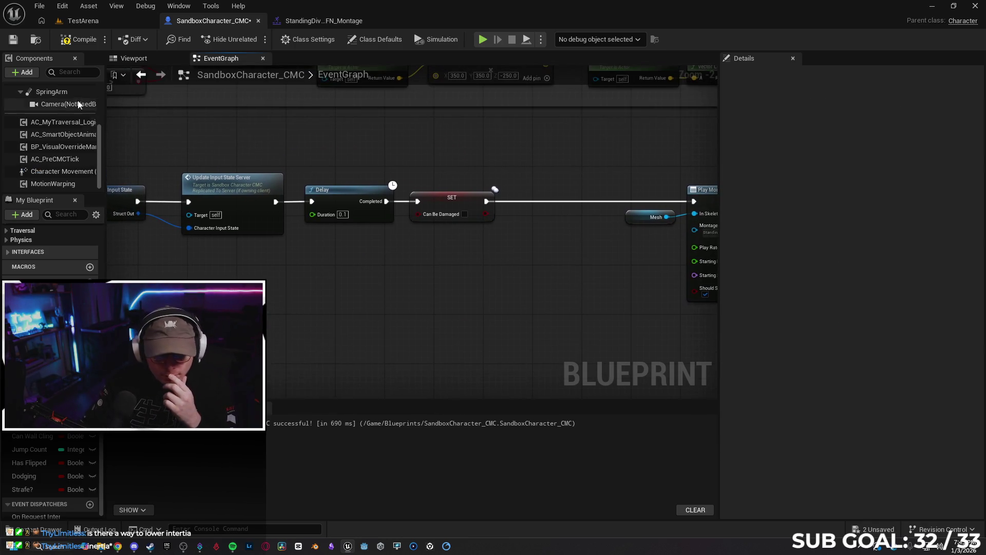
pyautogui.press('F7')
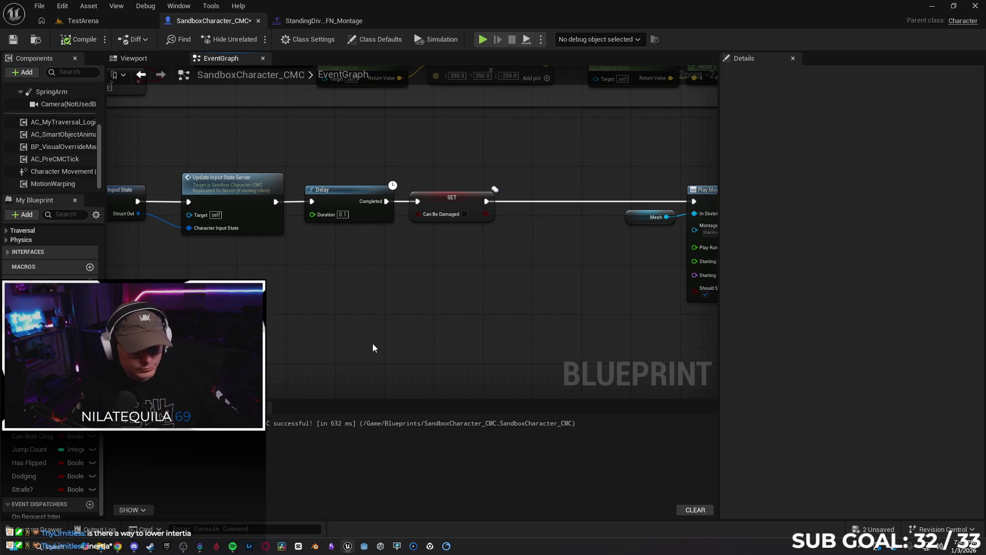
# Save the SandboxCharacter_CMC blueprint.
pyautogui.click(94, 24)
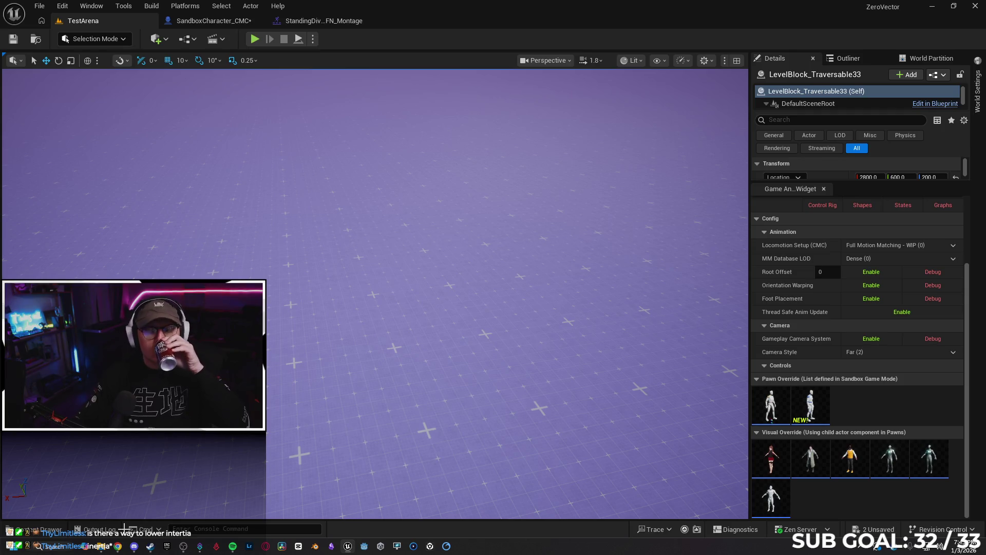
pyautogui.moveTo(114, 548)
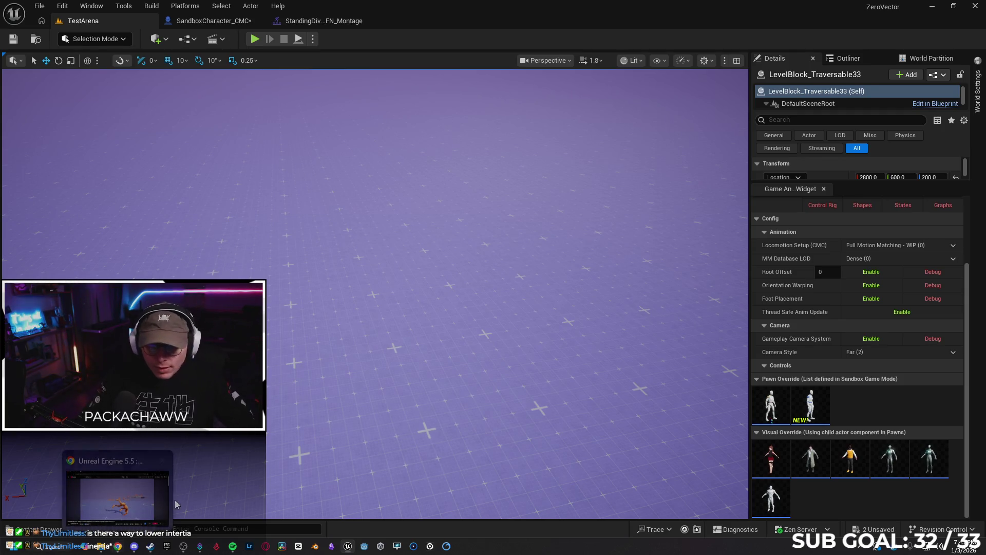
pyautogui.click(216, 20)
pyautogui.click(13, 40)
# Review the Launch Character and Stop Anim Montage nodes, then return to the TestArena level.
pyautogui.moveTo(520, 156); pyautogui.dragTo(429, 319)
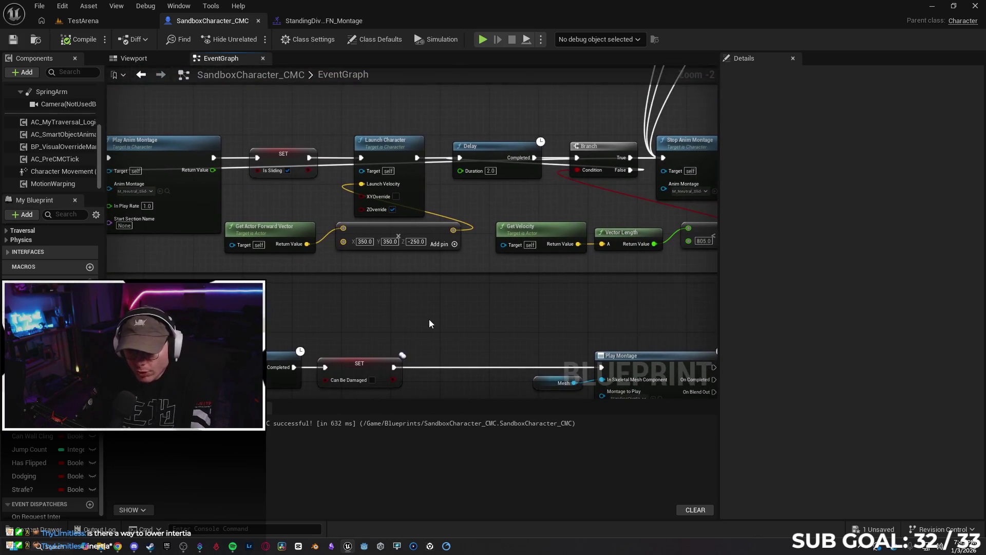
pyautogui.moveTo(350, 298); pyautogui.dragTo(409, 307)
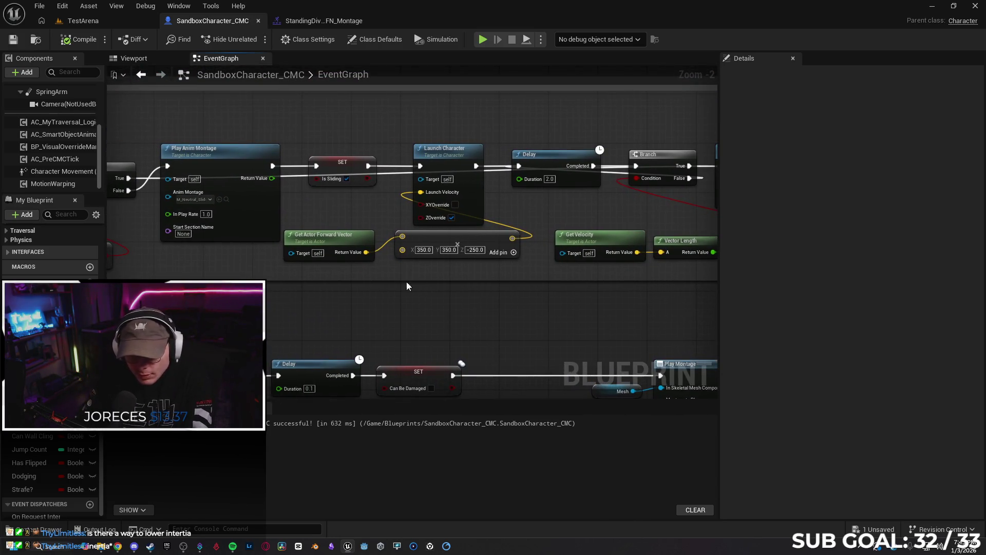
pyautogui.moveTo(295, 276)
pyautogui.mouseDown()
pyautogui.moveTo(643, 273)
pyautogui.moveTo(245, 276)
pyautogui.mouseUp()
pyautogui.moveTo(496, 305)
pyautogui.mouseDown()
pyautogui.moveTo(278, 301)
pyautogui.moveTo(387, 285)
pyautogui.moveTo(676, 279)
pyautogui.moveTo(407, 293)
pyautogui.moveTo(638, 280)
pyautogui.moveTo(311, 275)
pyautogui.moveTo(315, 301)
pyautogui.moveTo(528, 286)
pyautogui.moveTo(480, 298)
pyautogui.mouseUp()
pyautogui.click(85, 21)
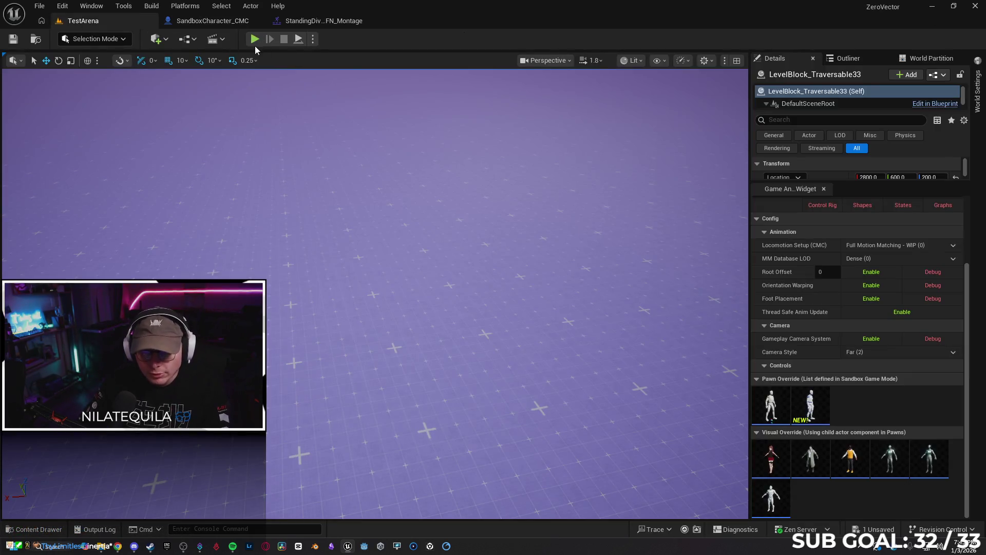
# Start a TestArena play session and run and crouch the character across the arena.
pyautogui.click(254, 38)
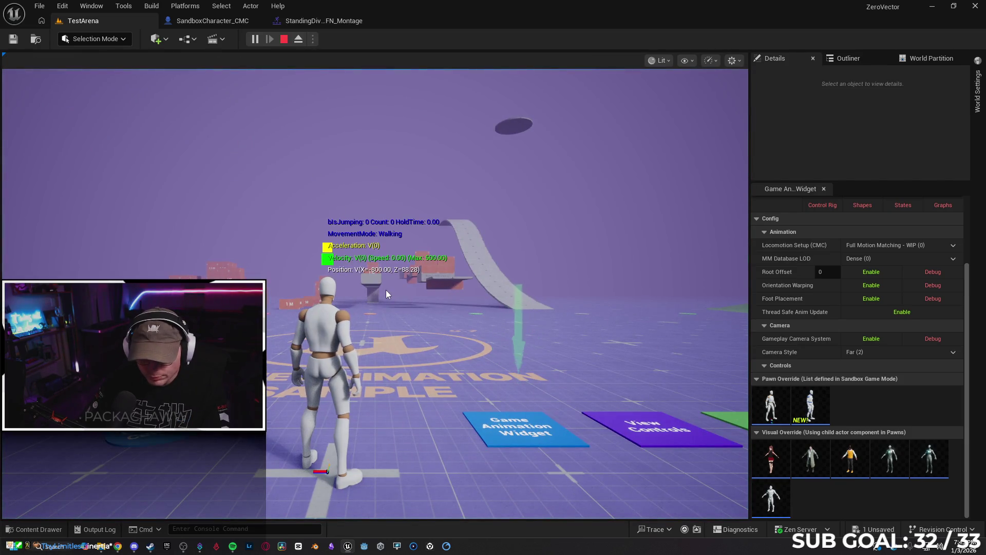
pyautogui.click(386, 302)
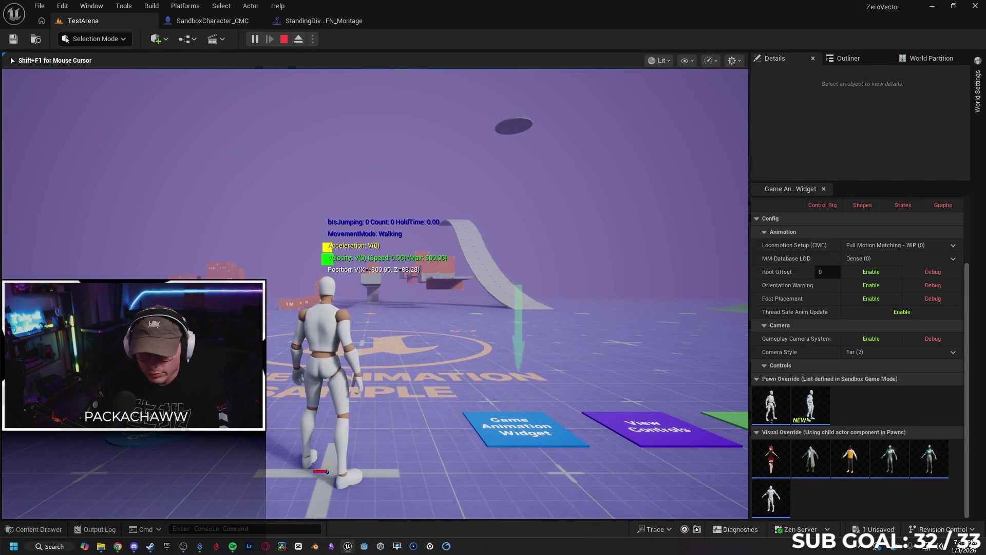
pyautogui.press('c')
pyautogui.press('c')
pyautogui.press('w')
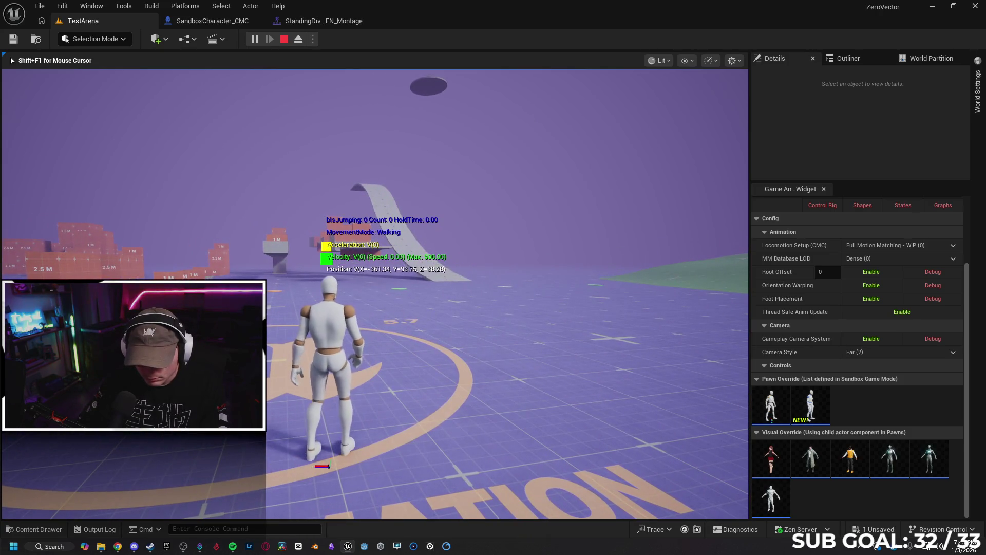
pyautogui.press('c')
pyautogui.press('c')
pyautogui.press('w')
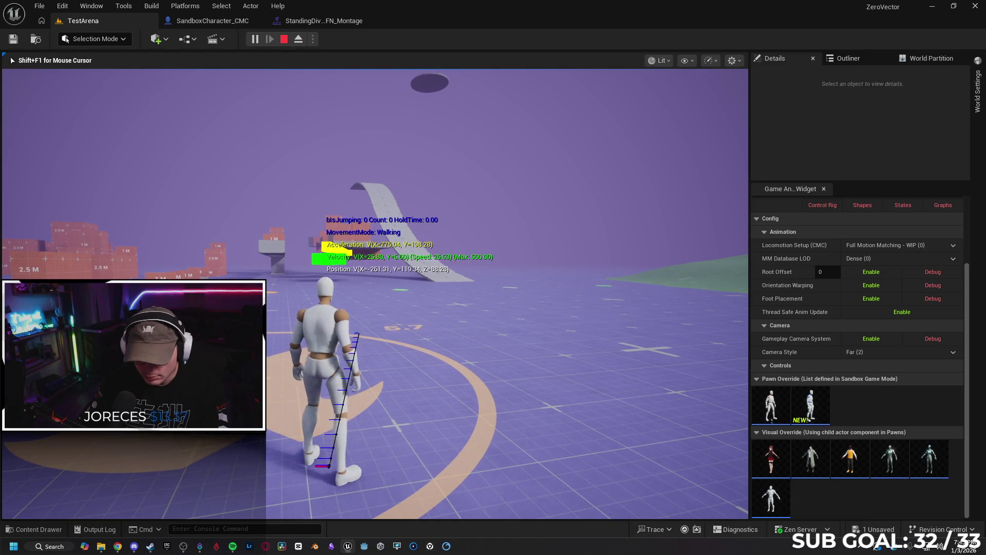
pyautogui.press('c')
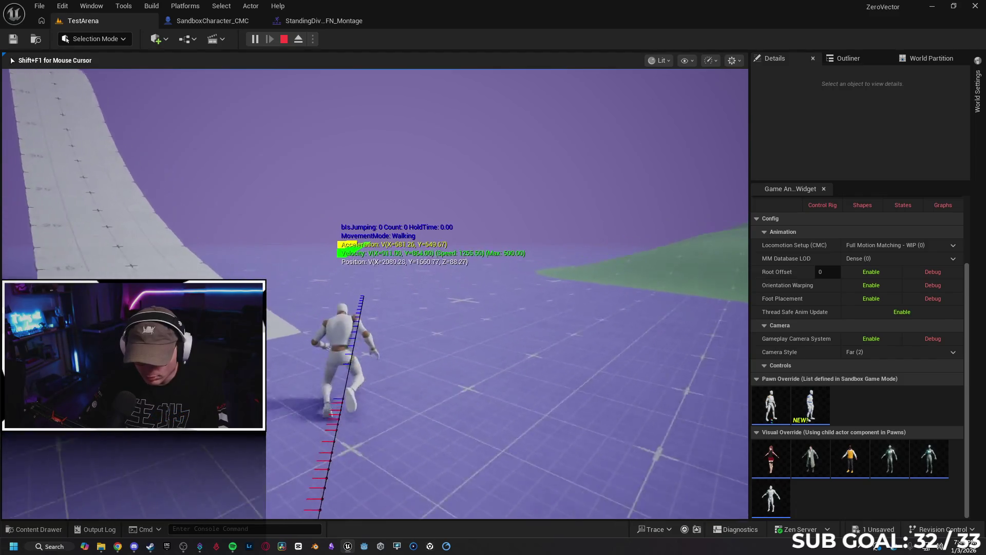
# Test jumping and sliding while running, then end the play session.
pyautogui.press('space')
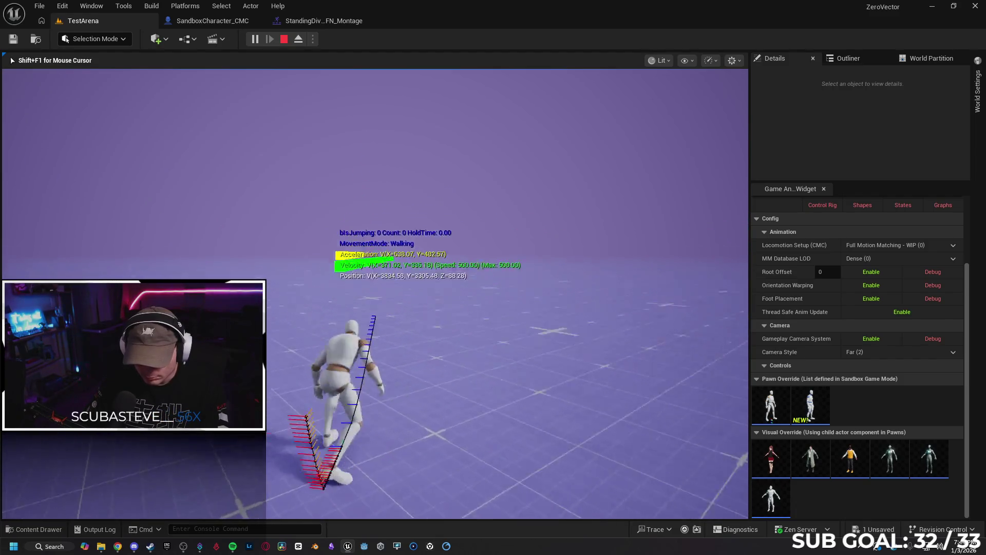
pyautogui.press('c')
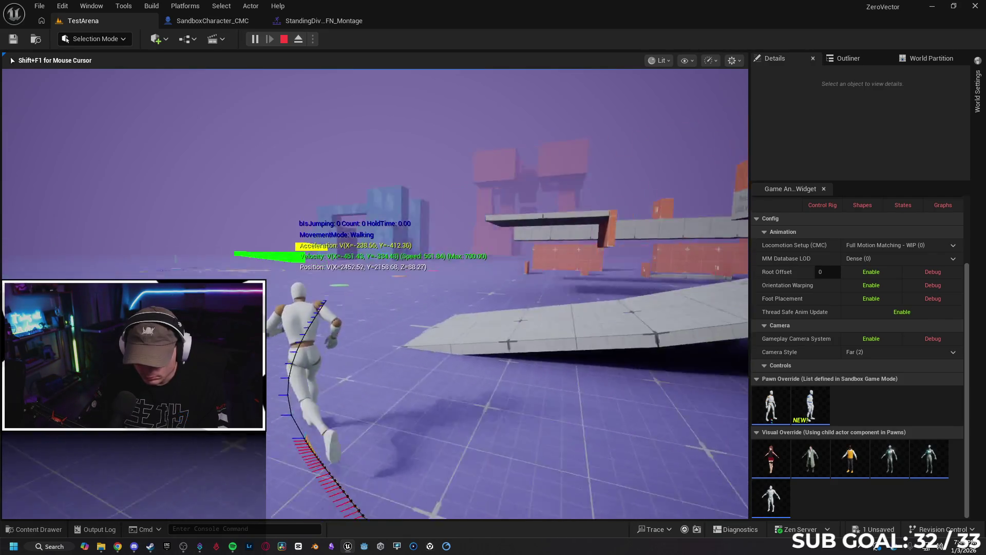
pyautogui.press('c')
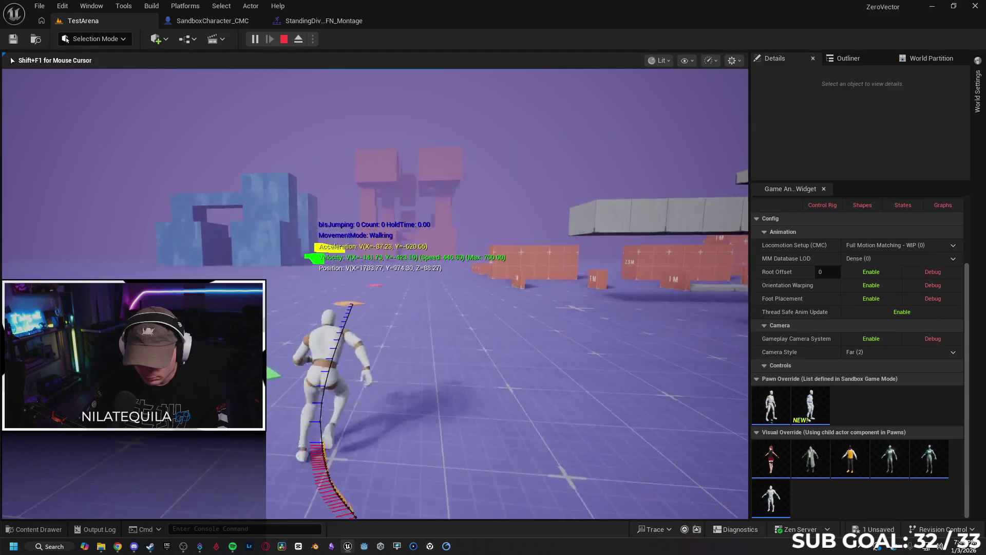
pyautogui.press('space')
pyautogui.press('space')
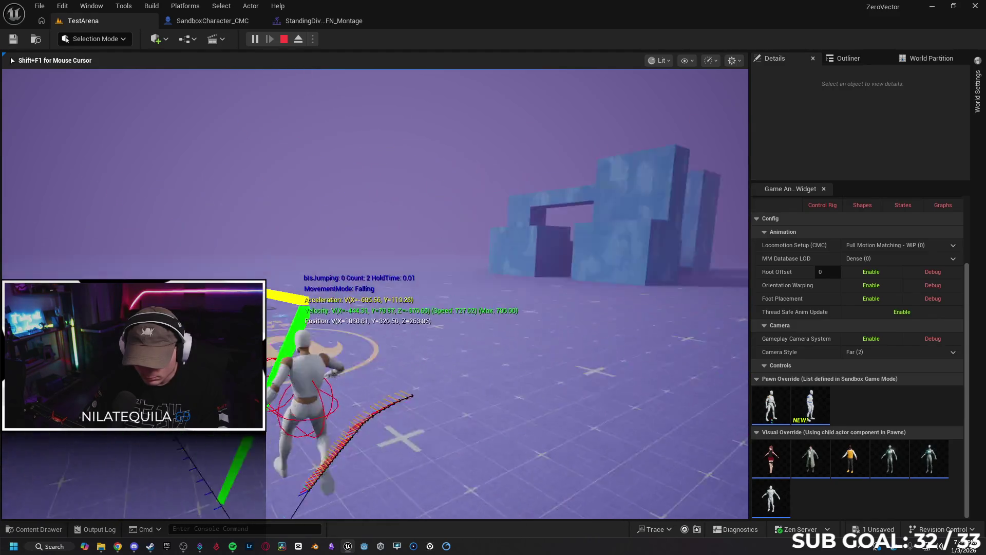
pyautogui.press('c')
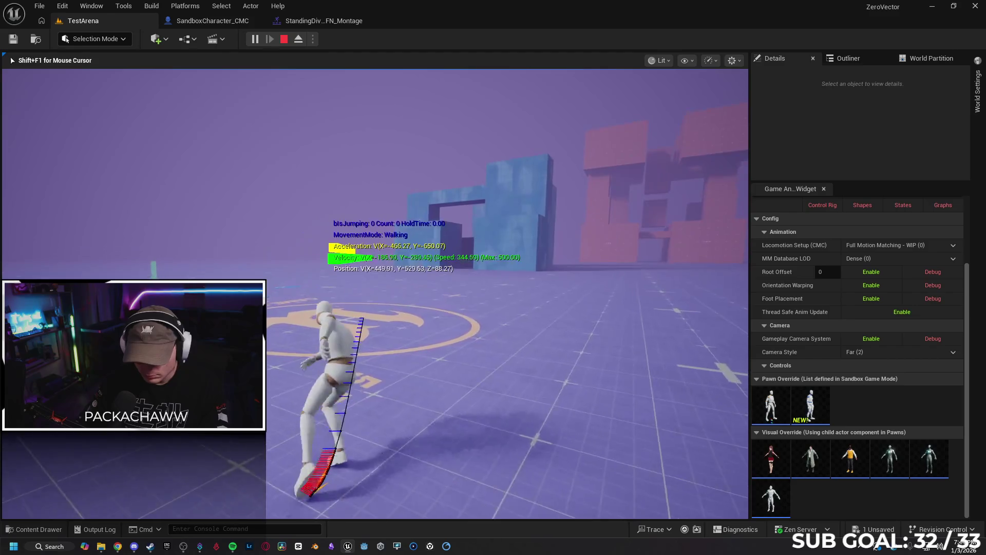
pyautogui.press('space')
pyautogui.press('c')
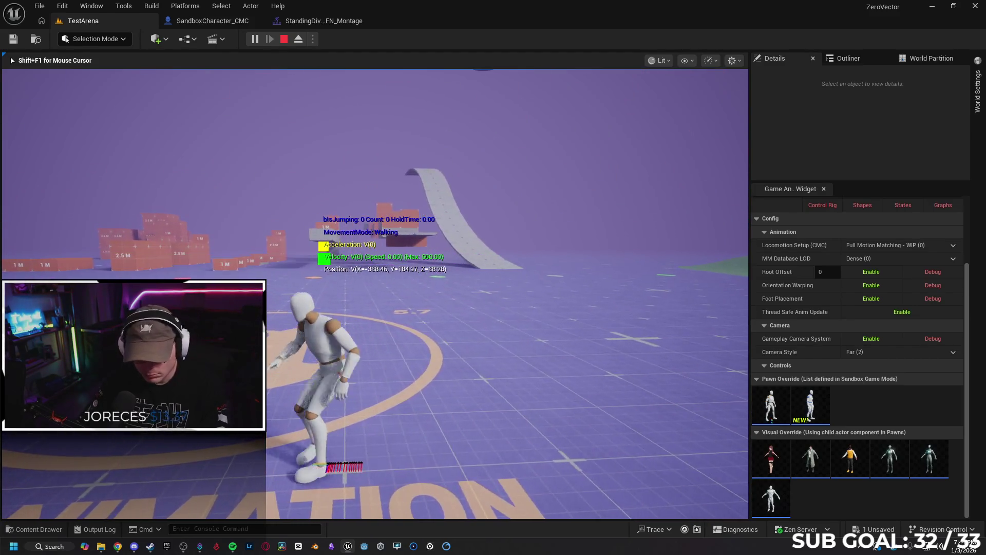
pyautogui.press('Escape')
pyautogui.click(216, 21)
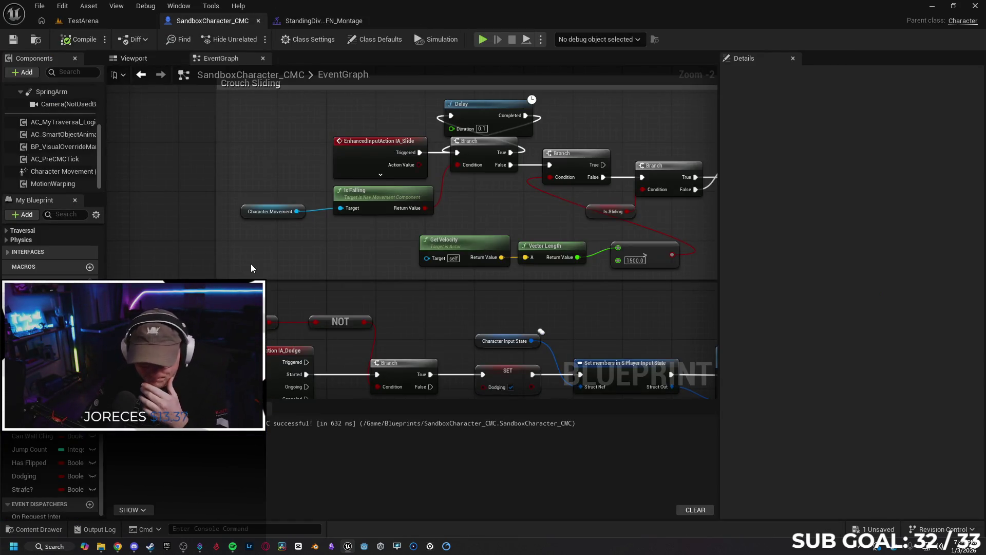
# Change the Crouch Sliding compare node's speed threshold from 1500.0 to 1000.
pyautogui.moveTo(446, 452)
pyautogui.mouseDown()
pyautogui.moveTo(430, 363)
pyautogui.moveTo(406, 374)
pyautogui.moveTo(328, 329)
pyautogui.moveTo(279, 322)
pyautogui.mouseUp()
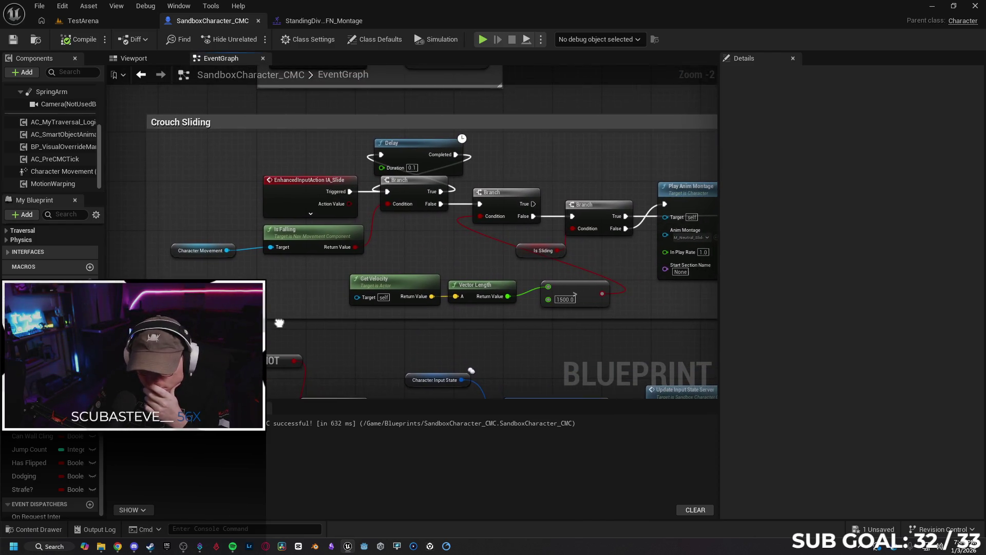
pyautogui.moveTo(427, 246); pyautogui.dragTo(379, 253)
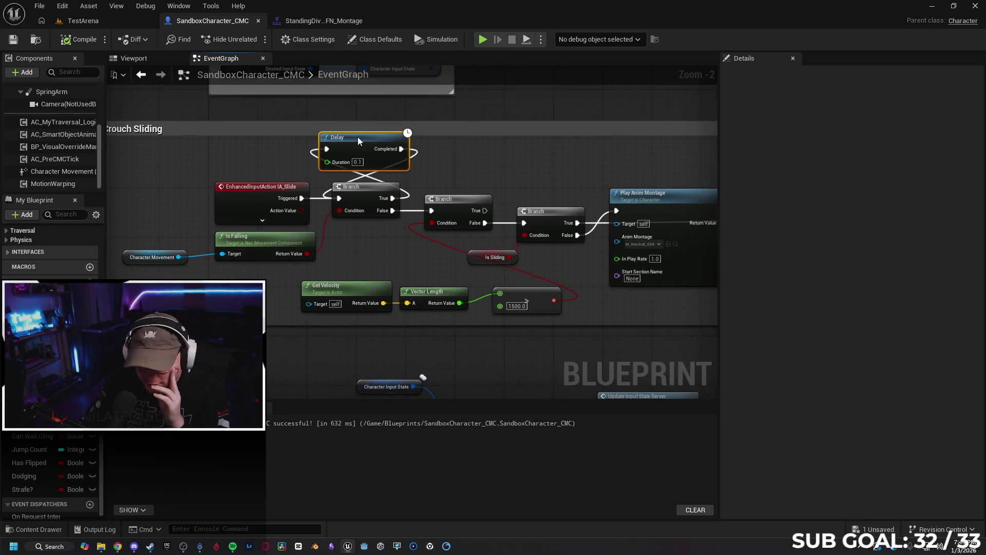
pyautogui.moveTo(374, 267); pyautogui.dragTo(345, 258)
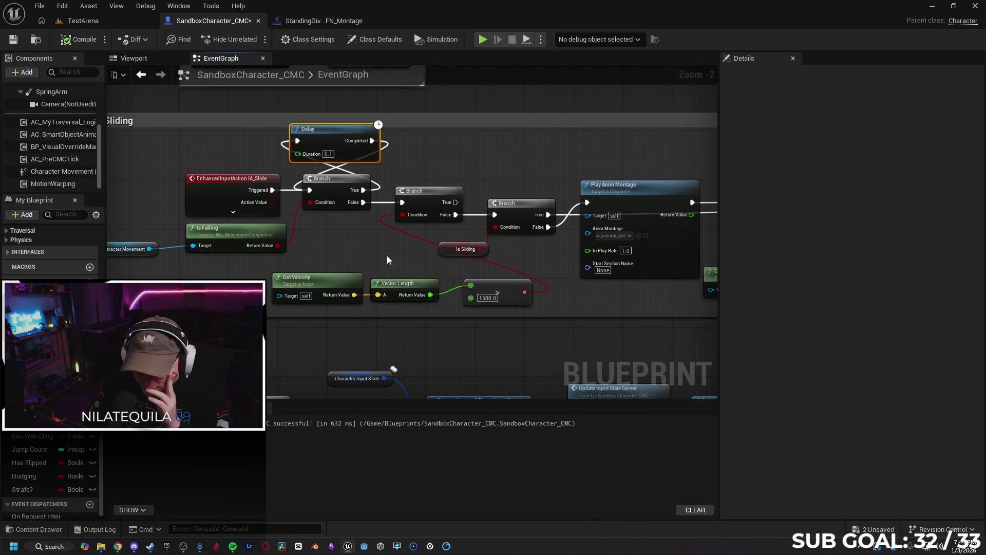
pyautogui.moveTo(449, 257); pyautogui.dragTo(396, 247)
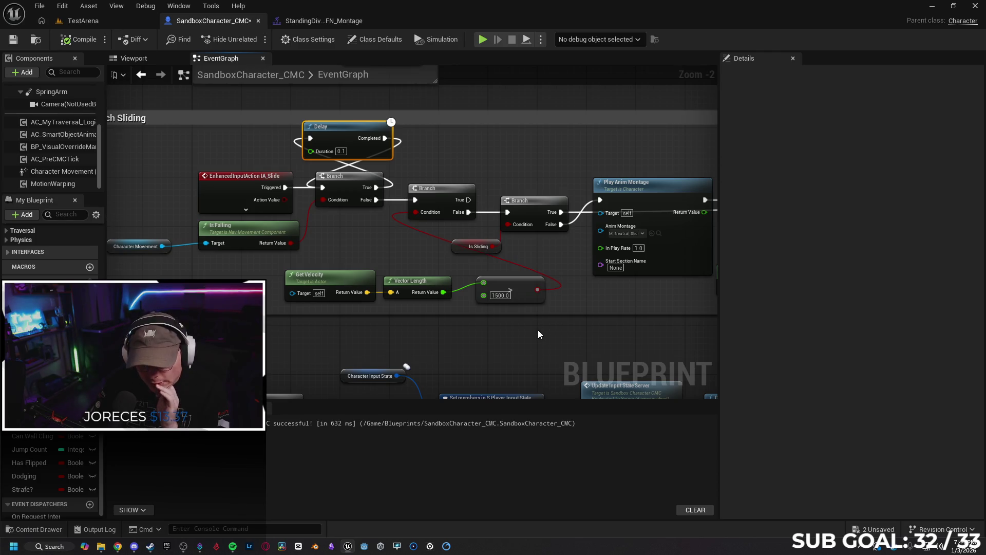
pyautogui.click(497, 295)
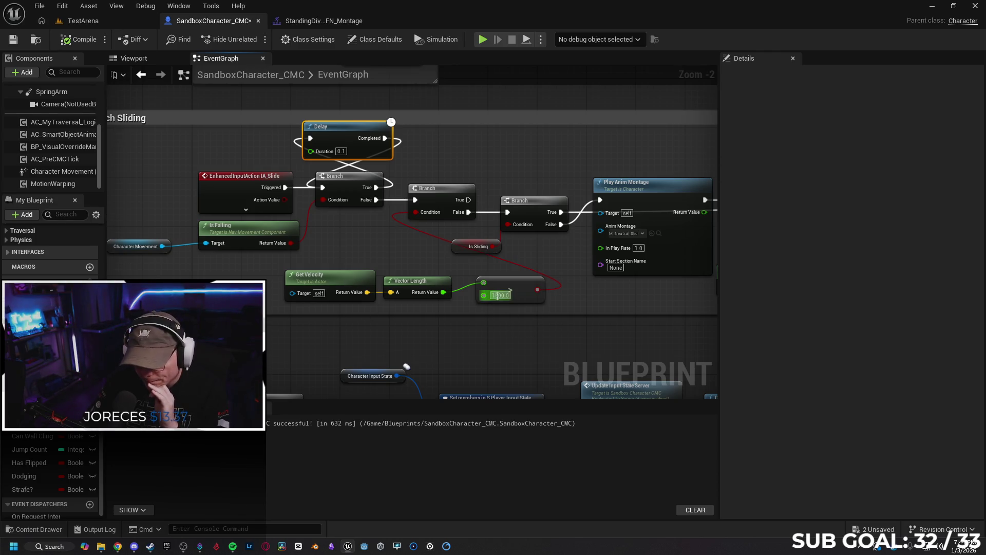
pyautogui.write('1000')
pyautogui.press('Return')
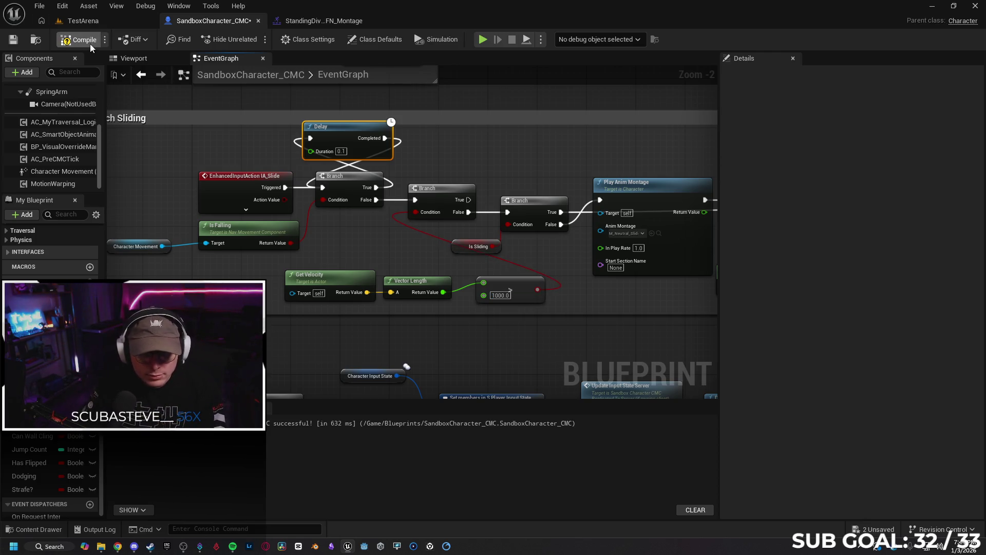
# Start a TestArena play session and test walking, sprinting and jumping with the 1000 threshold.
pyautogui.click(82, 20)
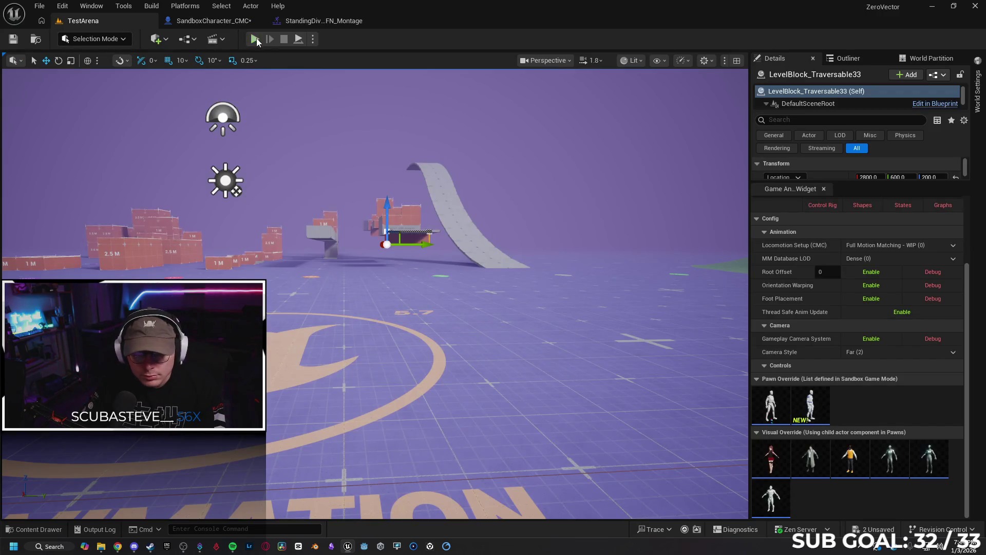
pyautogui.hotkey('alt', 'p')
pyautogui.press('w')
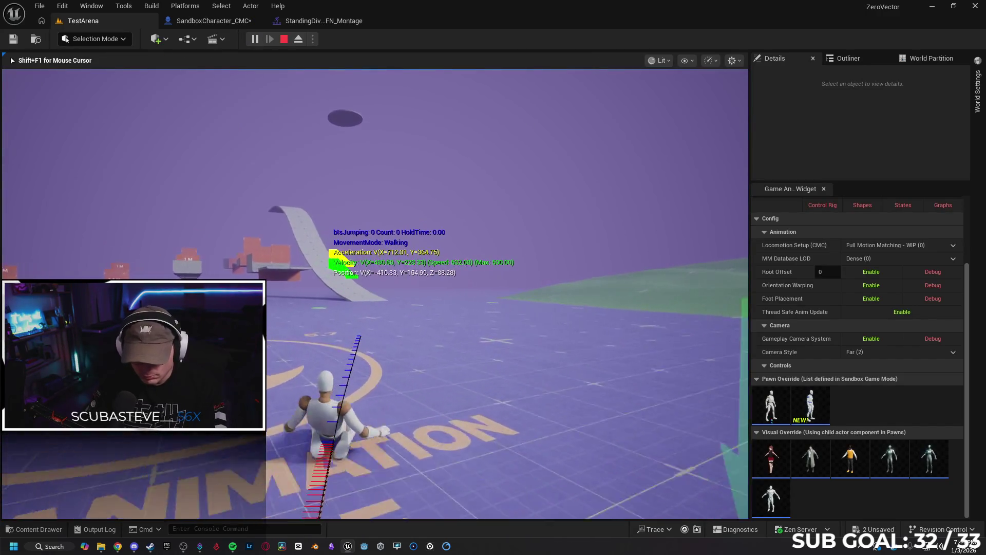
pyautogui.press('shift')
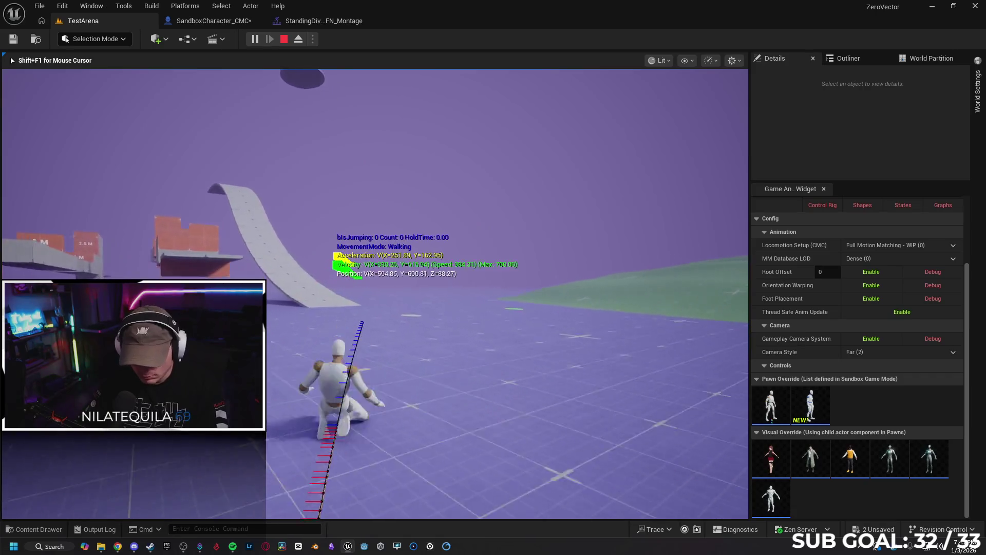
pyautogui.press('space')
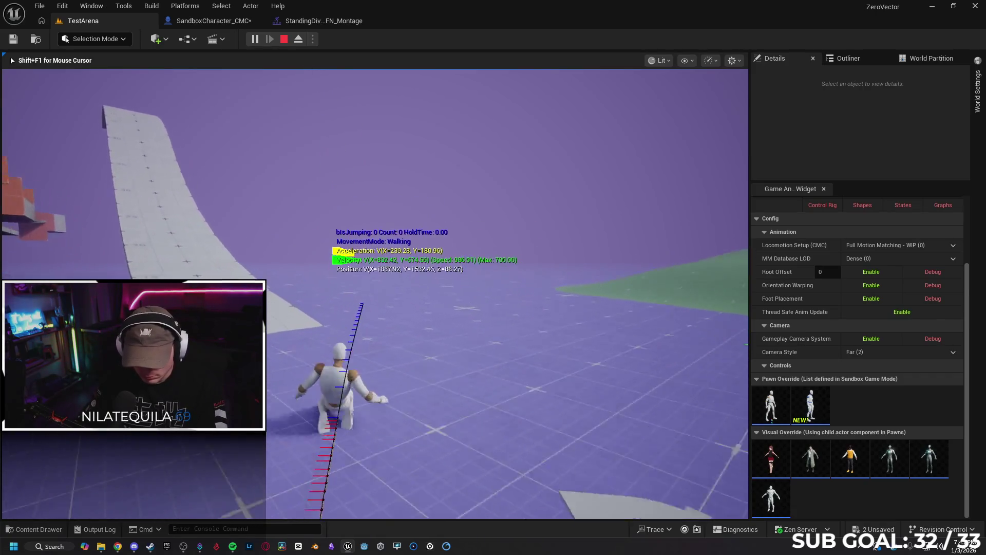
pyautogui.press('space')
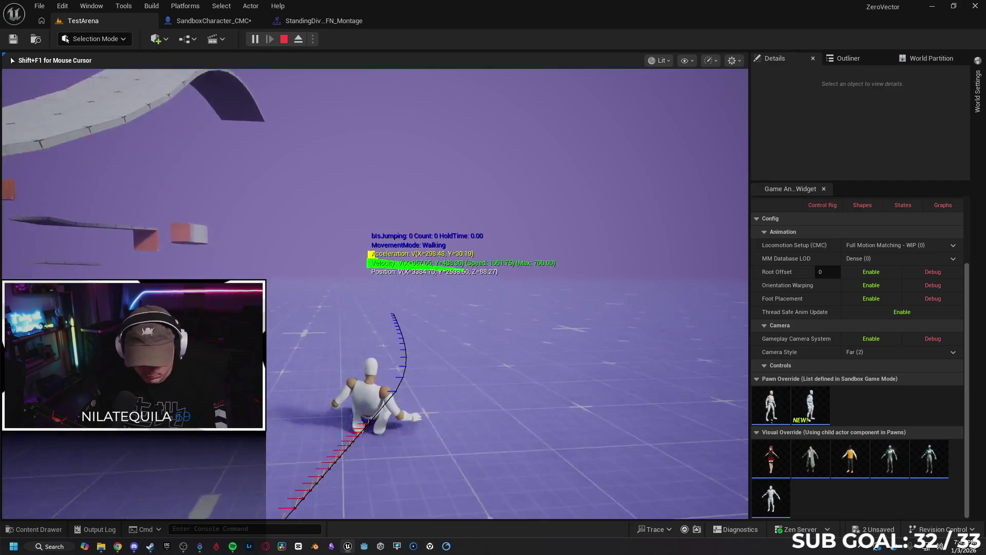
# Keep jumping, mantle onto the grey block, then stop the play session.
pyautogui.press('space')
pyautogui.press('space')
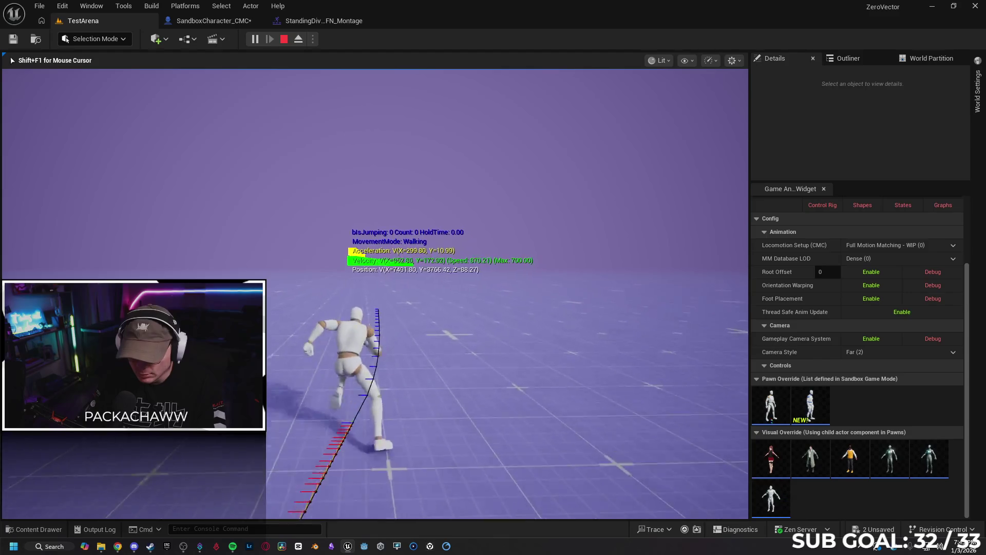
pyautogui.press('space')
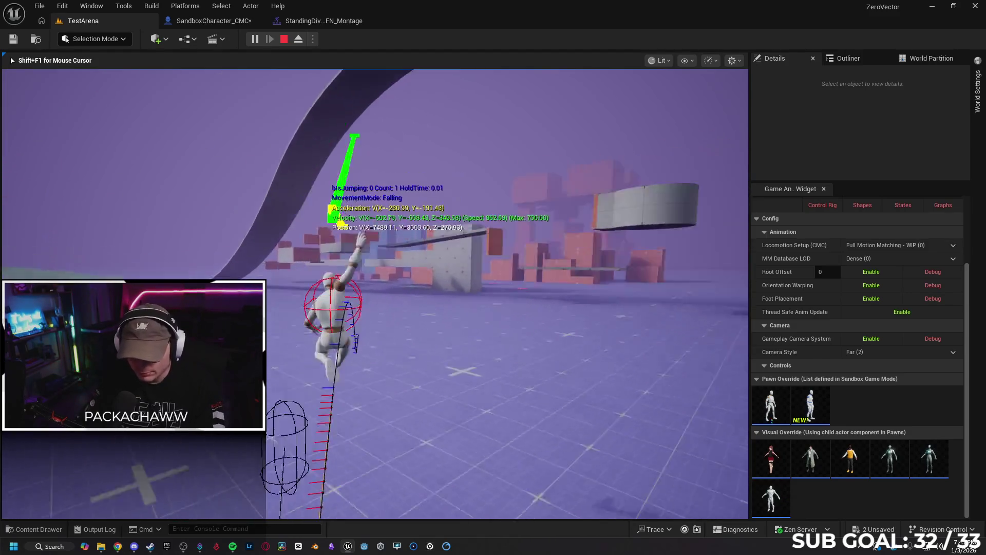
pyautogui.press('space')
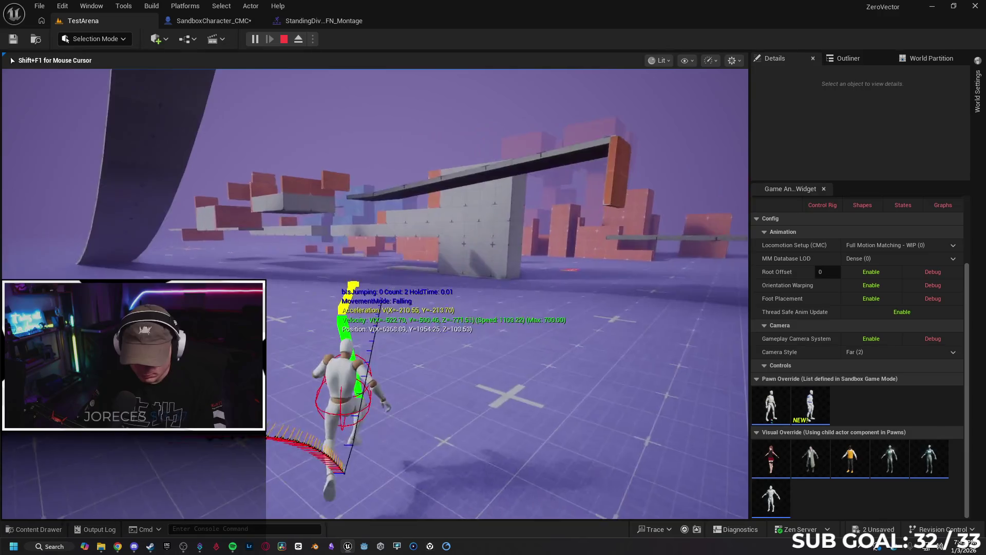
pyautogui.press('space')
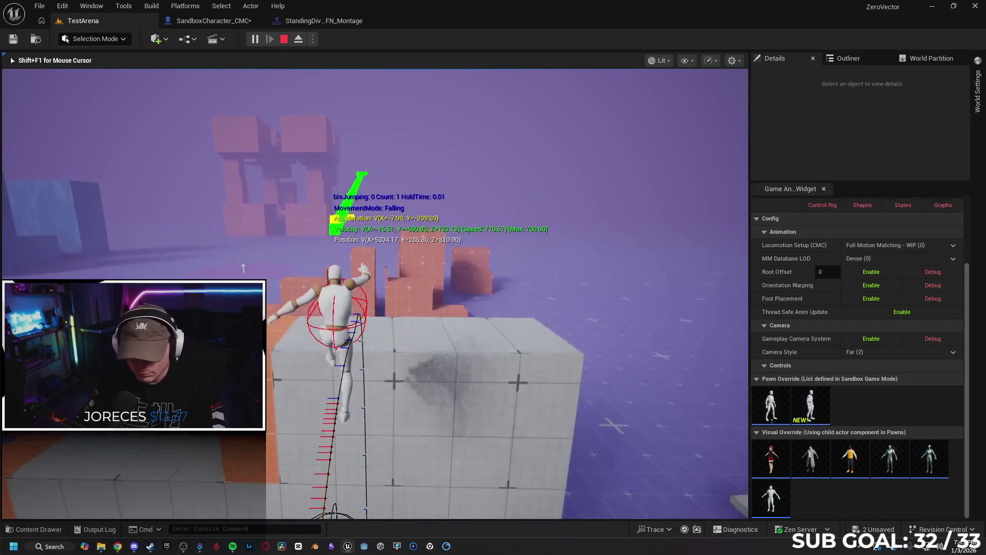
pyautogui.press('space')
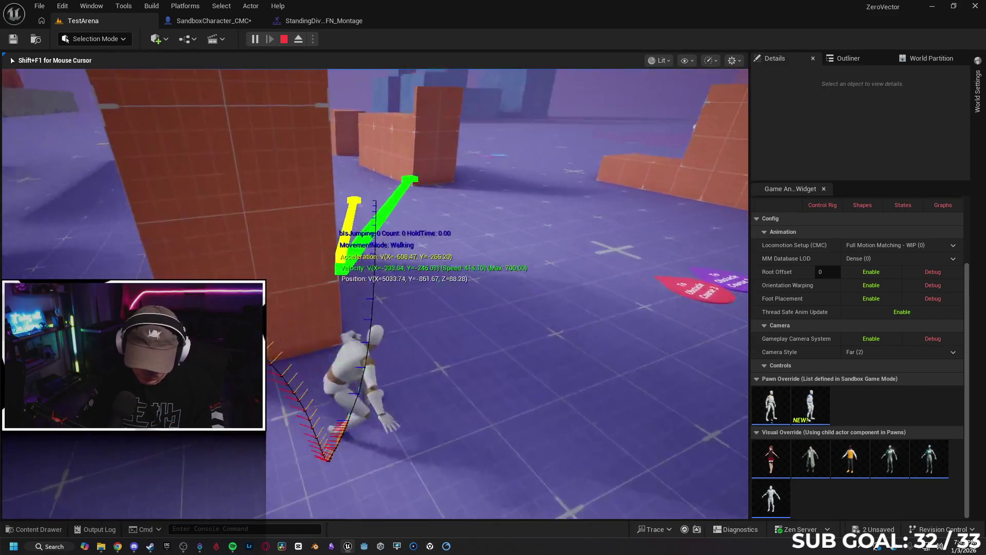
pyautogui.press('Escape')
pyautogui.click(193, 23)
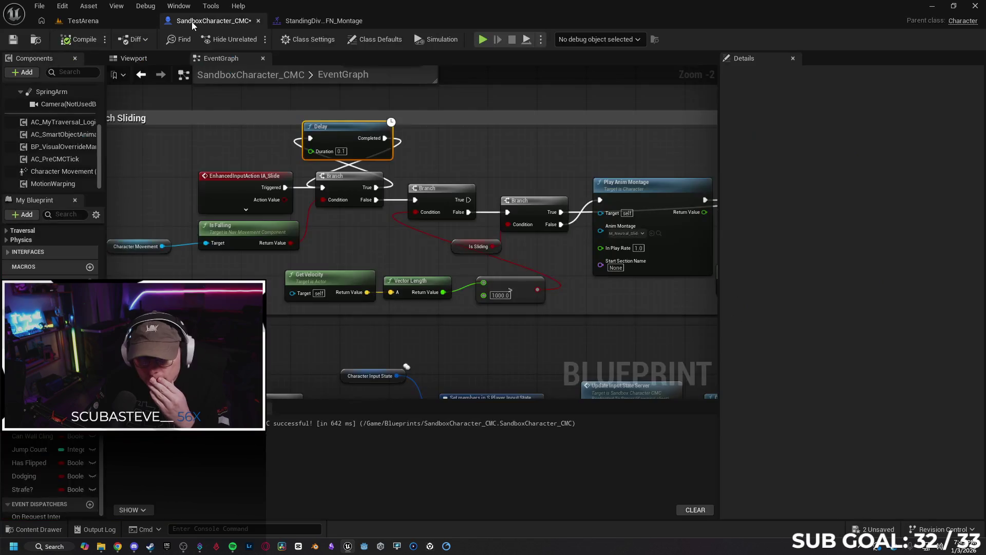
# Pan and zoom the EventGraph onto the dive's Play Montage, Delay and SET chain.
pyautogui.moveTo(309, 354); pyautogui.dragTo(233, 188)
pyautogui.moveTo(329, 322); pyautogui.dragTo(309, 288)
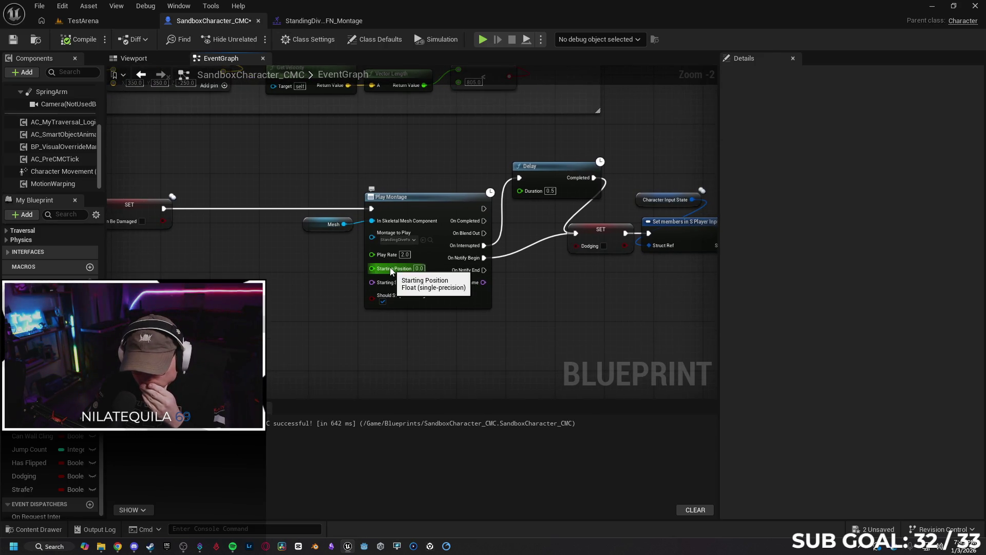
pyautogui.scroll(1, 310, 304)
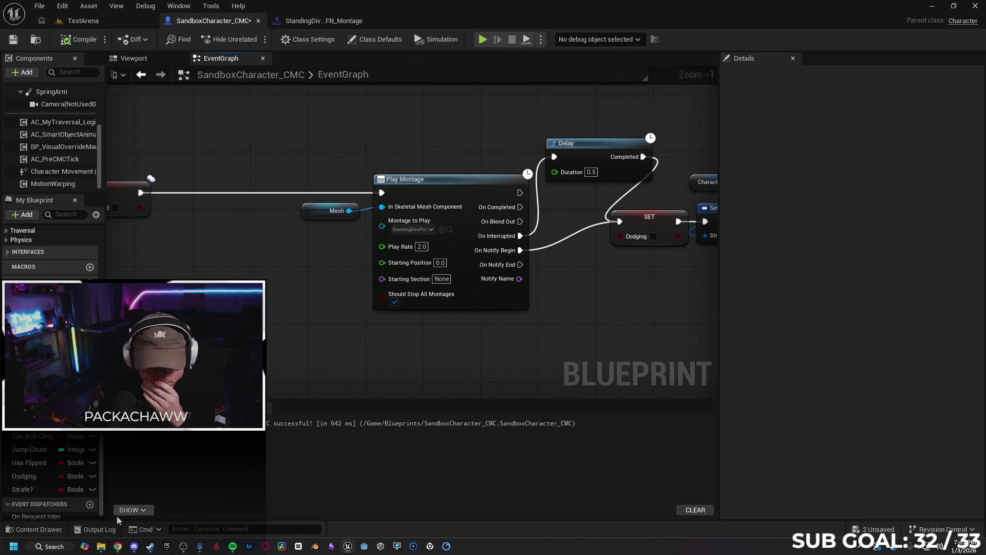
pyautogui.click(118, 547)
# Scroll down the dodge tutorial's comments and expand the reply under the FootIK comment.
pyautogui.scroll(-10, 493, 309)
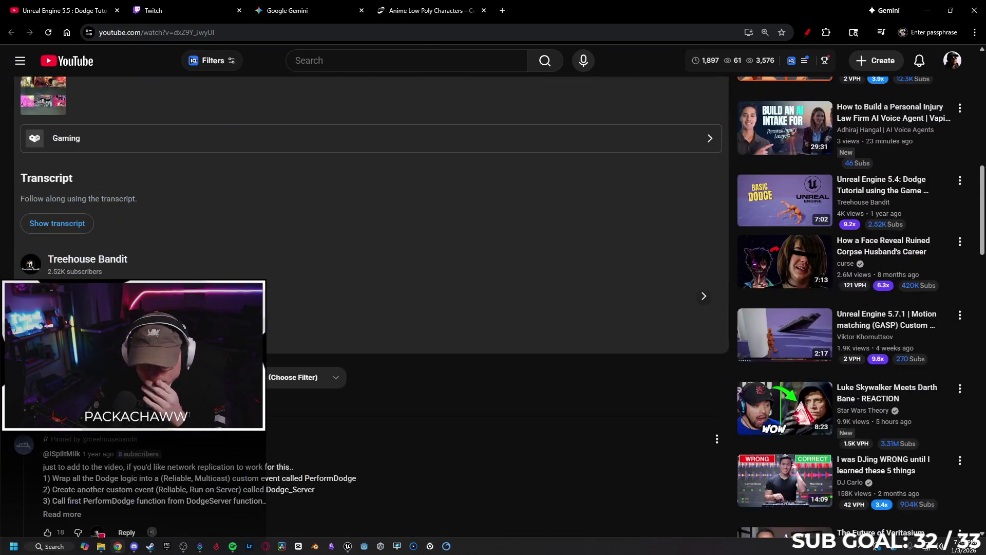
pyautogui.scroll(-4, 493, 308)
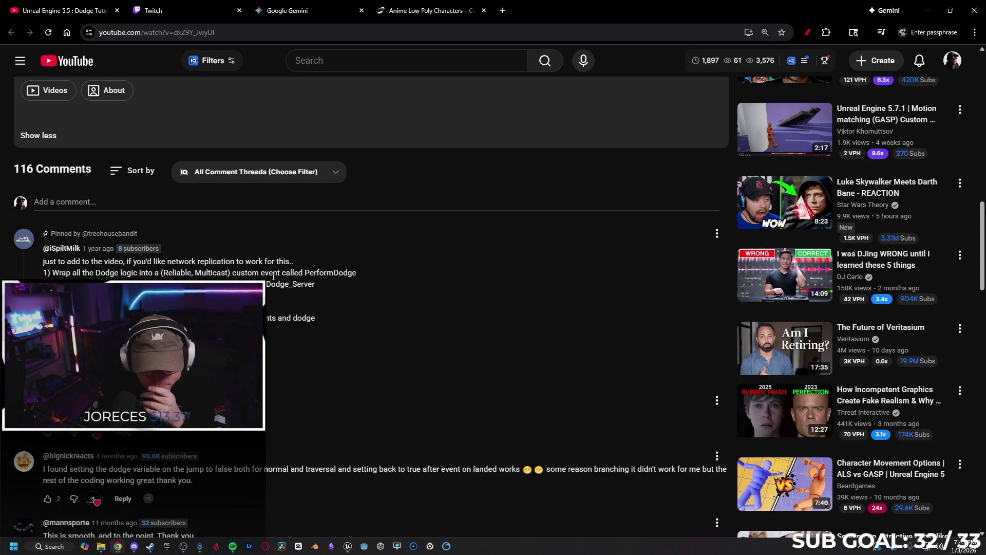
pyautogui.scroll(-2, 278, 282)
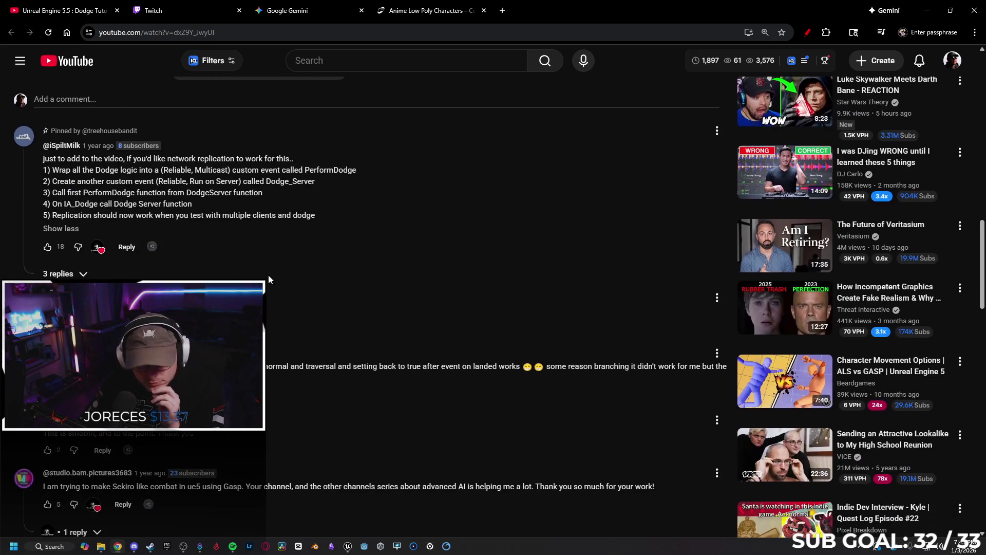
pyautogui.scroll(-1, 273, 277)
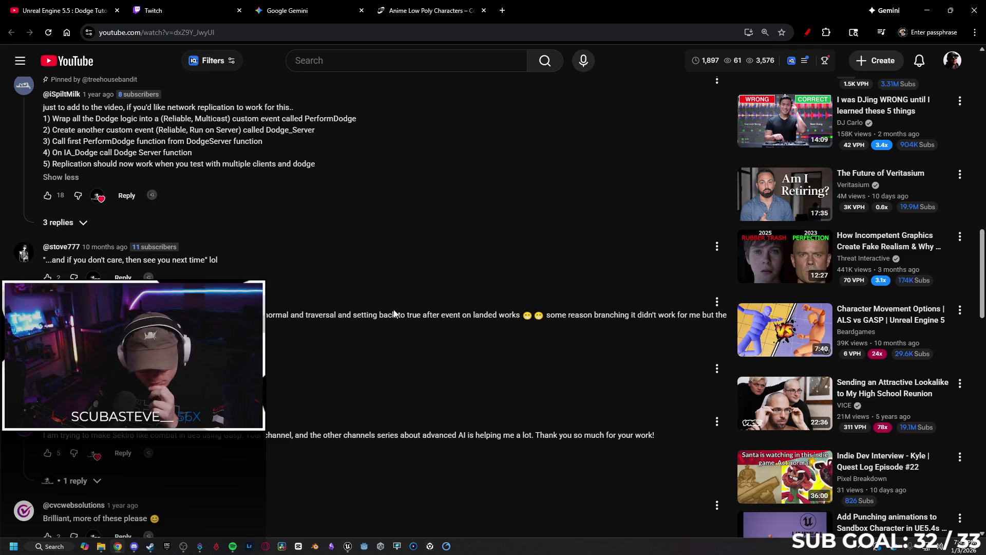
pyautogui.scroll(-1, 388, 307)
pyautogui.scroll(-2, 315, 268)
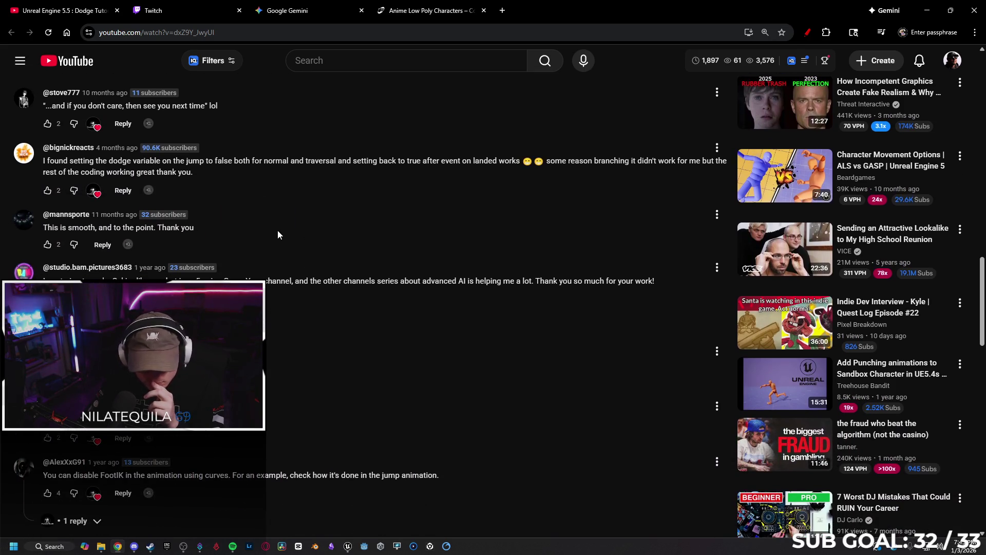
pyautogui.scroll(-2, 277, 230)
pyautogui.scroll(-1, 279, 246)
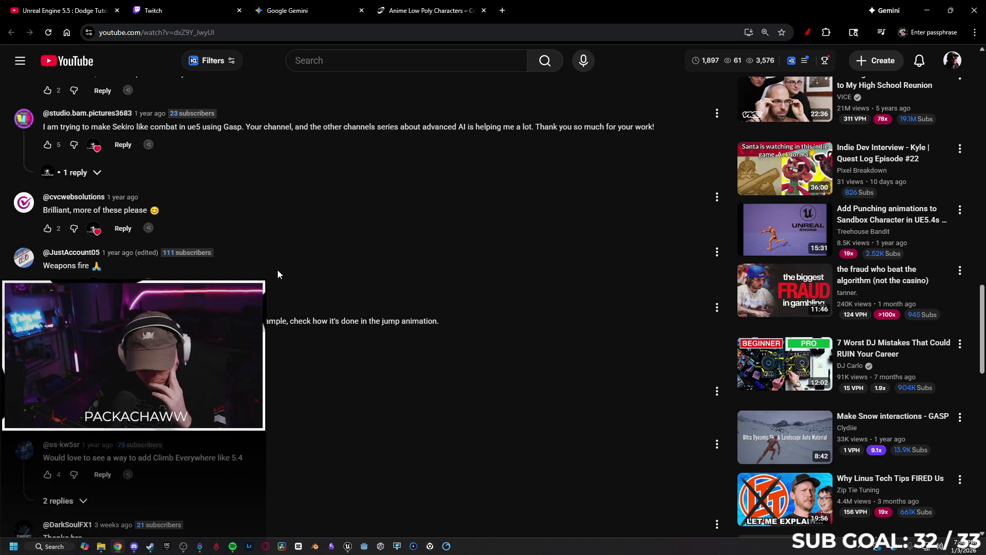
pyautogui.scroll(-2, 276, 270)
pyautogui.click(75, 264)
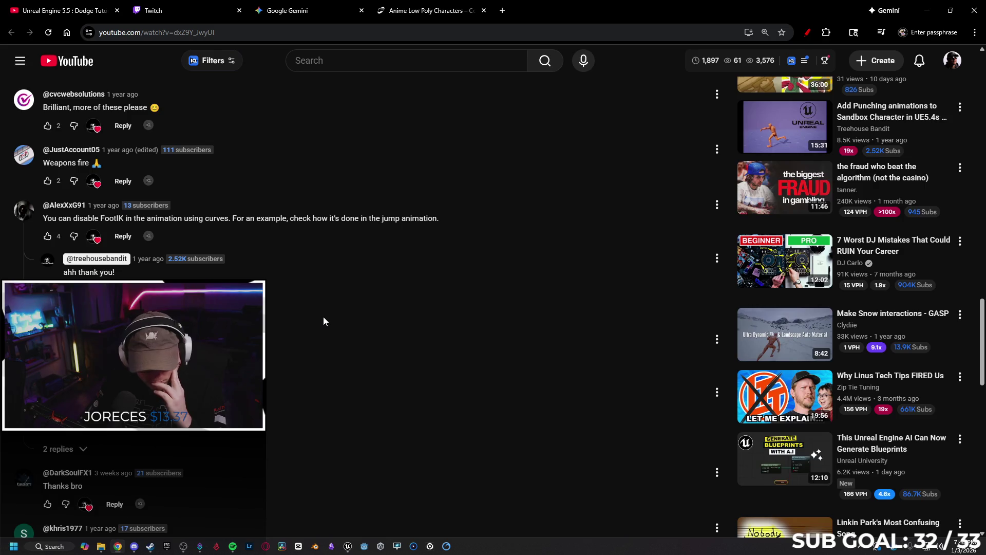
# Read further down the comments, then go back to the Unreal blueprint editor.
pyautogui.scroll(-1, 323, 315)
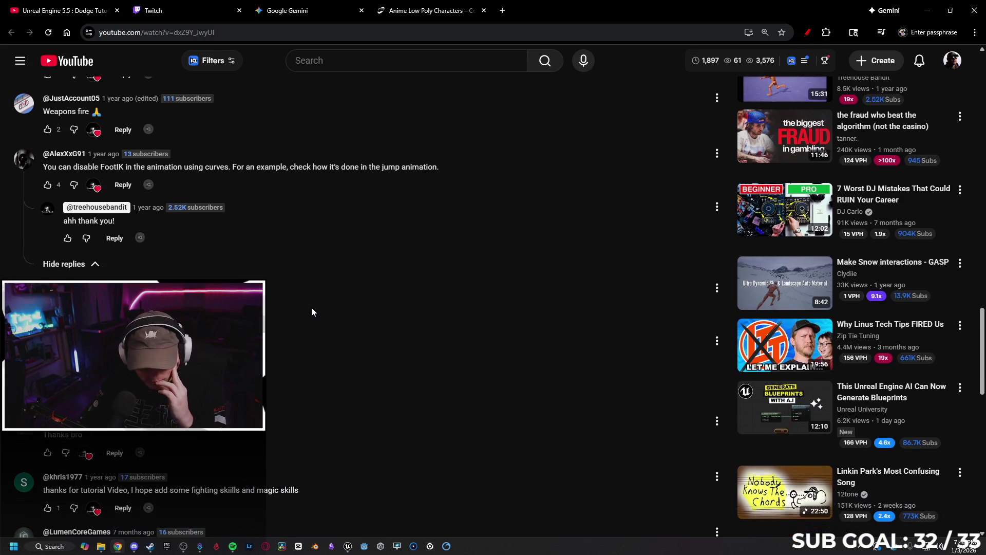
pyautogui.scroll(-1, 307, 311)
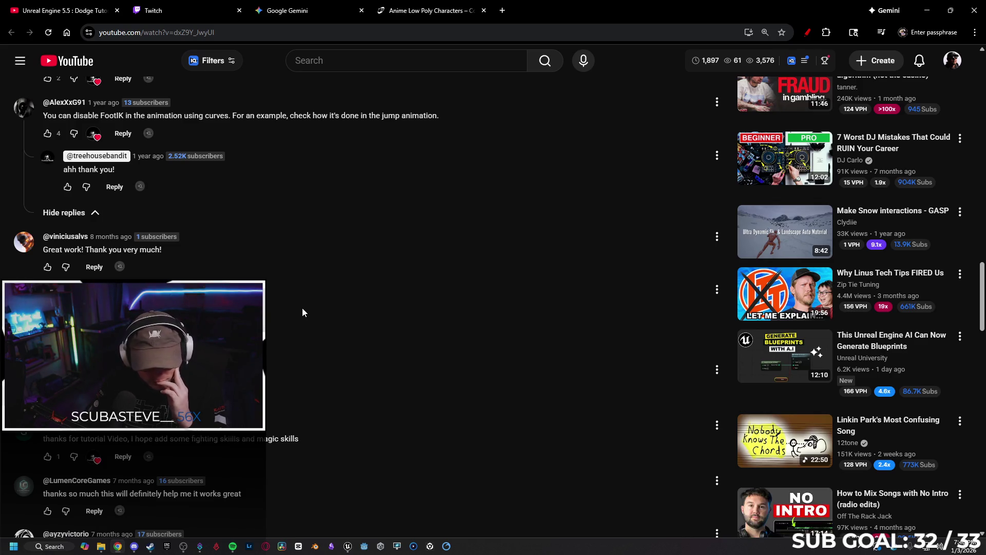
pyautogui.scroll(-1, 291, 327)
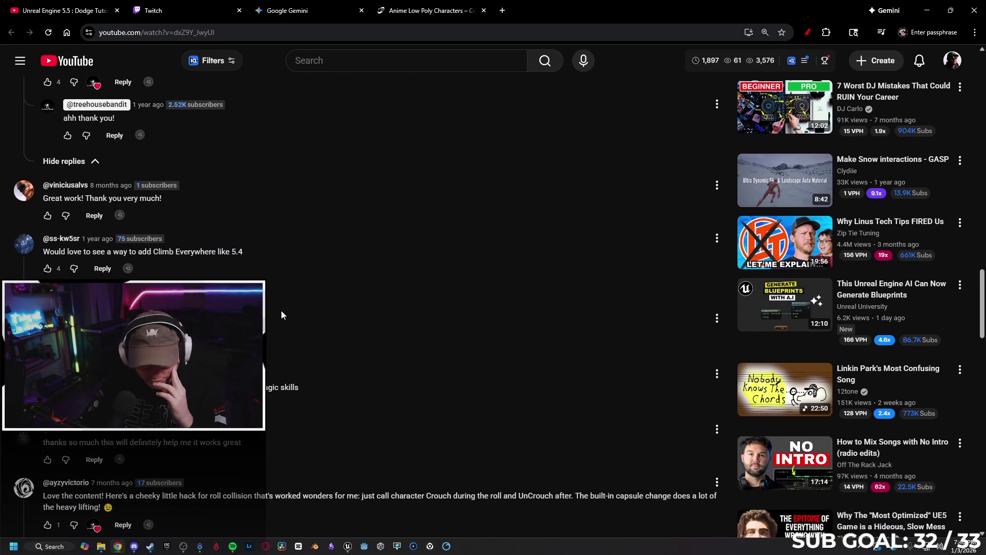
pyautogui.scroll(-2, 281, 291)
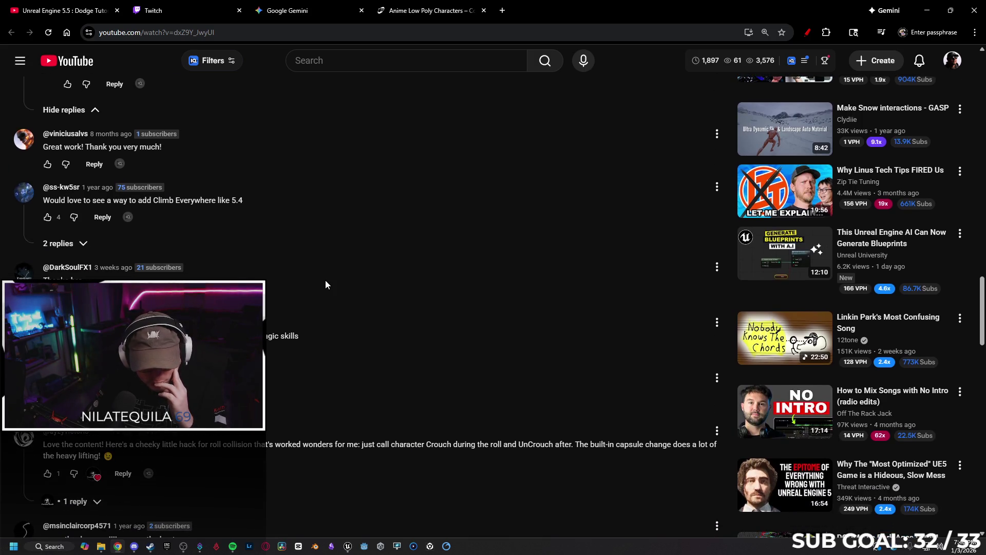
pyautogui.scroll(-1, 326, 283)
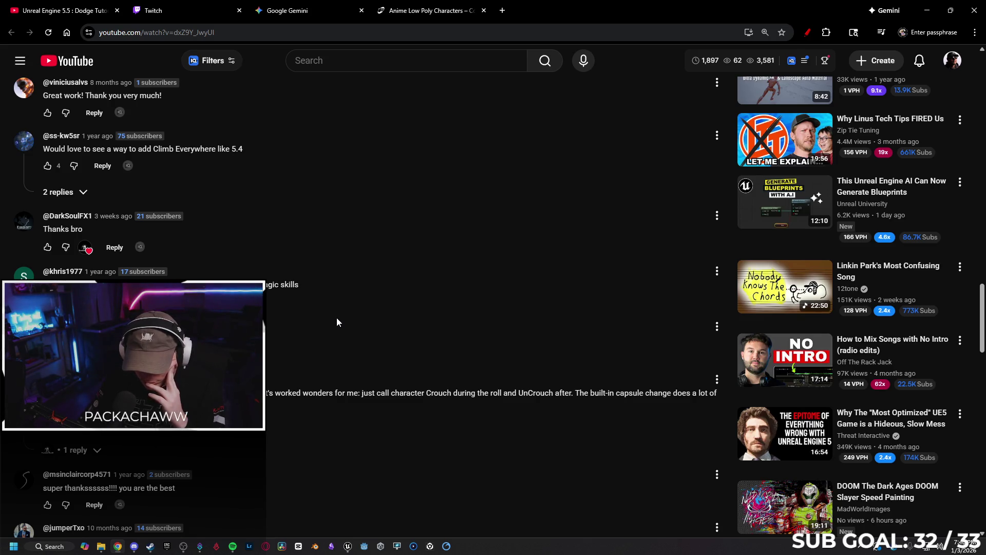
pyautogui.scroll(-1, 337, 317)
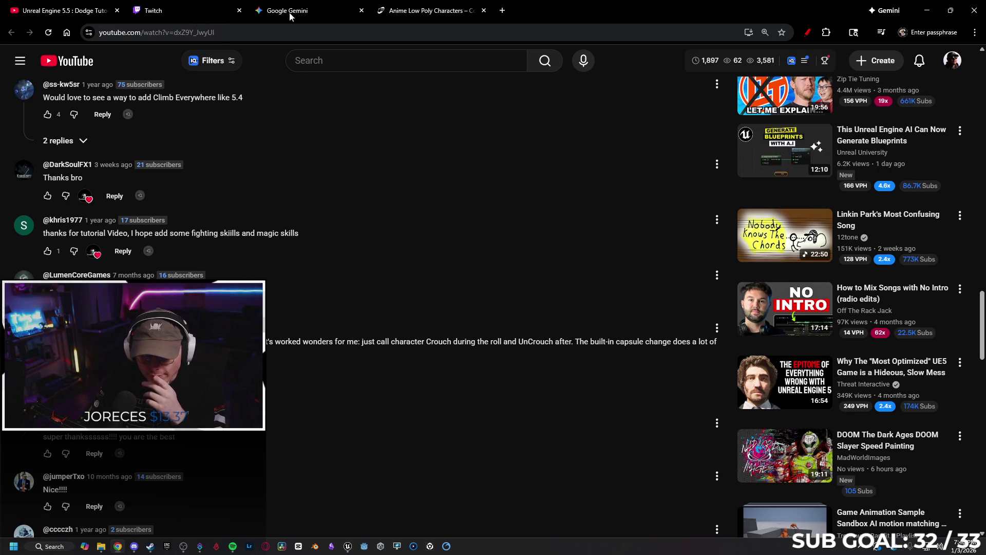
pyautogui.click(928, 11)
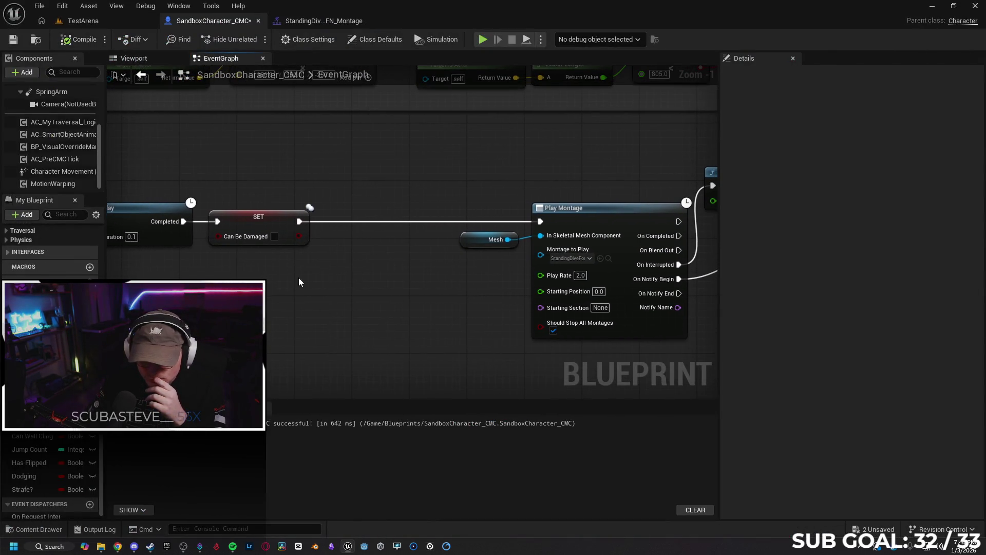
# Insert a Crouch node between the SET and Play Montage.
pyautogui.scroll(-2, 321, 280)
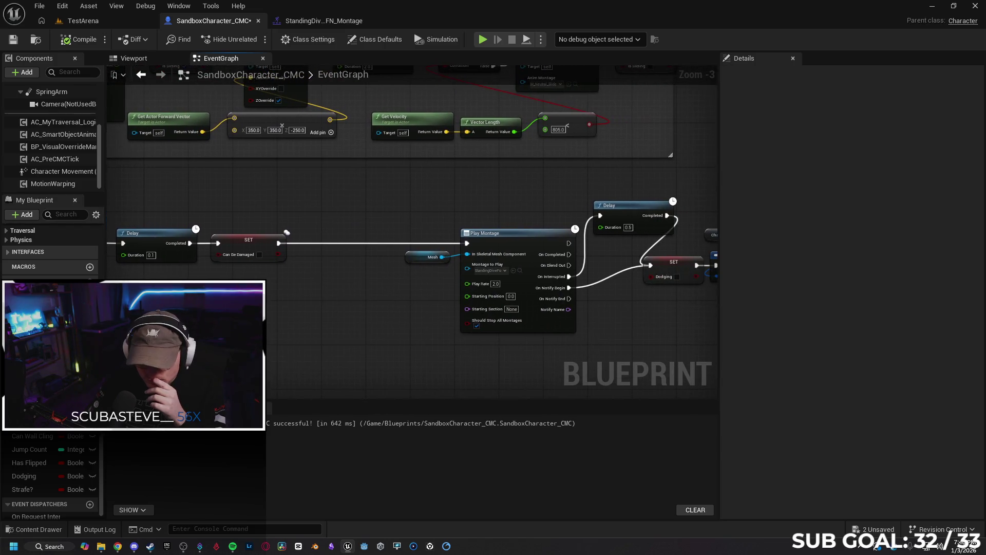
pyautogui.moveTo(311, 244); pyautogui.dragTo(310, 244)
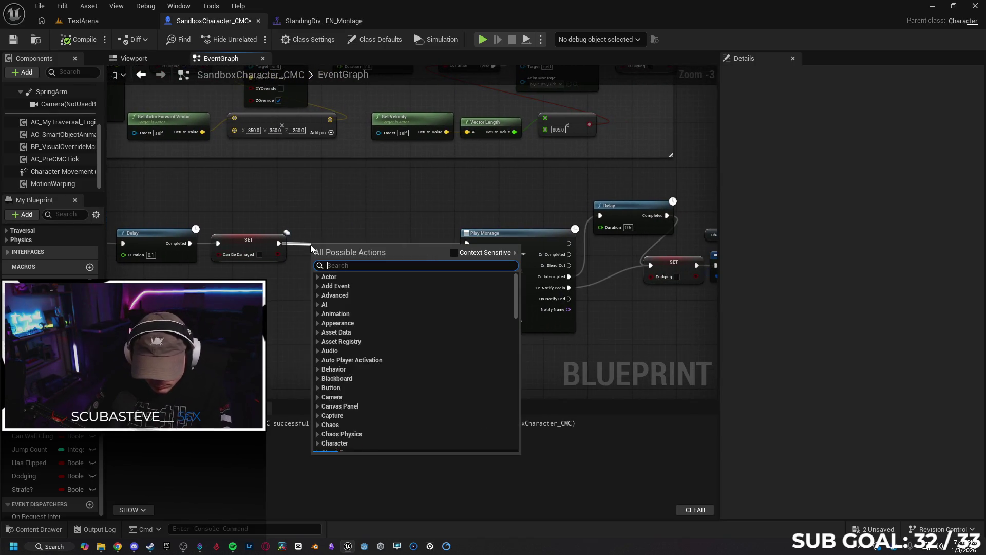
pyautogui.write('crouc')
pyautogui.press('Return')
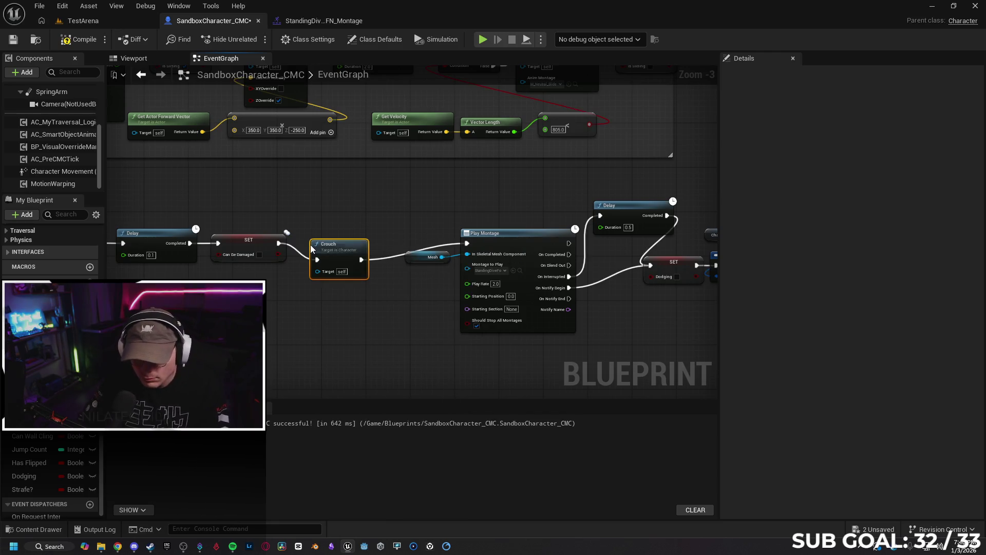
# Add an Un Crouch node after the final Can Be Damaged SET.
pyautogui.moveTo(414, 330)
pyautogui.mouseDown()
pyautogui.moveTo(529, 291)
pyautogui.moveTo(448, 249)
pyautogui.moveTo(469, 241)
pyautogui.mouseUp()
pyautogui.write('uncro')
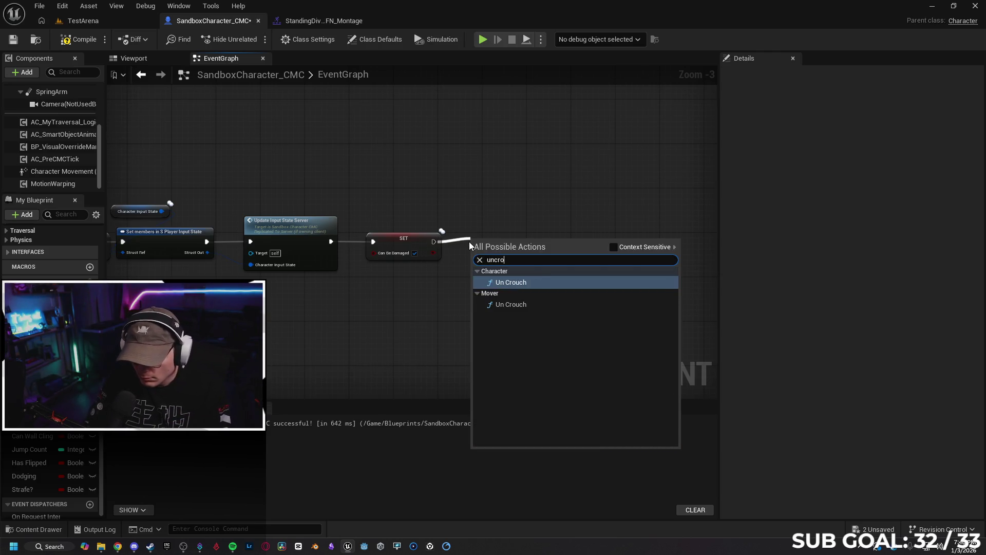
pyautogui.press('Return')
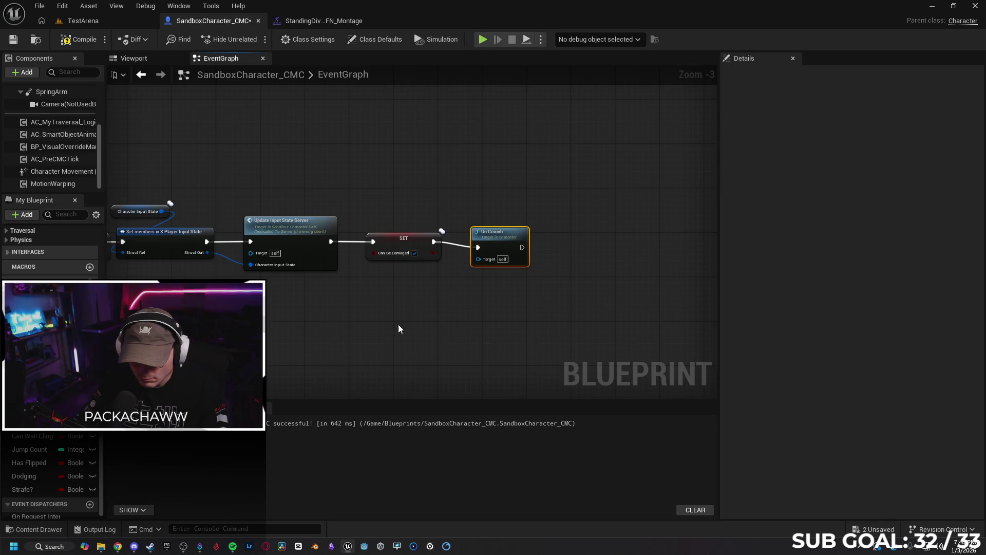
pyautogui.moveTo(397, 328); pyautogui.dragTo(510, 314)
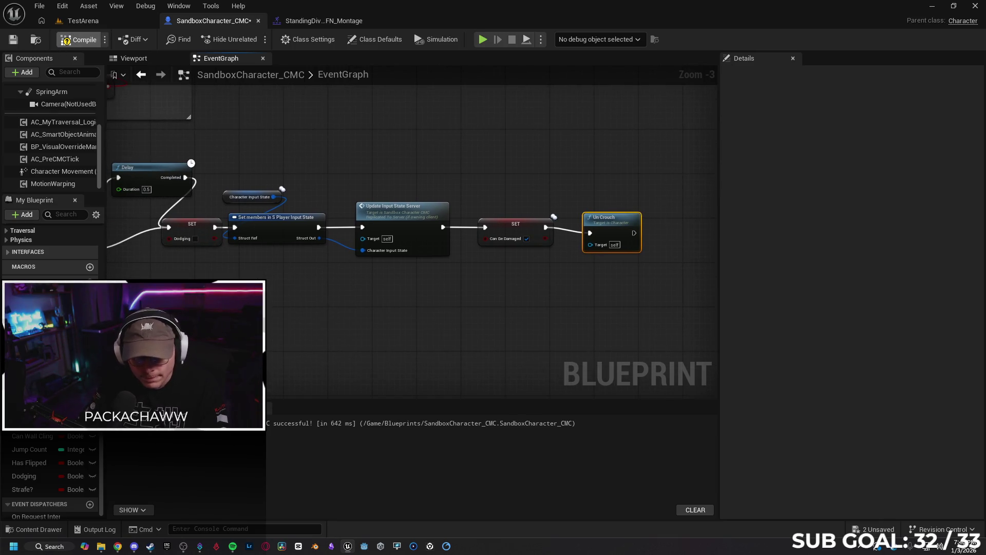
pyautogui.click(91, 24)
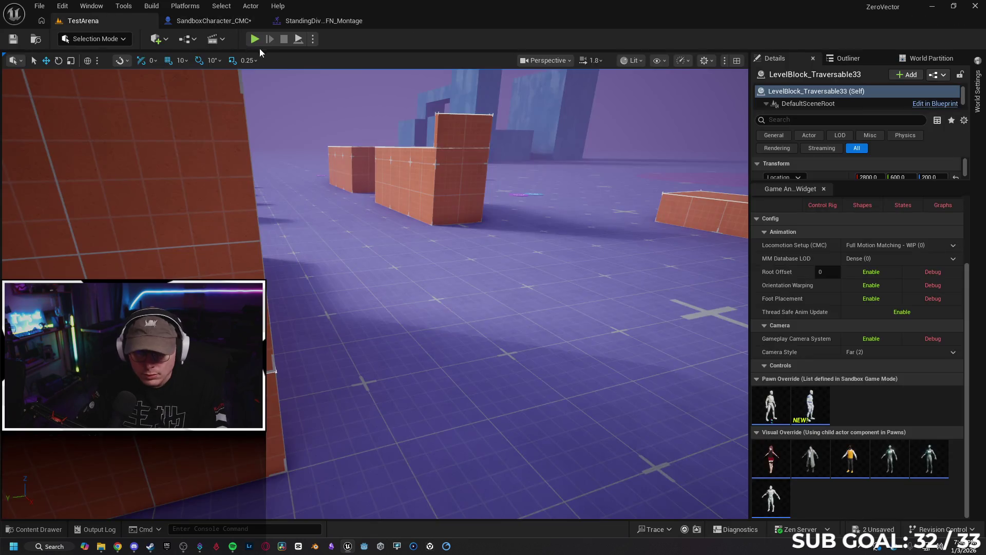
# Play-test sprinting, the crouching dive and jumping in TestArena, then stop the session.
pyautogui.click(254, 39)
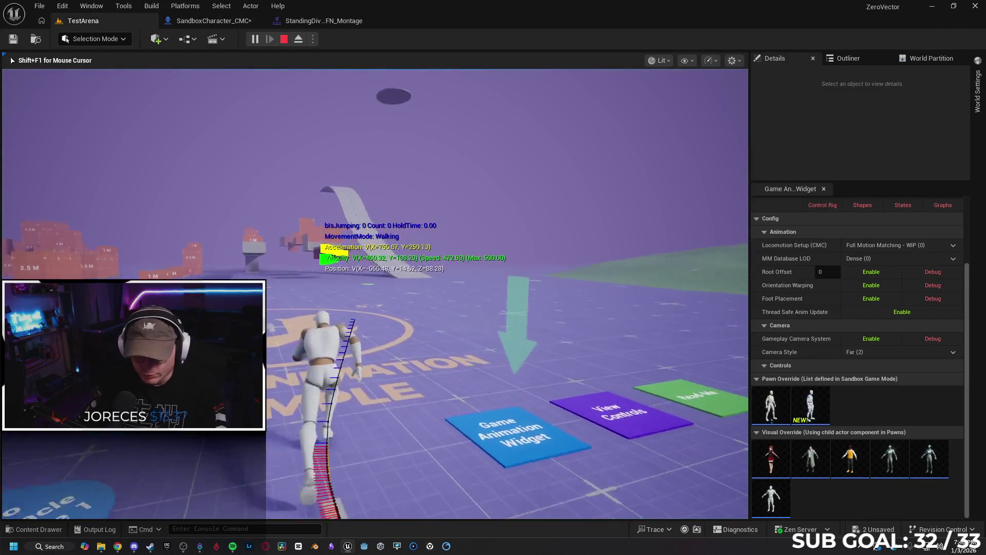
pyautogui.press('w')
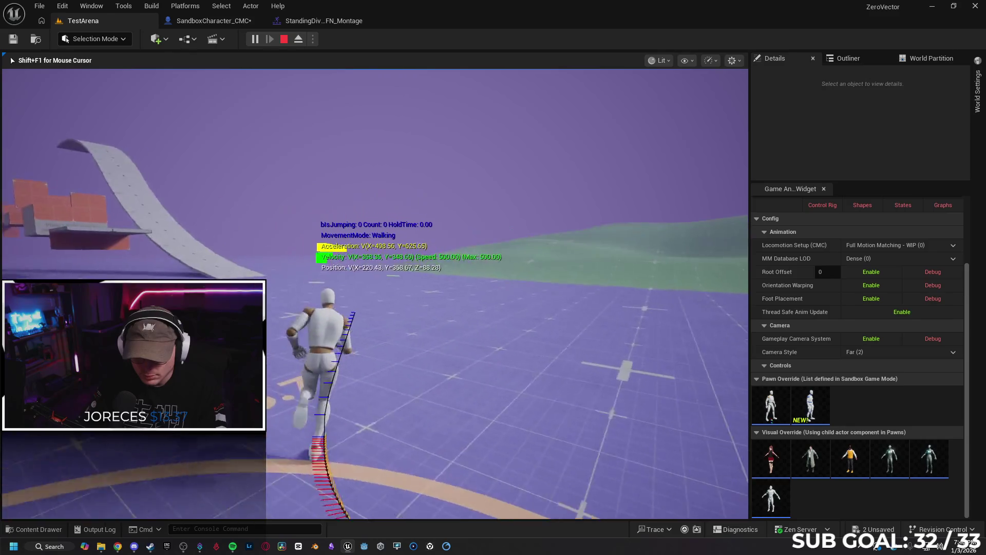
pyautogui.press('shift')
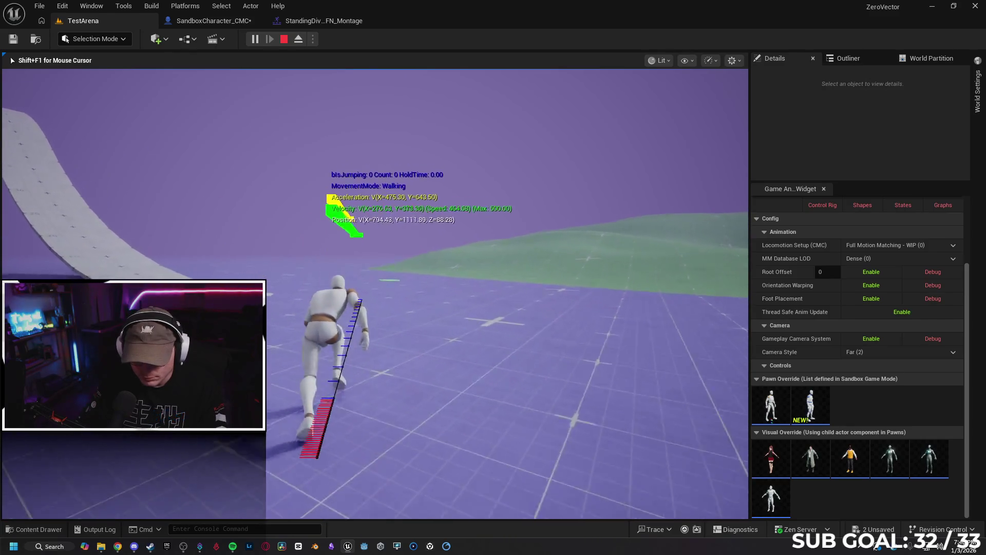
pyautogui.press('space')
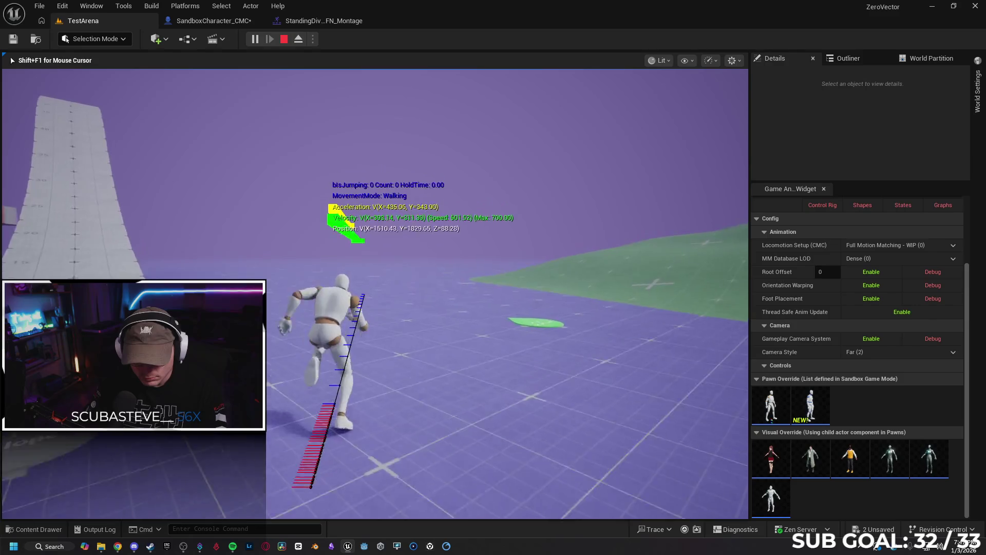
pyautogui.press('c')
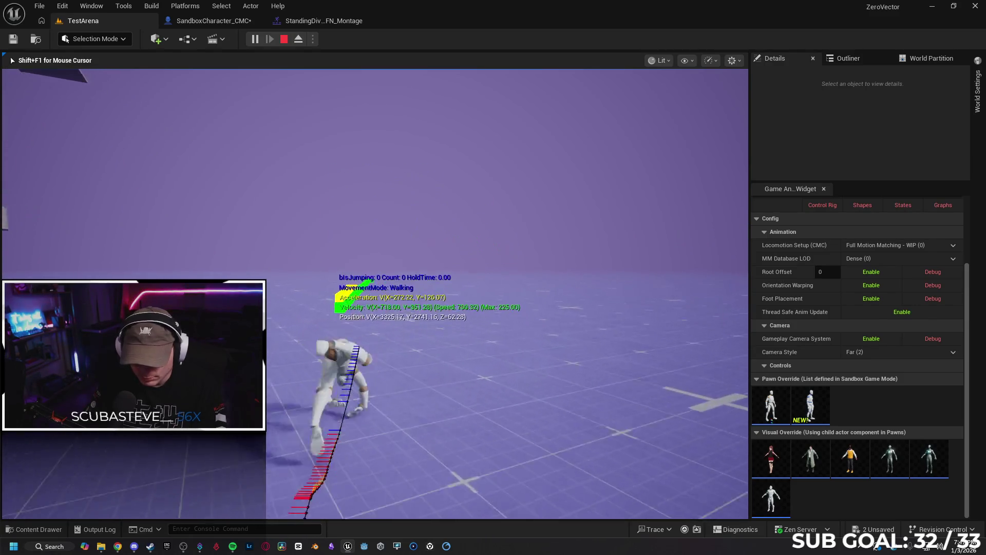
pyautogui.press('c')
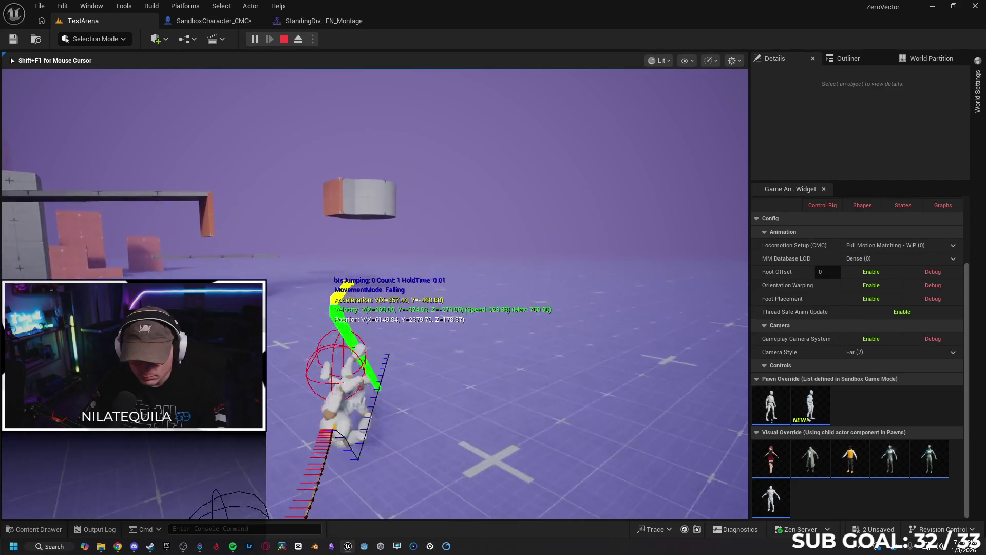
pyautogui.press('c')
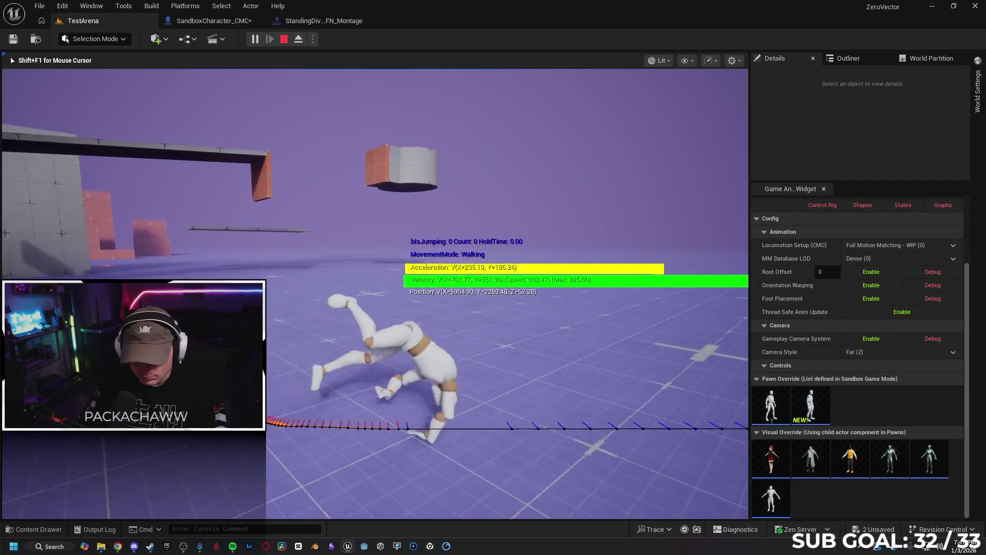
pyautogui.press('space')
pyautogui.press('space')
pyautogui.press('space')
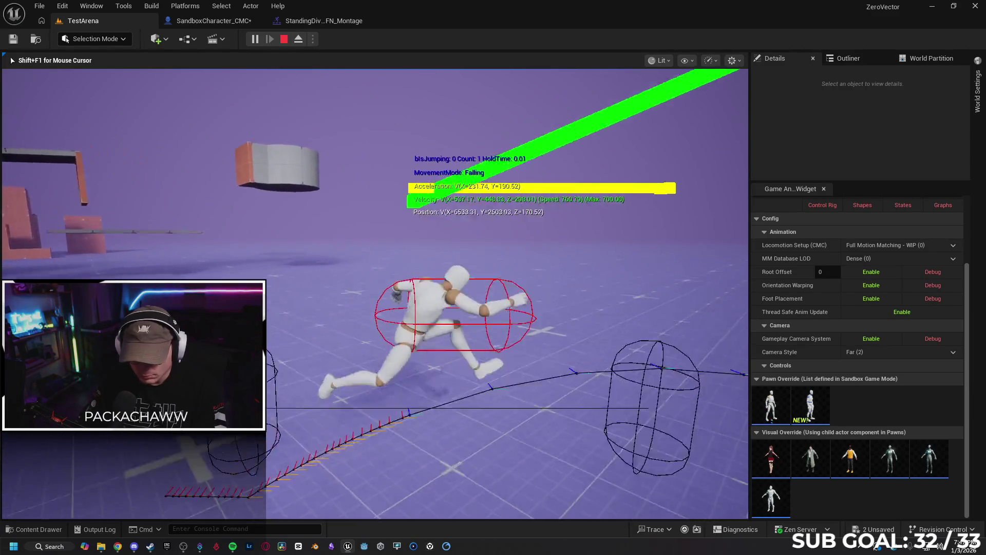
pyautogui.press('Escape')
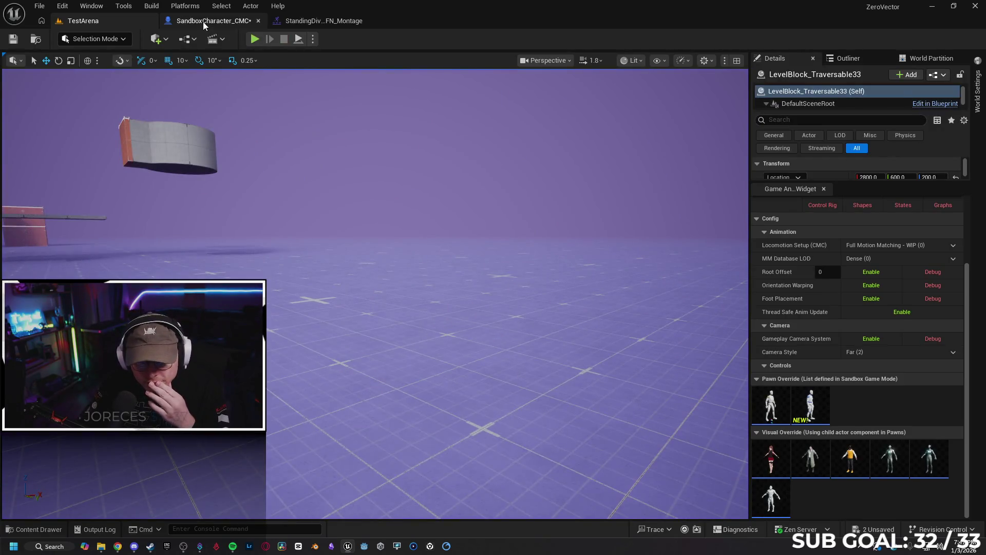
# Move the Crouch node below Delay and wire On Notify Begin into Crouch, feeding SET Dodging.
pyautogui.click(204, 23)
pyautogui.scroll(3, 354, 288)
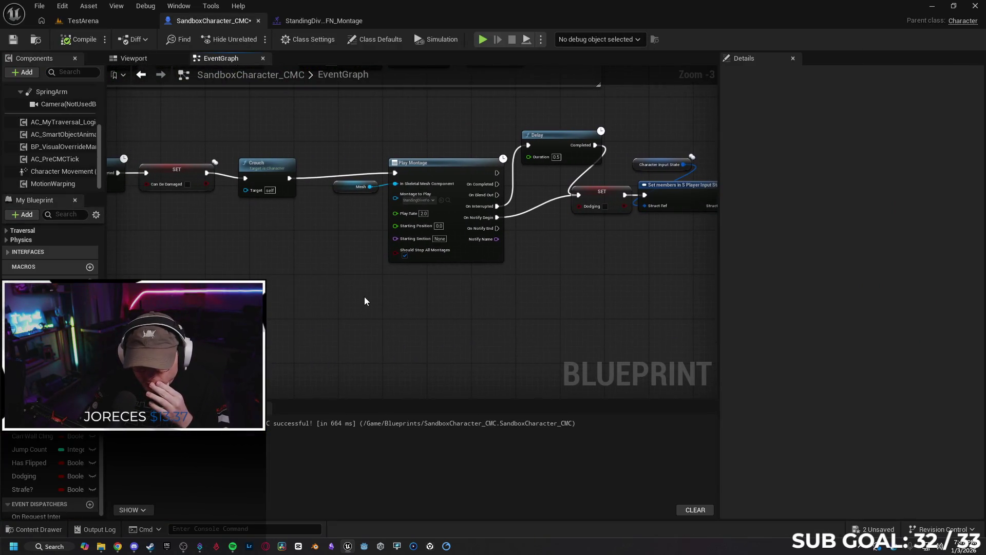
pyautogui.moveTo(366, 301); pyautogui.dragTo(331, 305)
pyautogui.click(251, 187)
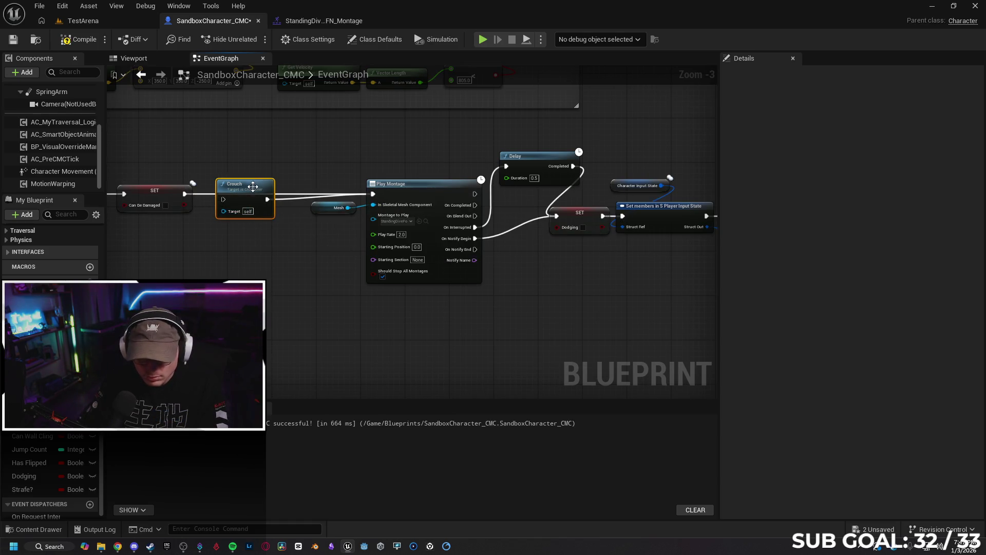
pyautogui.moveTo(253, 189); pyautogui.dragTo(261, 236)
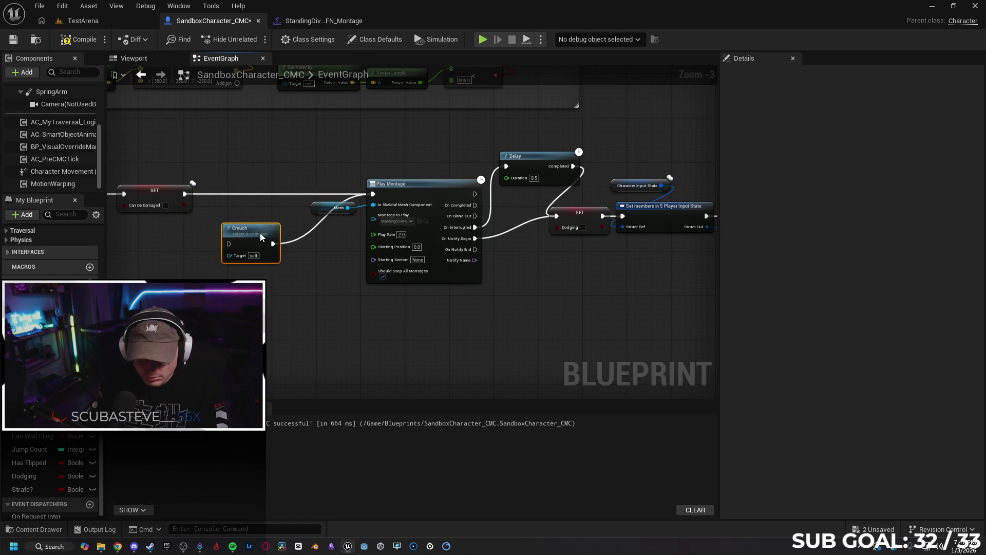
pyautogui.click(295, 244)
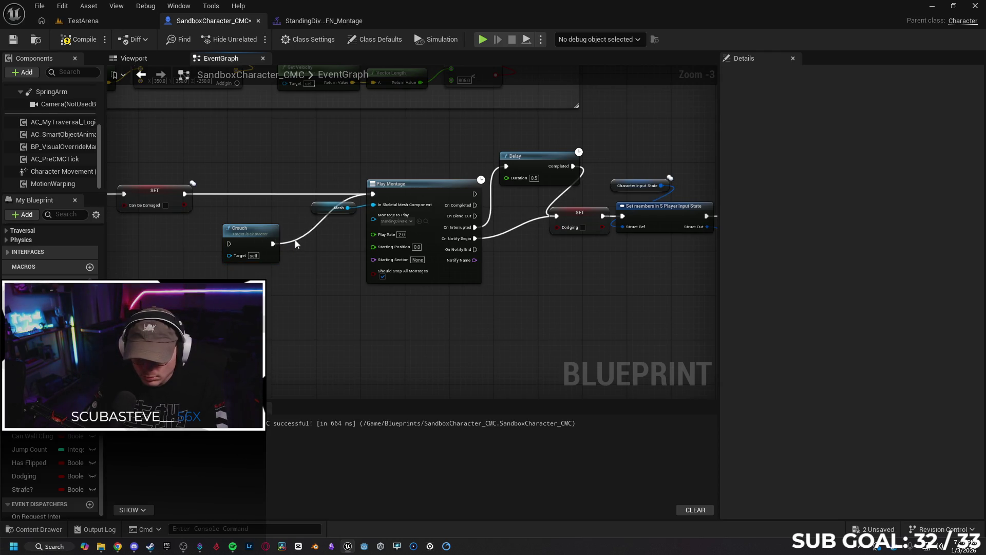
pyautogui.moveTo(241, 228); pyautogui.dragTo(518, 259)
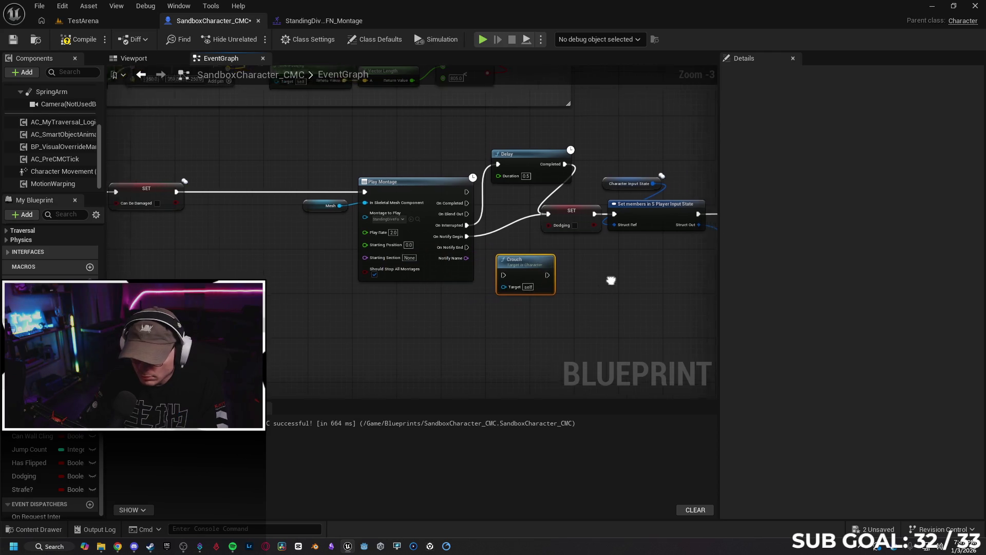
pyautogui.moveTo(615, 281); pyautogui.dragTo(507, 281)
pyautogui.moveTo(370, 236); pyautogui.dragTo(413, 284)
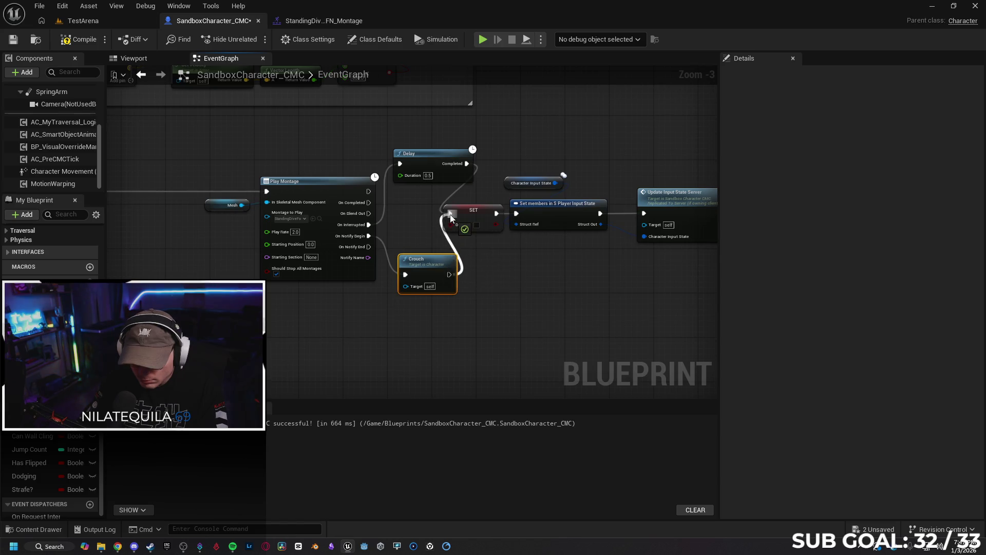
pyautogui.click(83, 20)
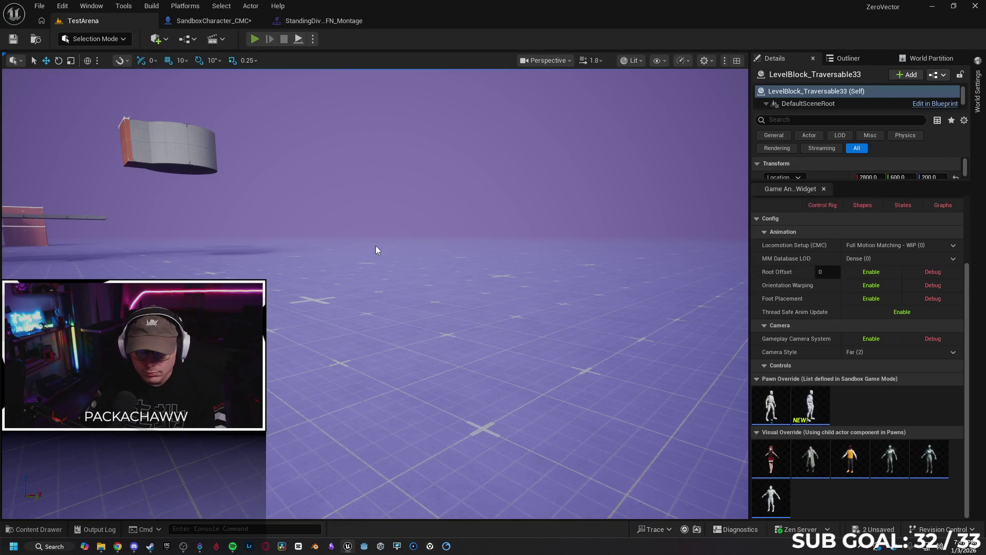
# Playtest in TestArena: sprint, jump twice, slide with C, jump again, mantle a ledge, then stop.
pyautogui.hotkey('alt', 'p')
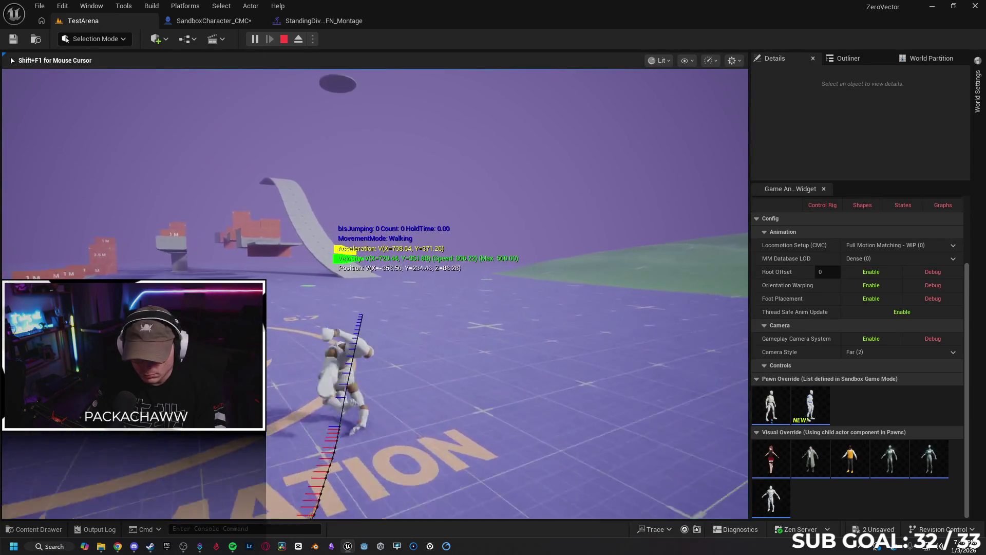
pyautogui.press('w')
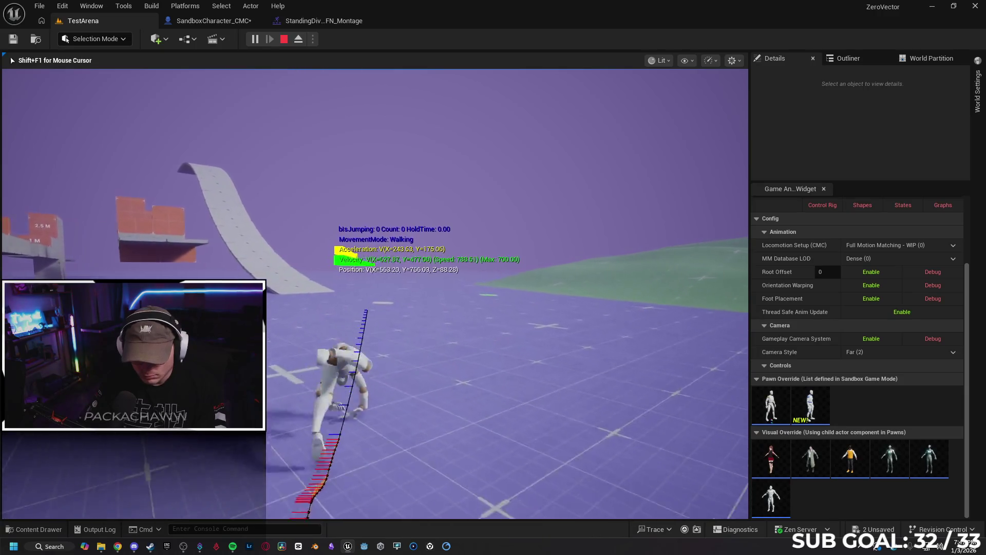
pyautogui.press('space')
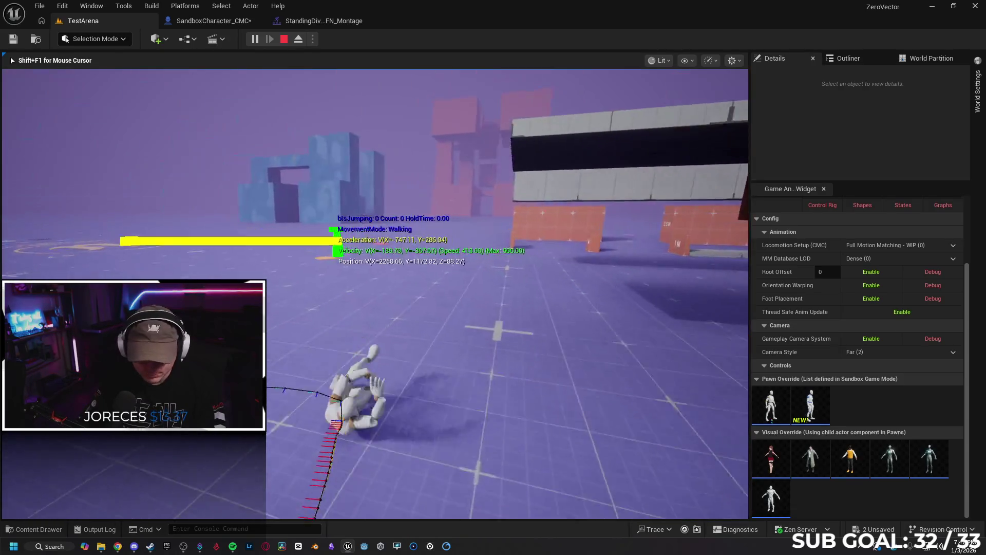
pyautogui.press('space')
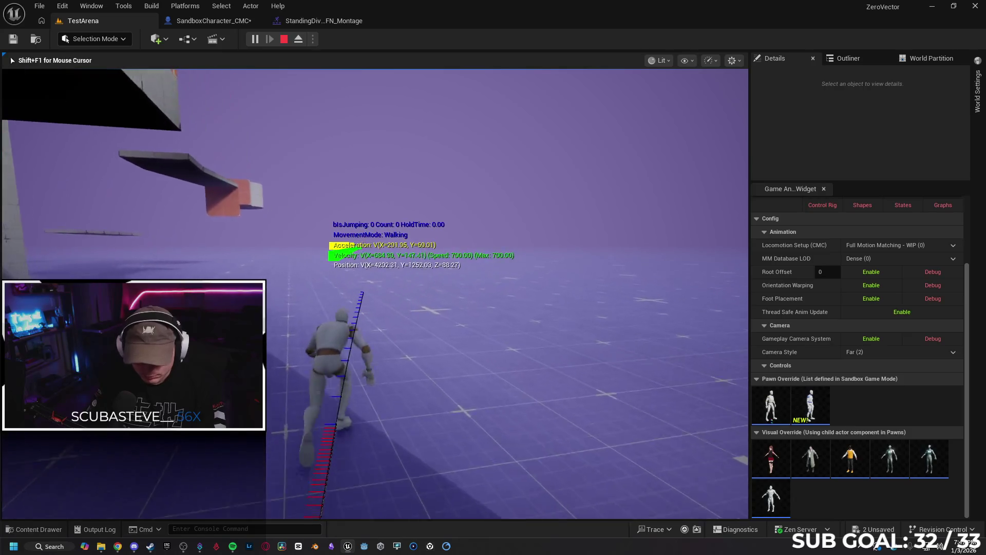
pyautogui.press('c')
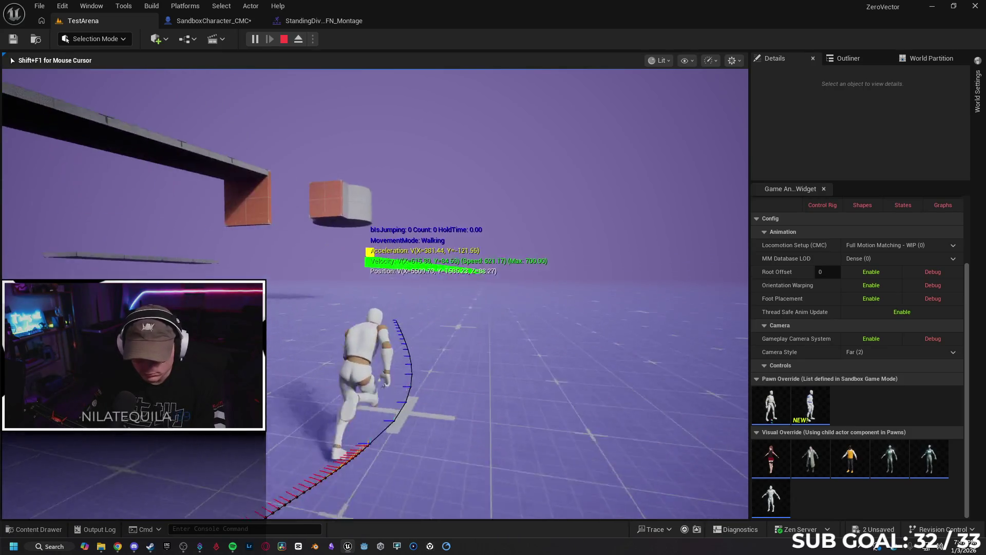
pyautogui.press('space')
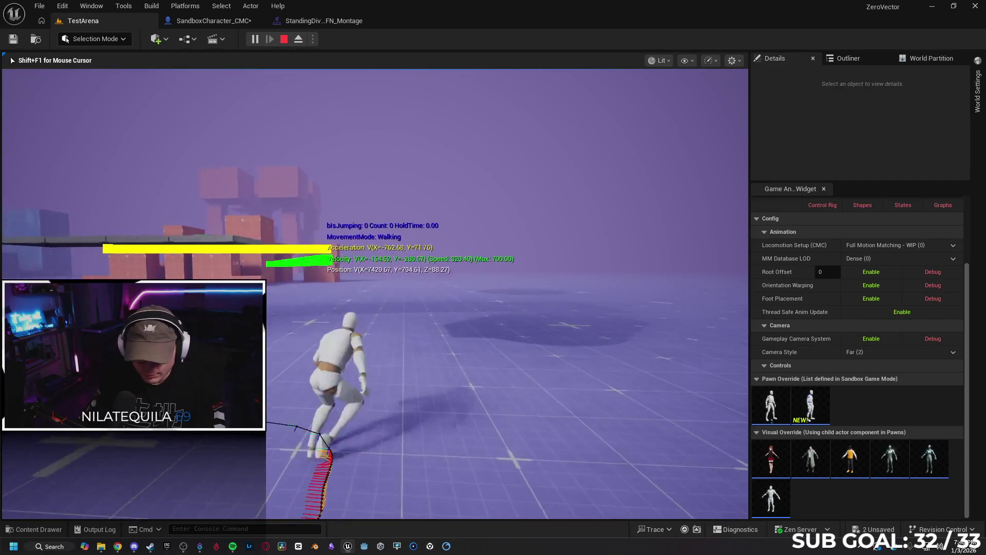
pyautogui.press('space')
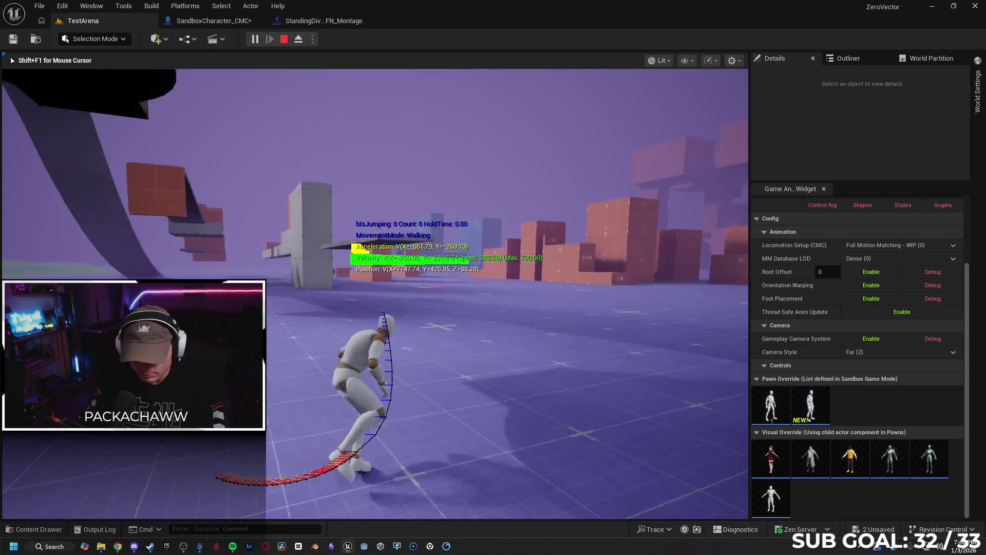
pyautogui.press('space')
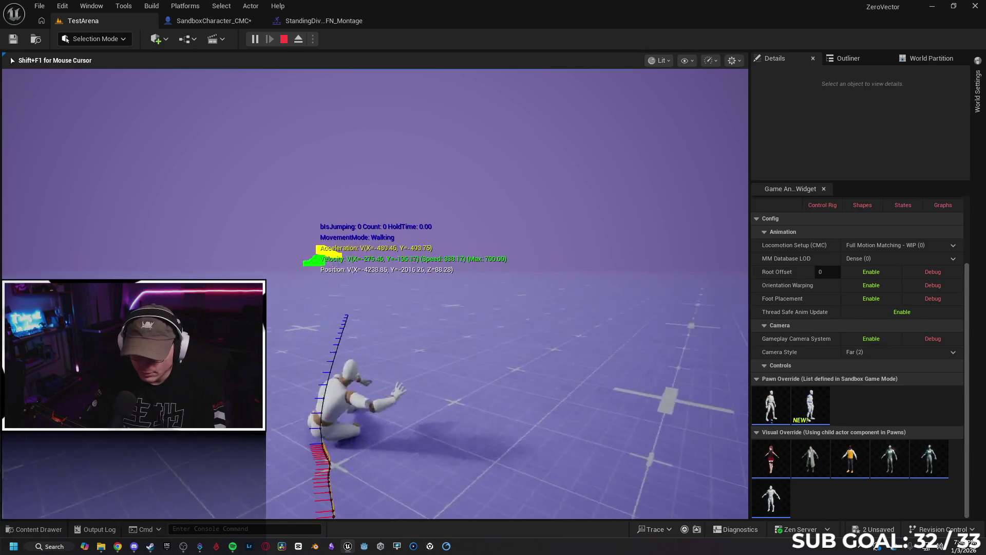
pyautogui.press('Escape')
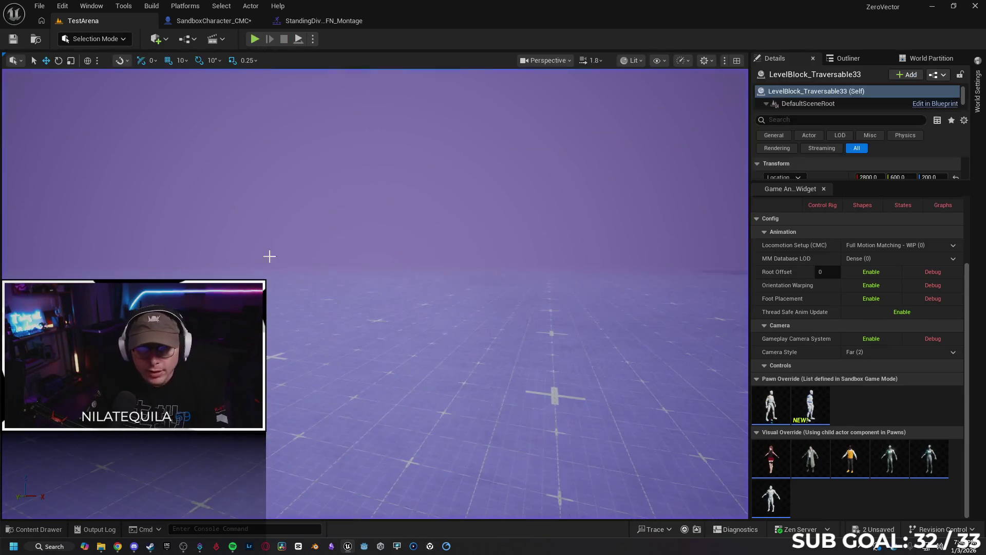
# Wire the Sequence's Then 1 into Launch Character (forward vector × 1000) and start a TestArena playtest.
pyautogui.click(214, 21)
pyautogui.moveTo(261, 134)
pyautogui.mouseDown()
pyautogui.moveTo(346, 191)
pyautogui.moveTo(292, 200)
pyautogui.moveTo(463, 242)
pyautogui.moveTo(362, 236)
pyautogui.mouseUp()
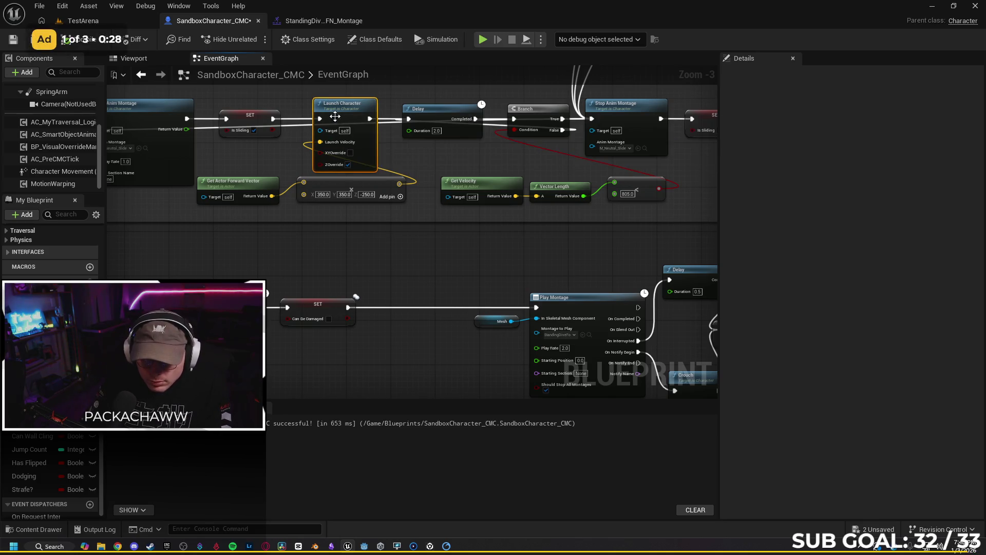
pyautogui.click(371, 191)
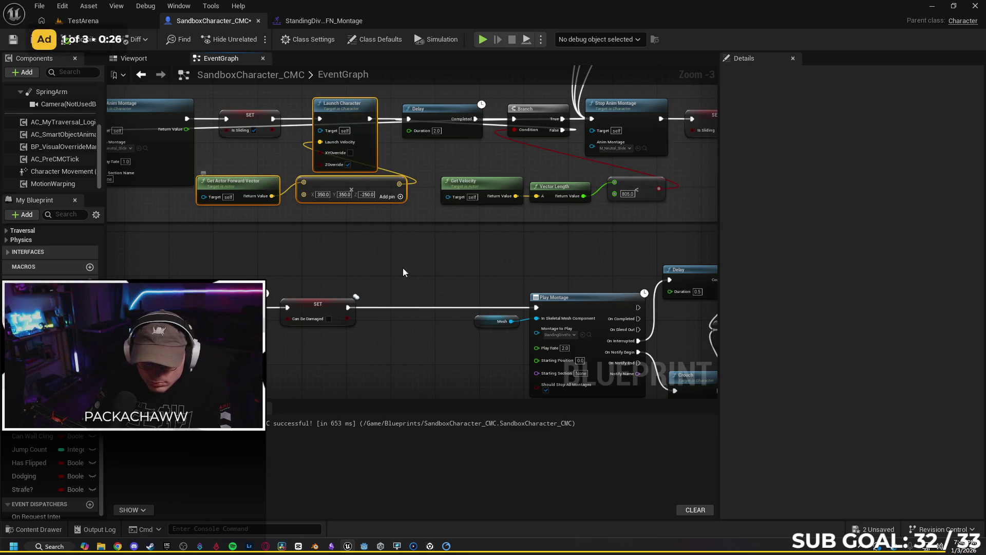
pyautogui.moveTo(383, 265); pyautogui.dragTo(205, 168)
pyautogui.moveTo(551, 320); pyautogui.dragTo(458, 303)
pyautogui.moveTo(340, 147); pyautogui.dragTo(378, 187)
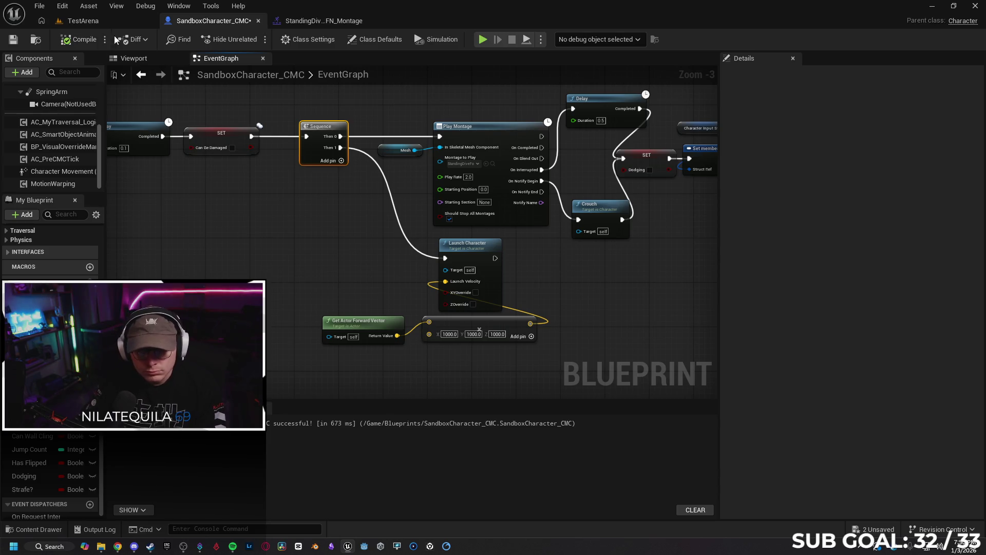
pyautogui.click(107, 24)
pyautogui.hotkey('alt', 'p')
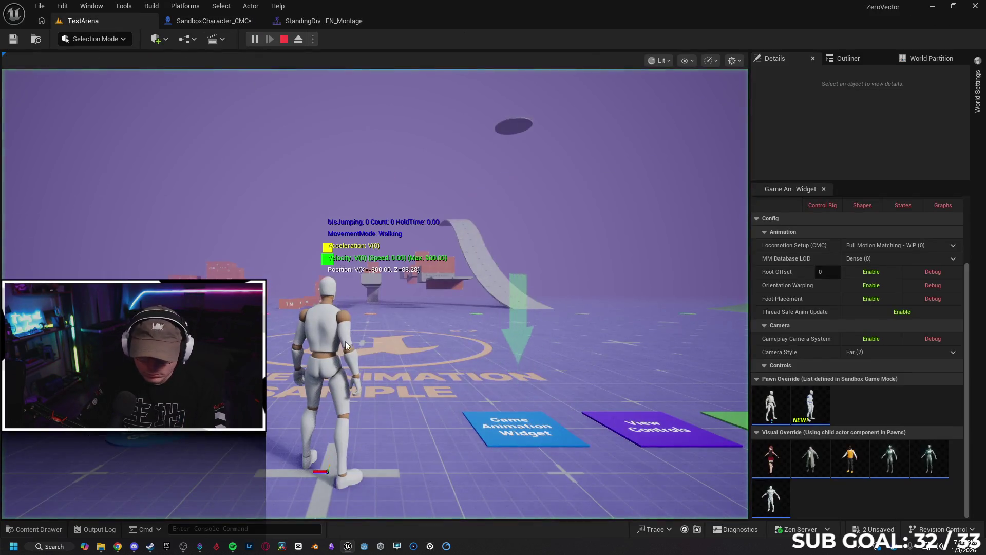
# Sprint the character to try the launching dive, then stop and go back to SandboxCharacter_CMC.
pyautogui.press('w')
pyautogui.press('shift')
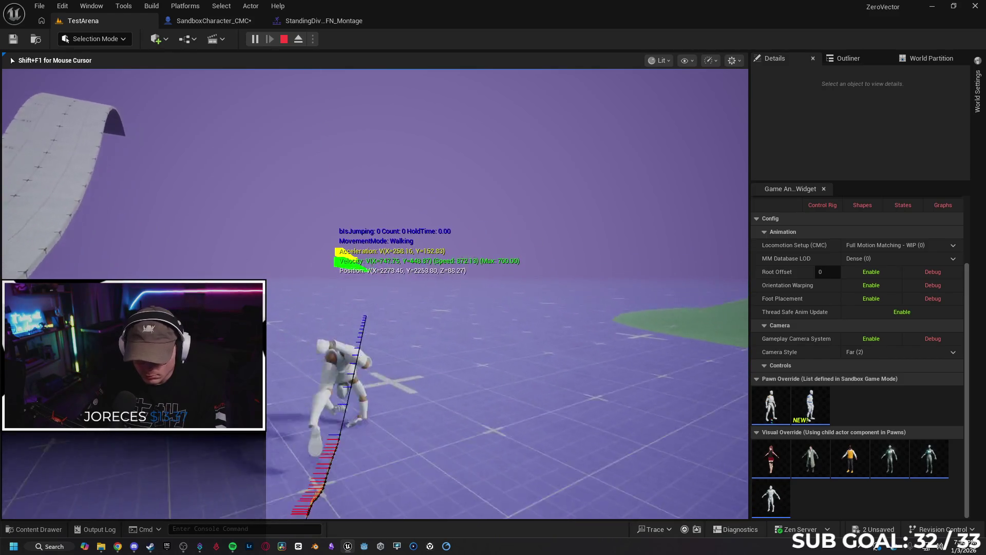
pyautogui.press('Escape')
pyautogui.click(212, 21)
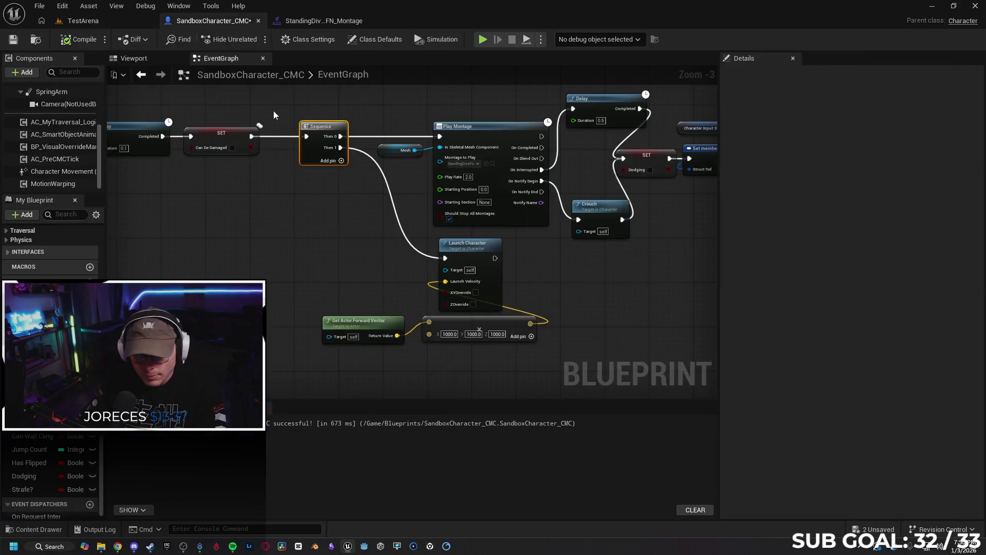
# Rewire the Sequence so Then 0 drives Launch Character and Then 1 drives Play Montage, then test.
pyautogui.moveTo(344, 138); pyautogui.dragTo(396, 196)
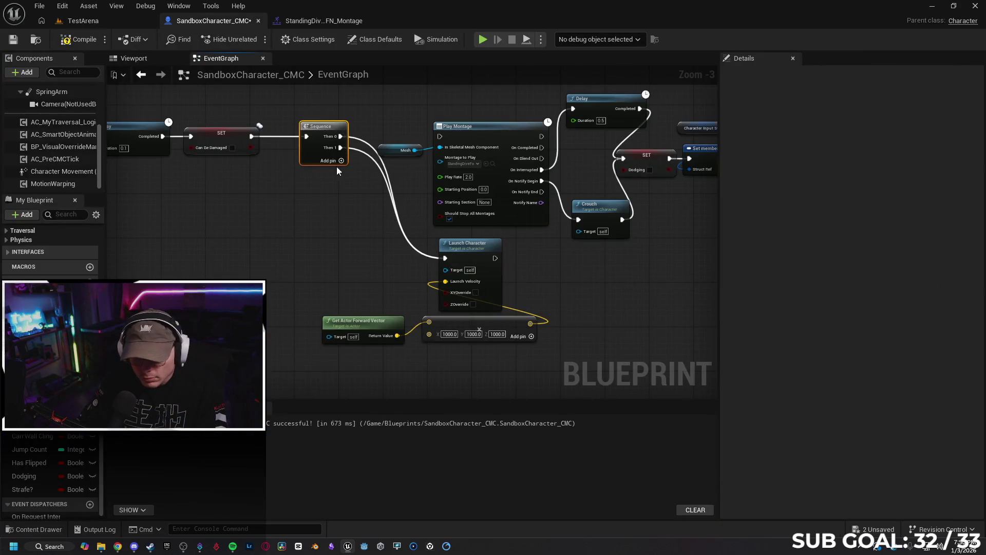
pyautogui.moveTo(340, 148); pyautogui.dragTo(433, 142)
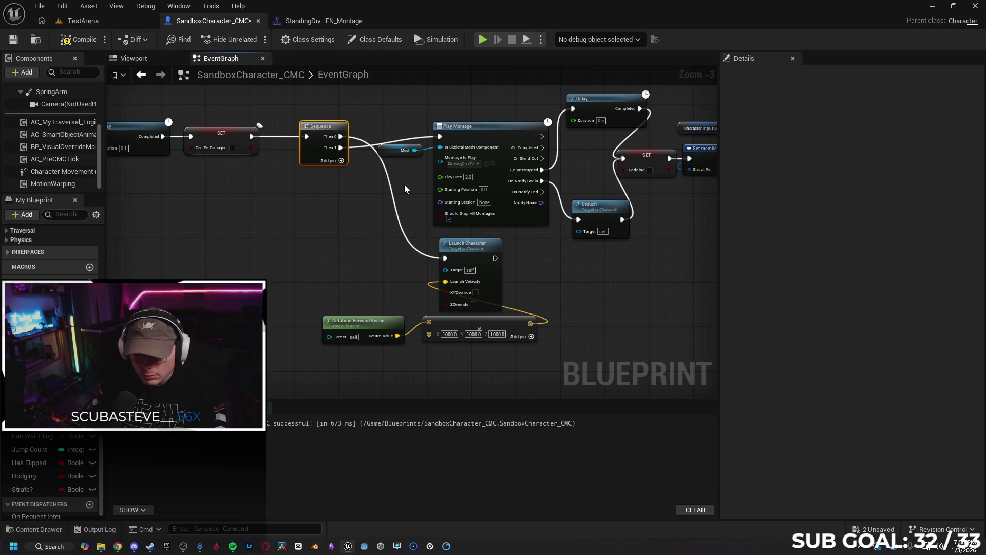
pyautogui.click(103, 21)
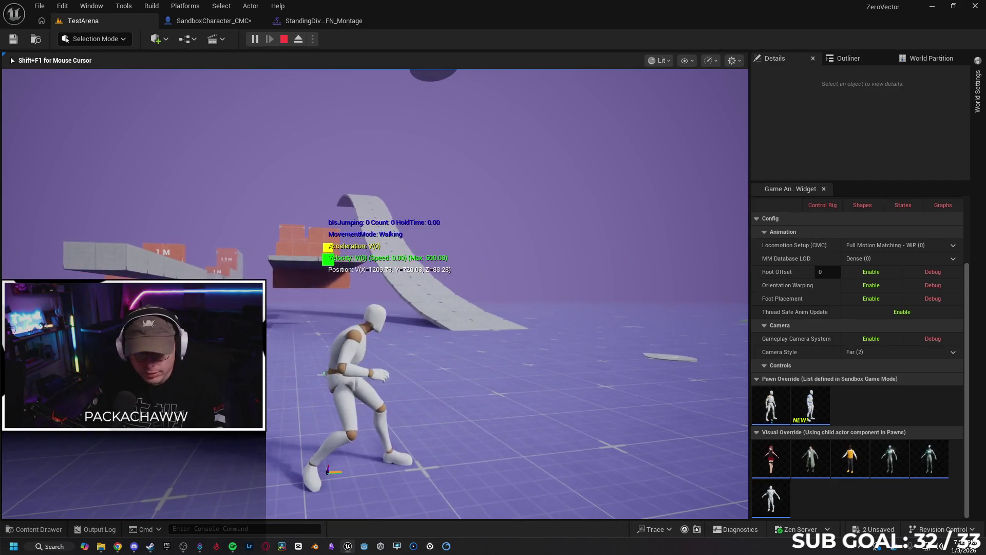
# Stop the playtest, undo the Sequence node, wire SET directly into Play Montage, and compile.
pyautogui.press('Escape')
pyautogui.click(218, 24)
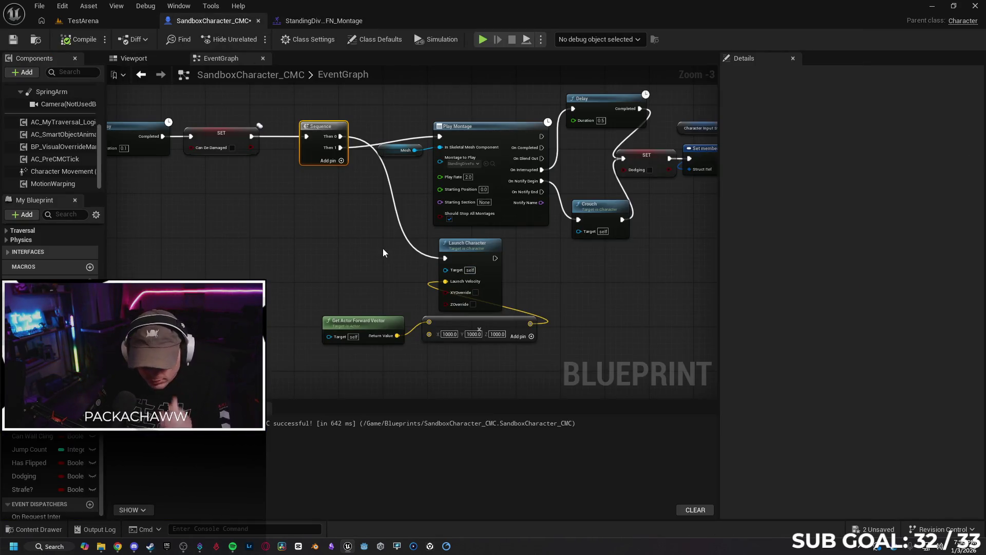
pyautogui.hotkey('ctrl', 'z')
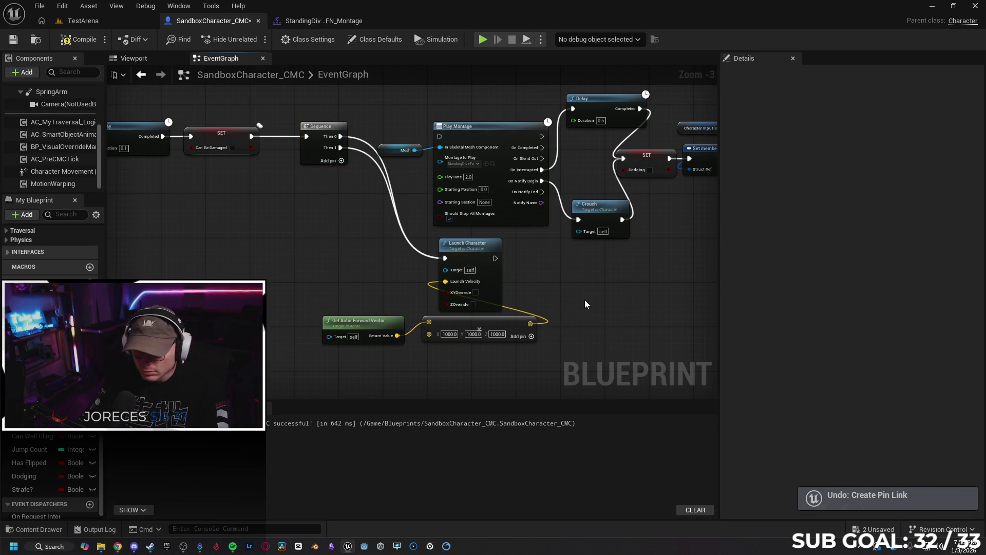
pyautogui.hotkey('ctrl', 'y')
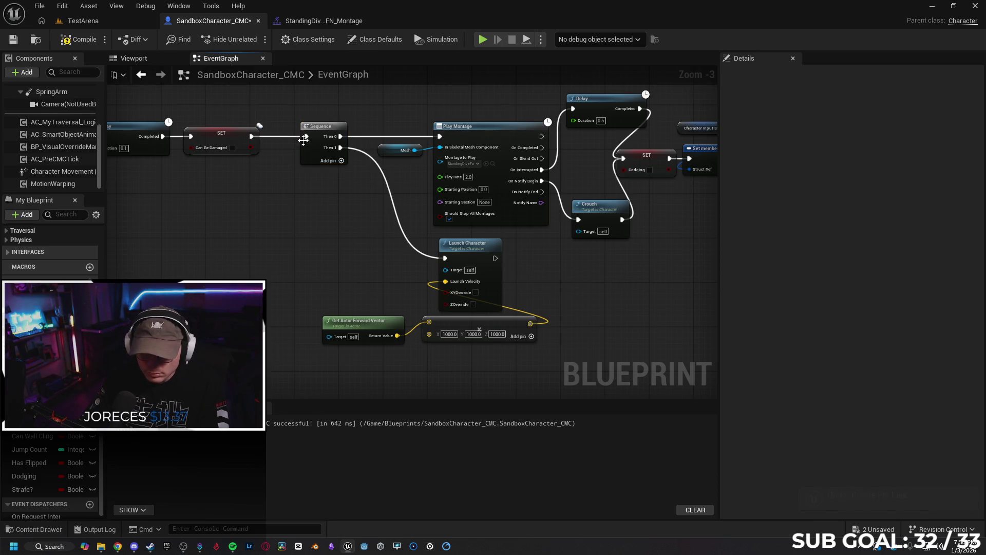
pyautogui.hotkey('ctrl', 'z')
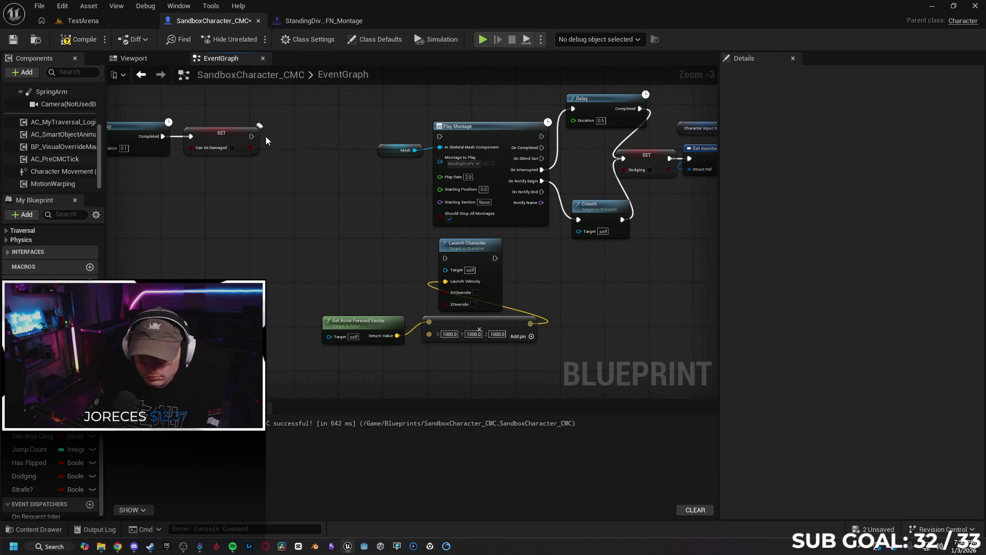
pyautogui.moveTo(251, 136); pyautogui.dragTo(441, 137)
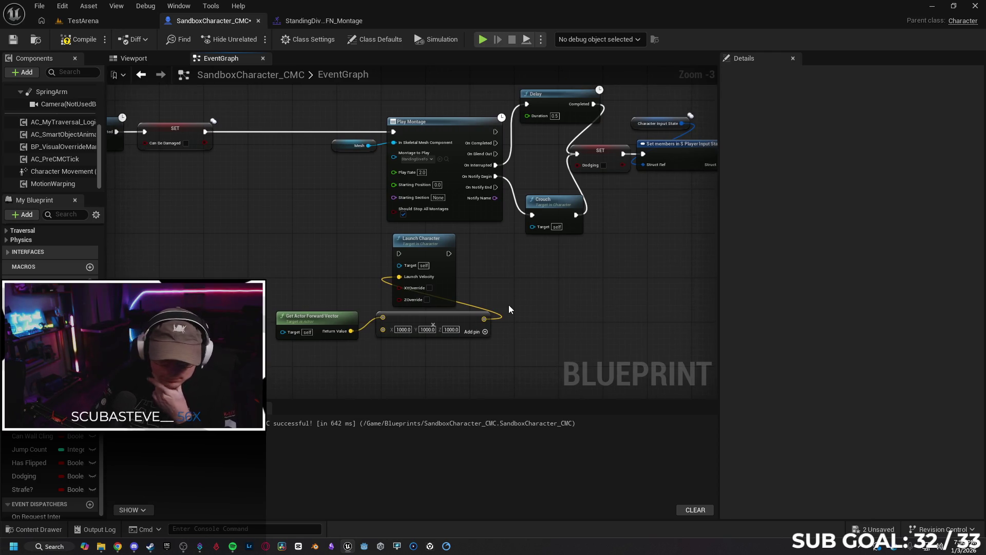
pyautogui.click(78, 39)
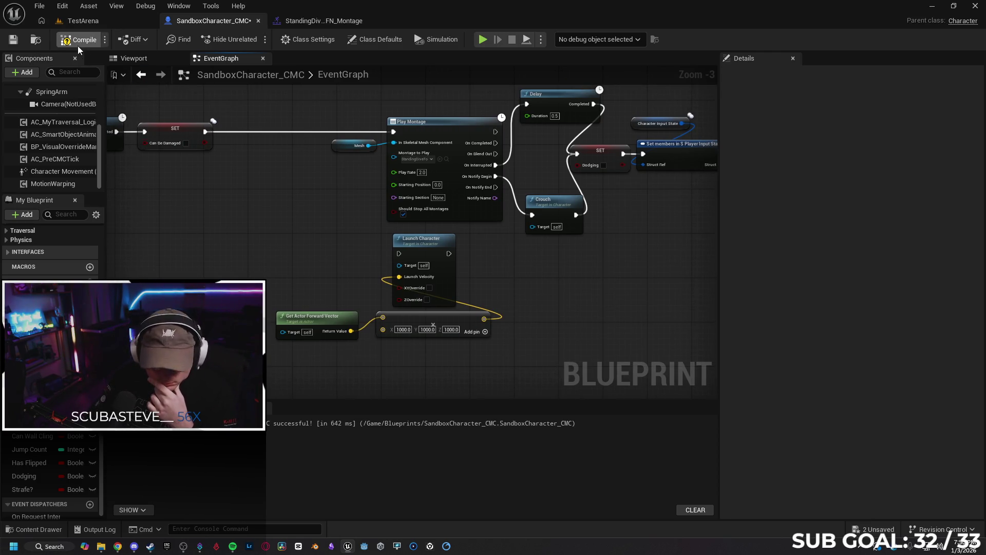
# Switch to Chrome and bring up the Google Gemini chat.
pyautogui.click(118, 546)
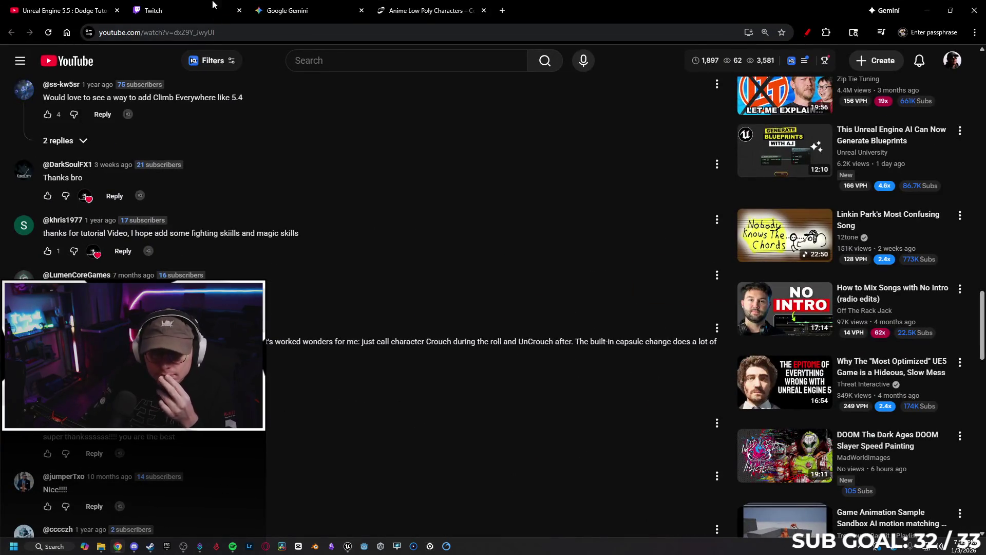
pyautogui.click(444, 6)
pyautogui.click(73, 4)
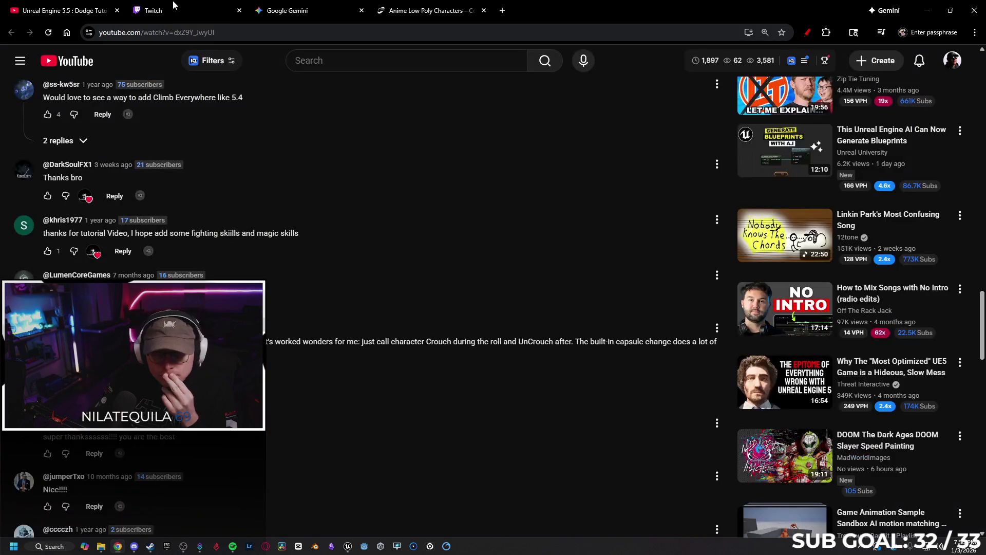
pyautogui.click(288, 9)
pyautogui.scroll(-4, 390, 359)
pyautogui.scroll(5, 410, 298)
pyautogui.scroll(3, 449, 287)
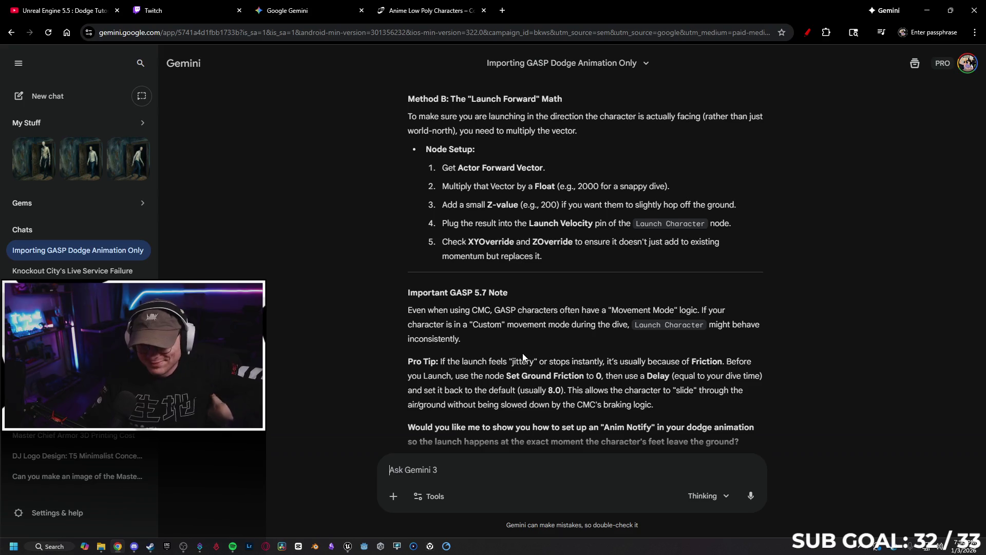
# Tell Gemini the animation seems to kill the launch and root motion can't be disabled, and send.
pyautogui.scroll(-7, 527, 328)
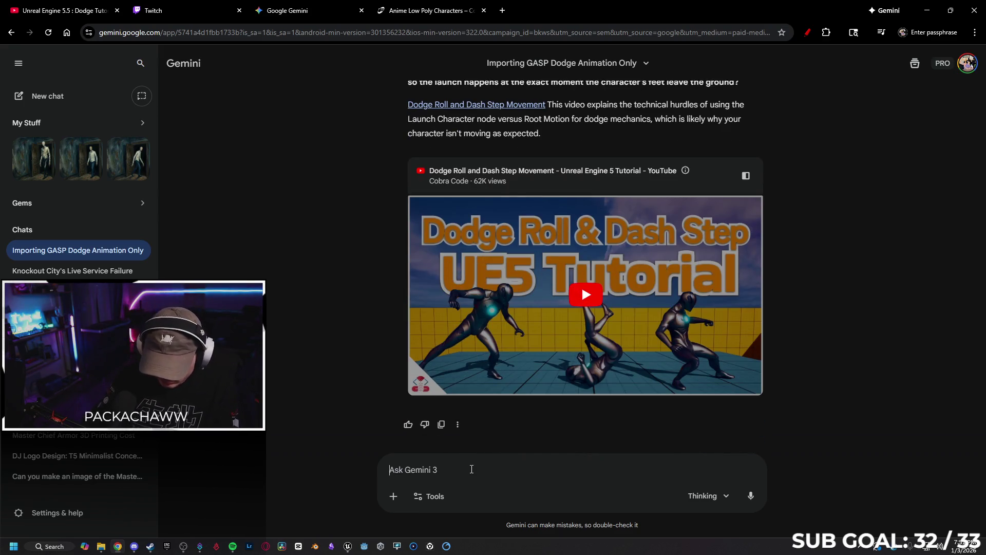
pyautogui.click(472, 469)
pyautogui.write('it defintel')
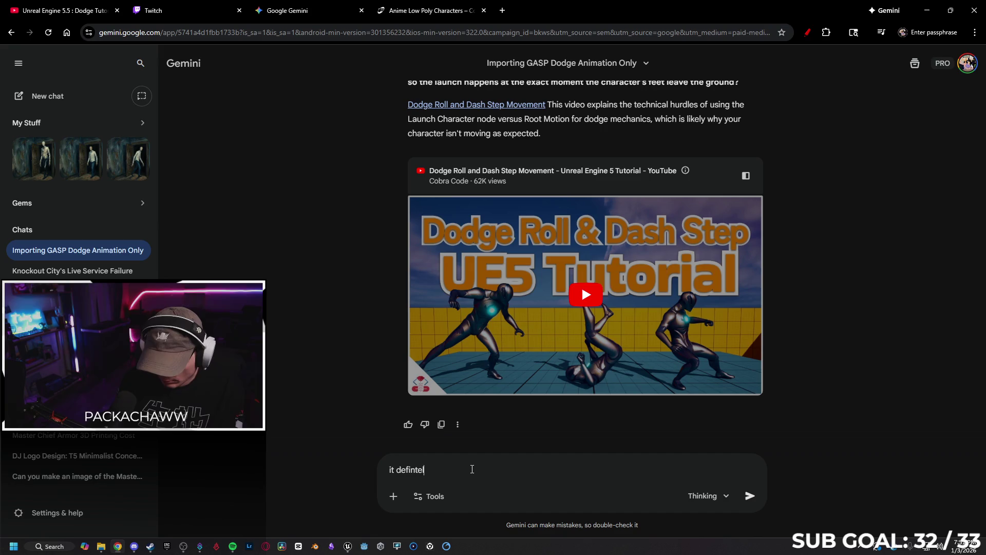
pyautogui.write('y seems like ')
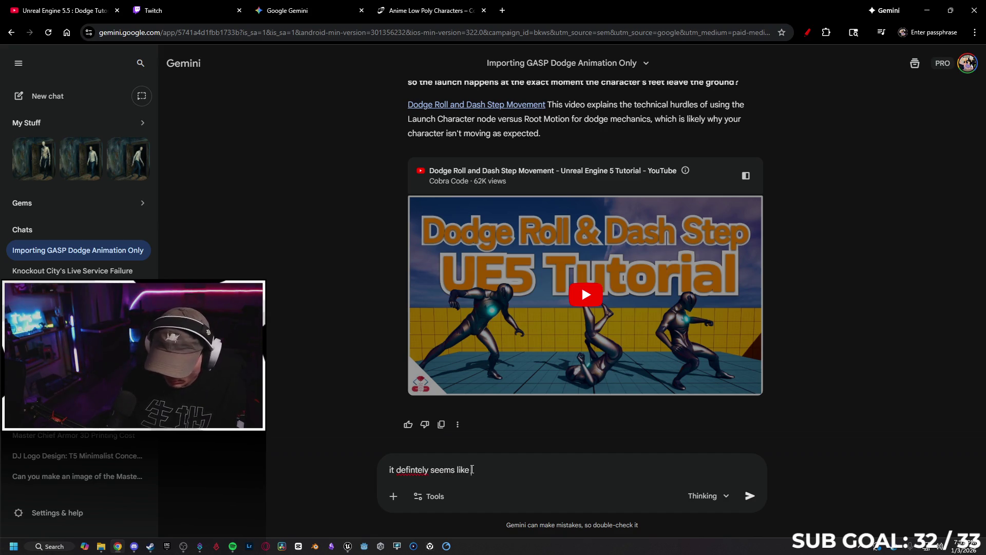
pyautogui.write('the animation is killing')
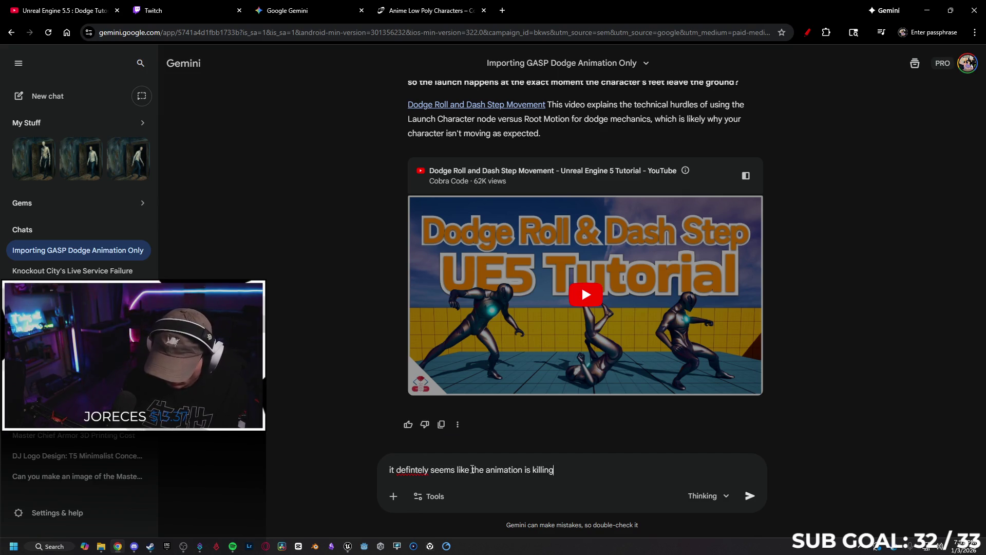
pyautogui.write(' it.')
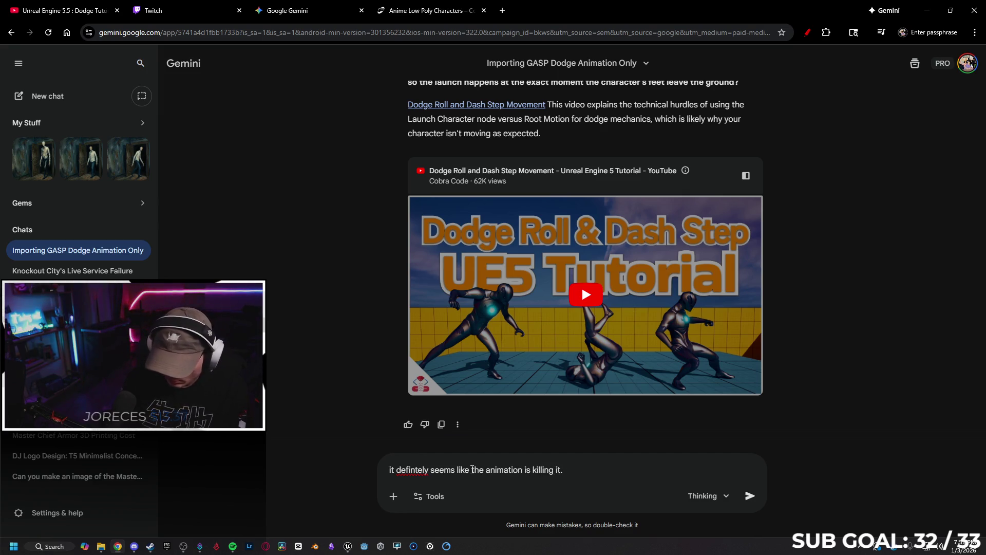
pyautogui.write(' I cannot d')
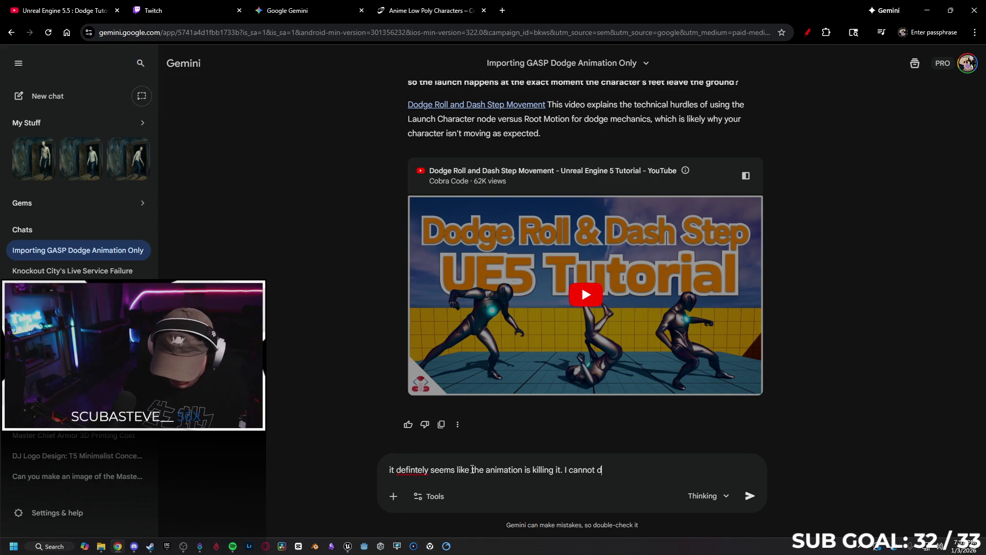
pyautogui.write('isable root motion. I')
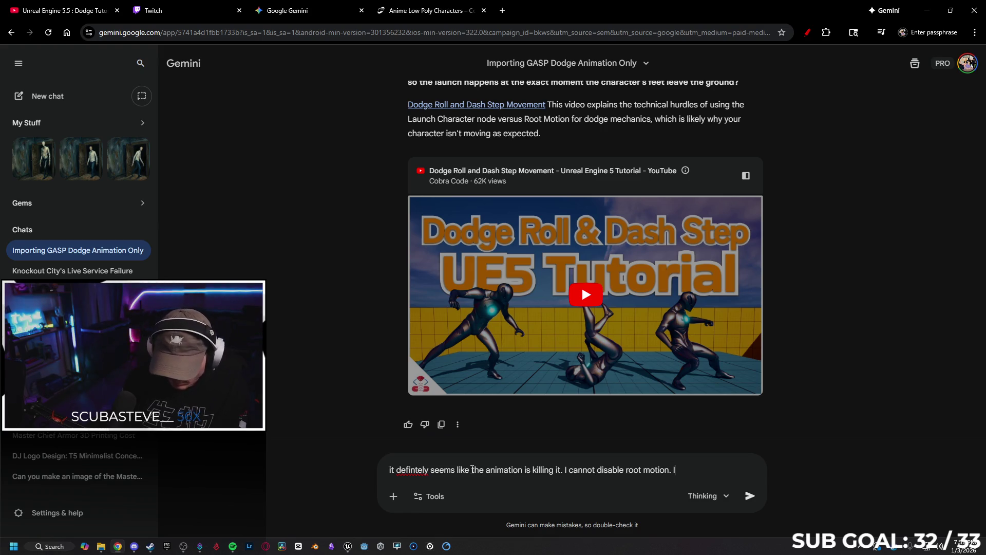
pyautogui.write('f I launch after the')
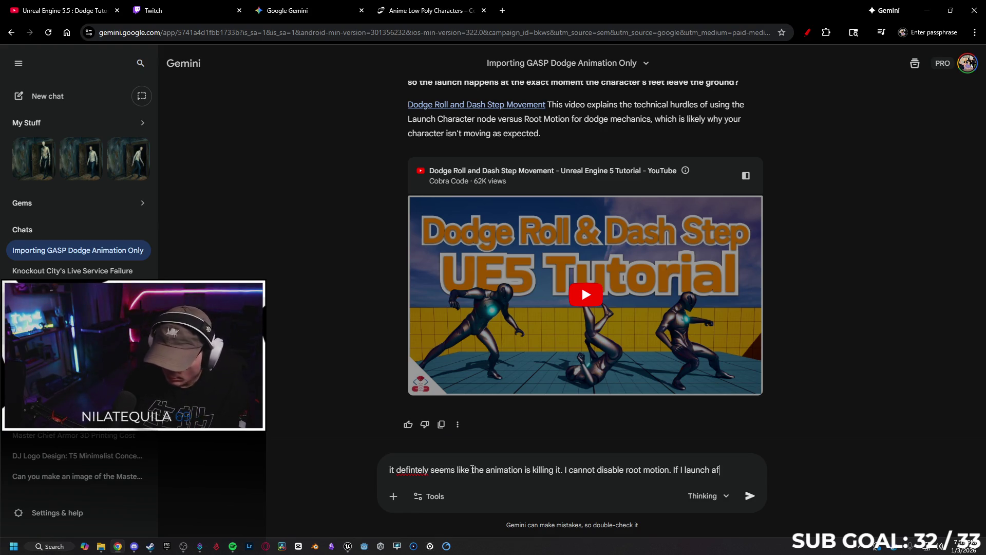
pyautogui.write(' ani')
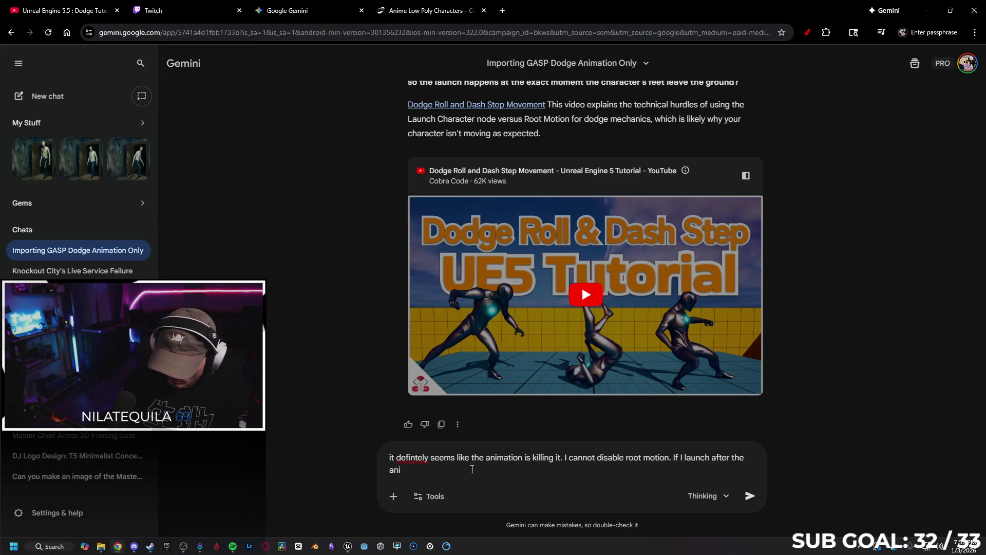
pyautogui.write('mation it works but it')
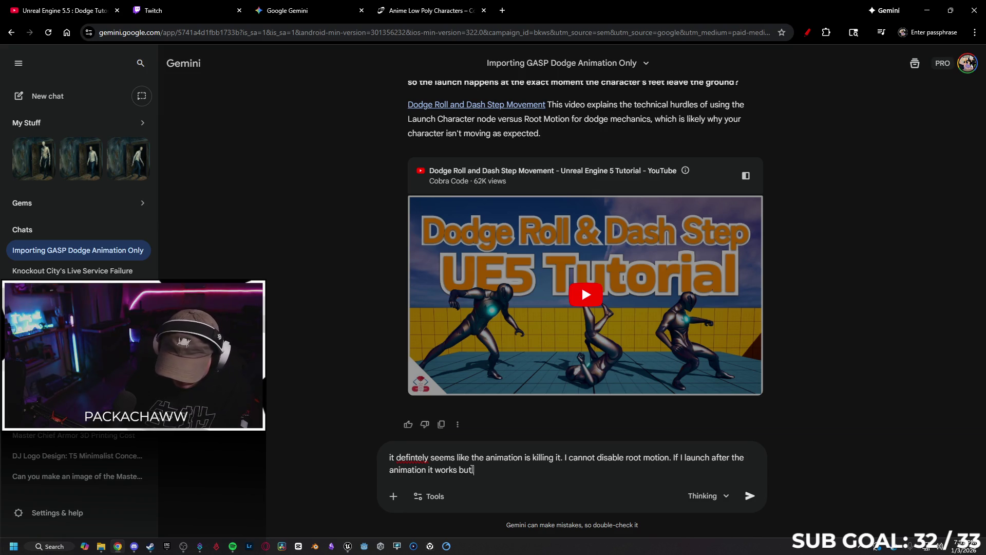
pyautogui.write('s post animation so it ')
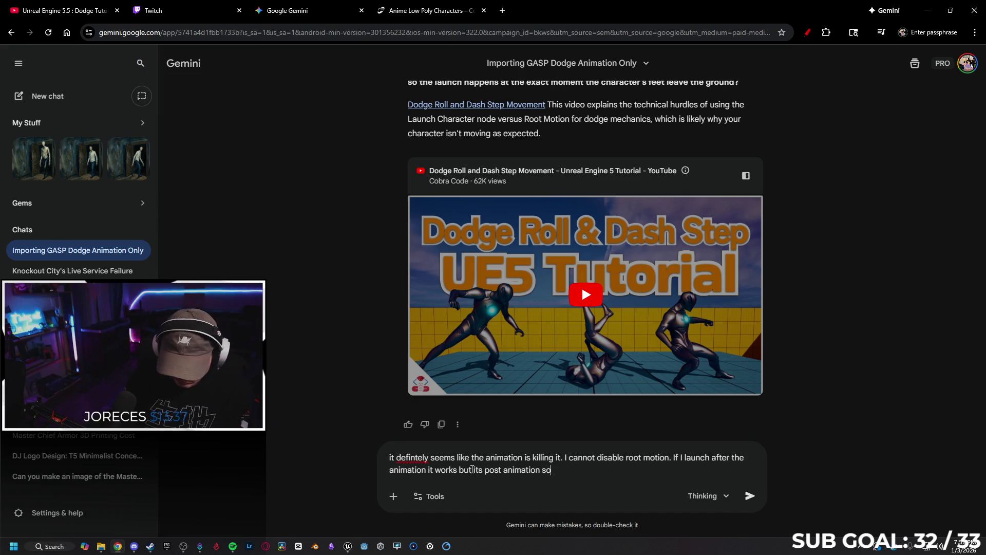
pyautogui.write('looks weird')
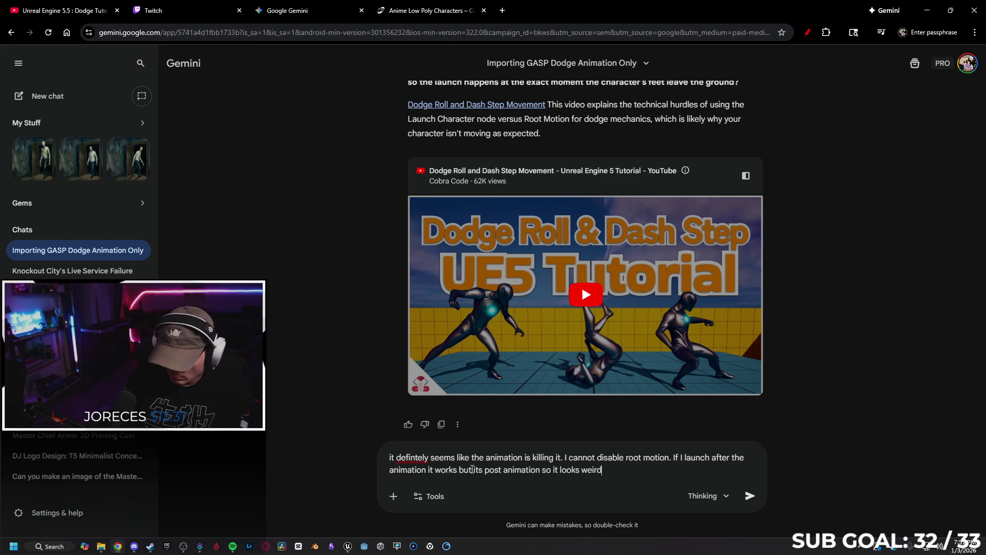
pyautogui.press('Return')
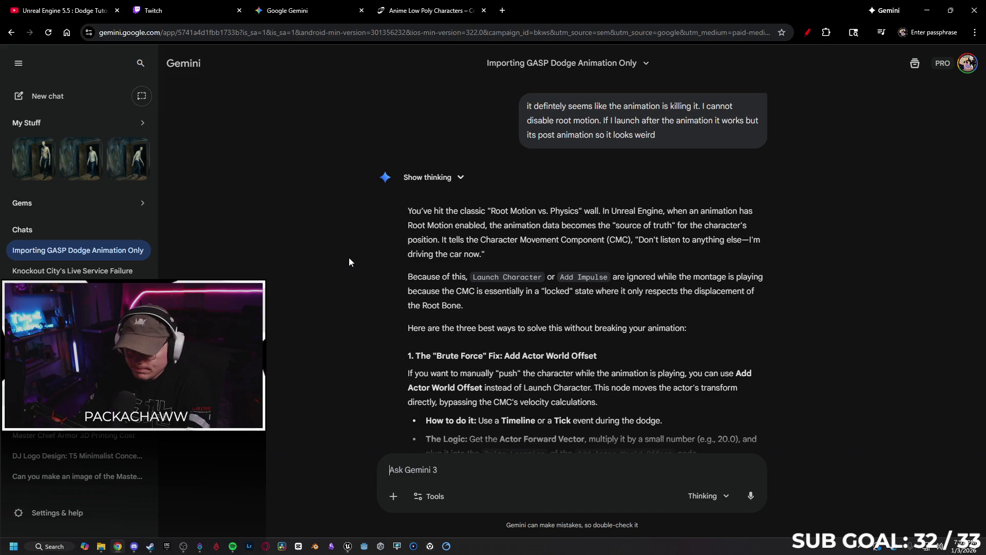
# Read through Gemini's reply on Add Actor World Offset, Motion Warping and root-motion scale.
pyautogui.scroll(-1, 362, 273)
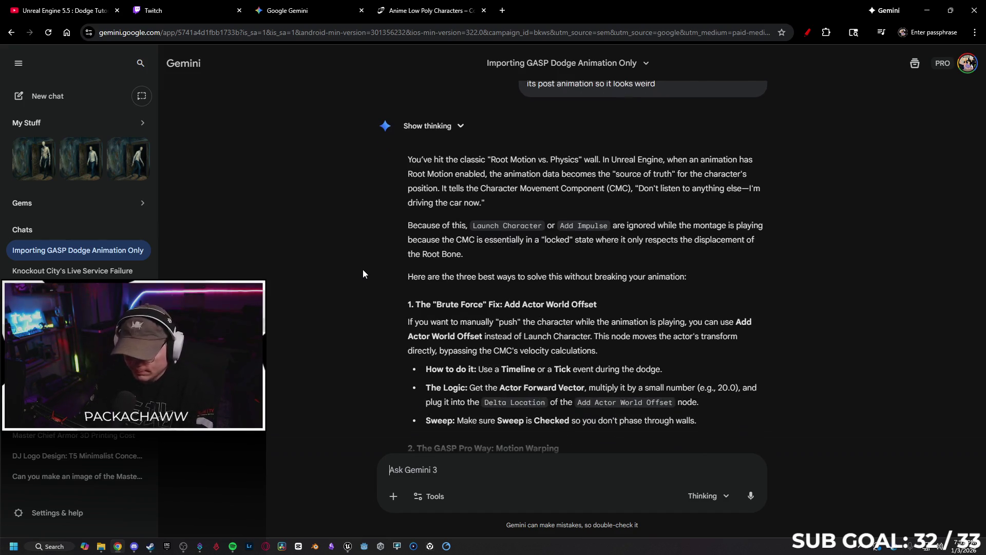
pyautogui.scroll(-2, 370, 282)
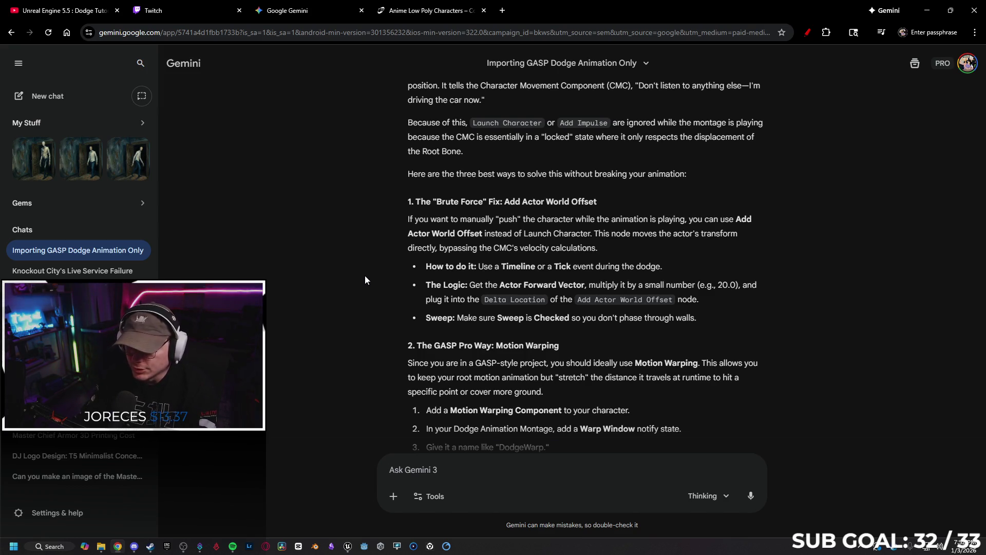
pyautogui.scroll(-1, 365, 277)
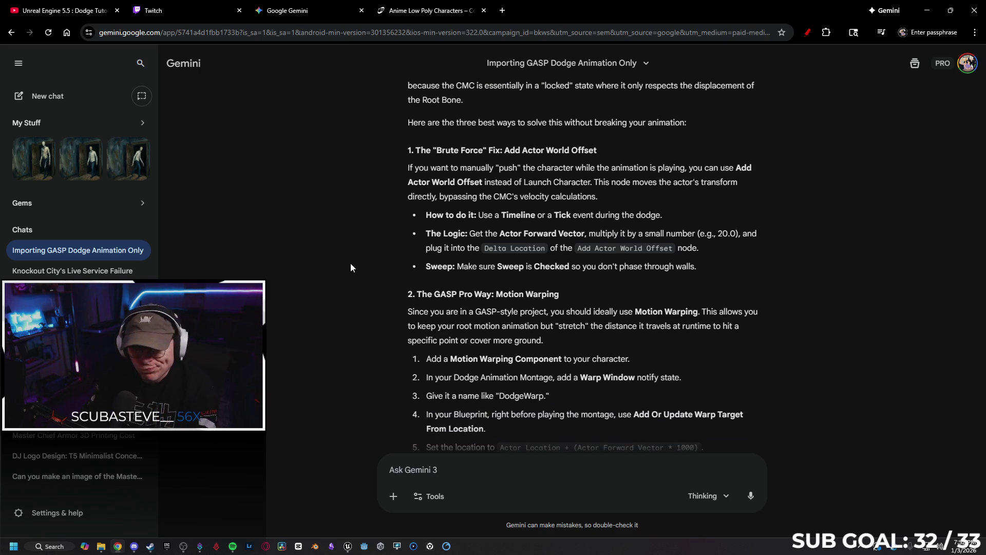
pyautogui.scroll(-2, 352, 260)
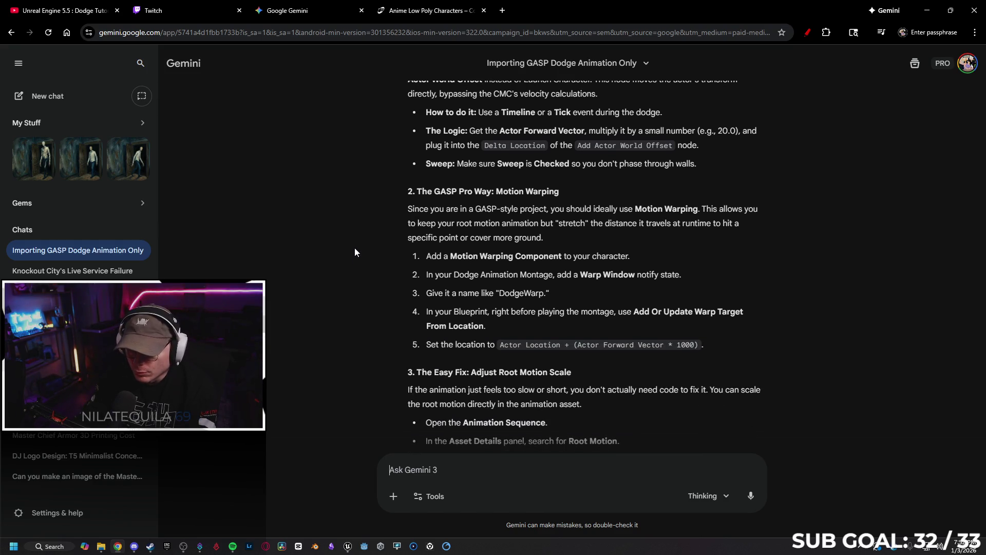
pyautogui.scroll(-1, 354, 250)
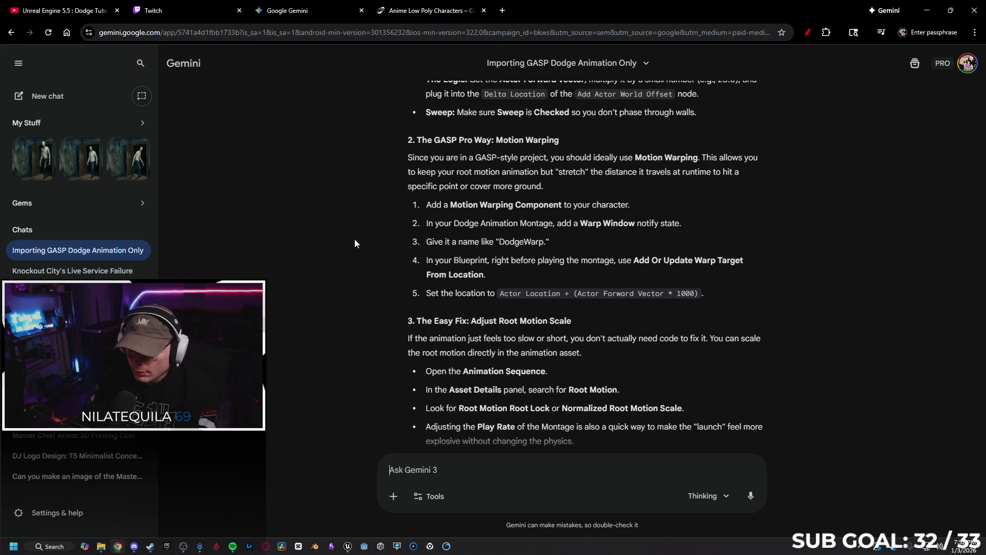
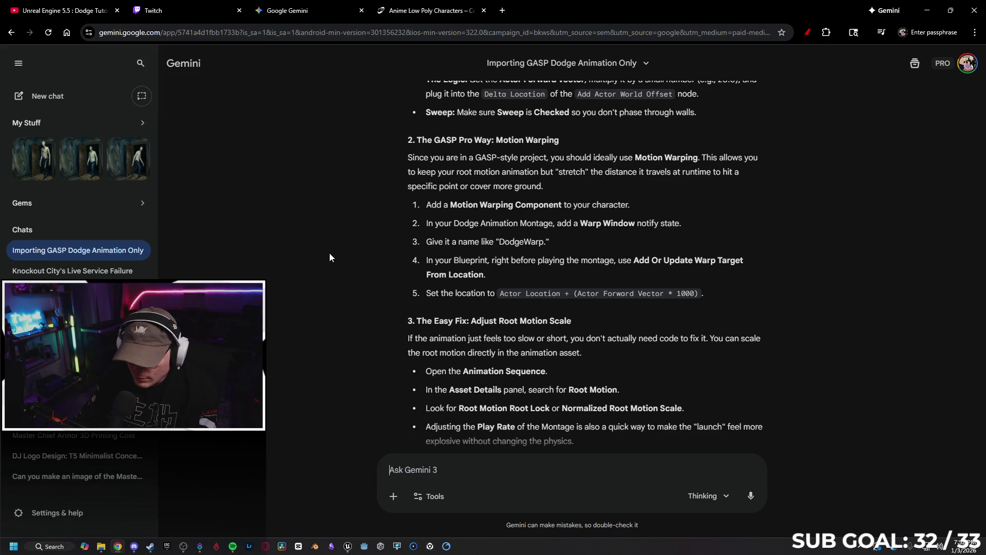
# Read Gemini's answer down to the Root Motion Scale section, then return to the SandboxCharacter_CMC blueprint.
pyautogui.scroll(-1, 342, 248)
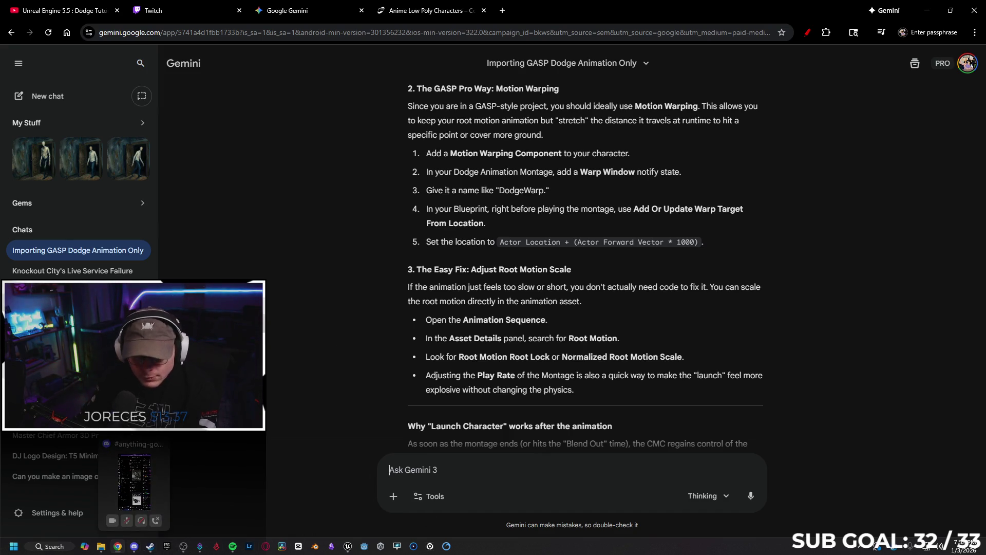
pyautogui.click(349, 547)
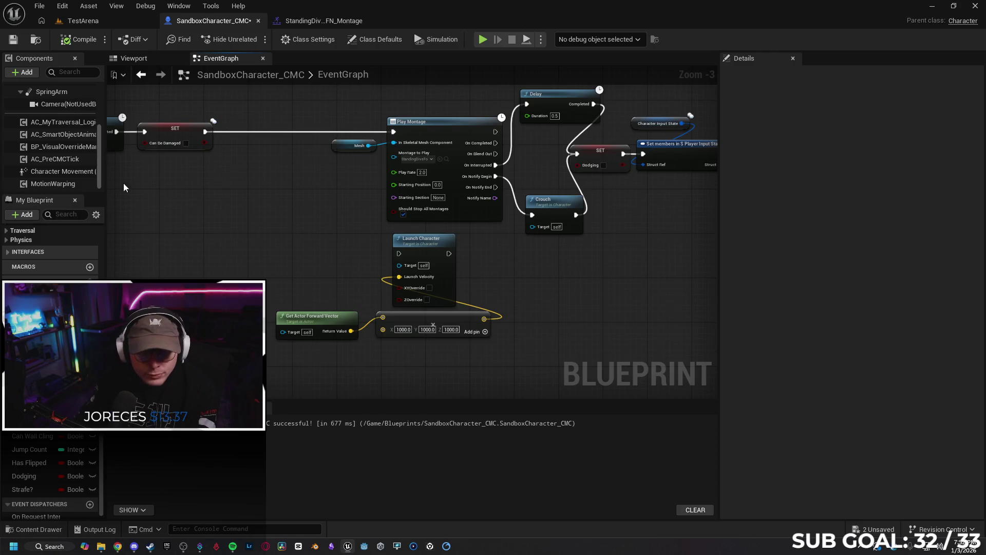
# Filter the dive montage's asset details for 'root' to look for root motion options.
pyautogui.click(294, 22)
pyautogui.scroll(5, 60, 183)
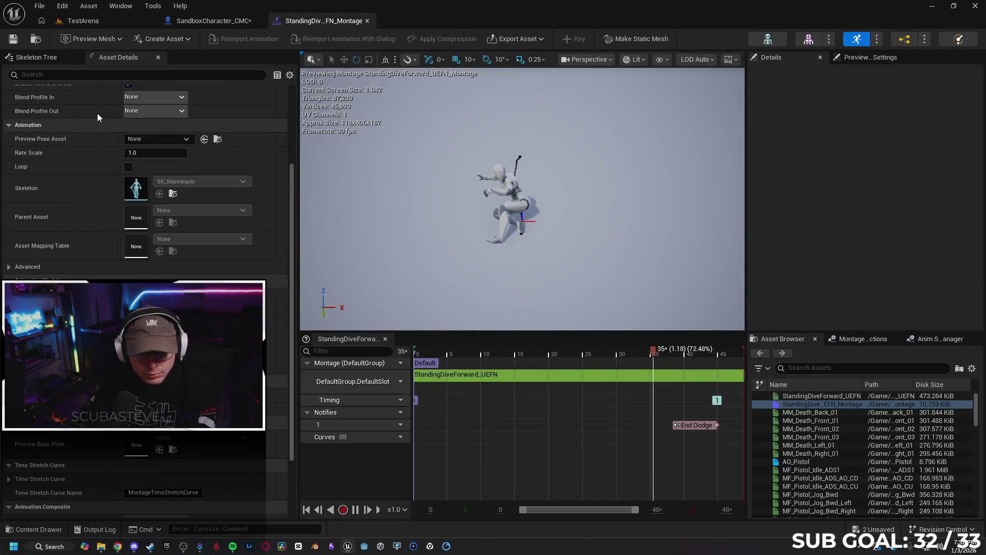
pyautogui.click(88, 74)
pyautogui.write('root')
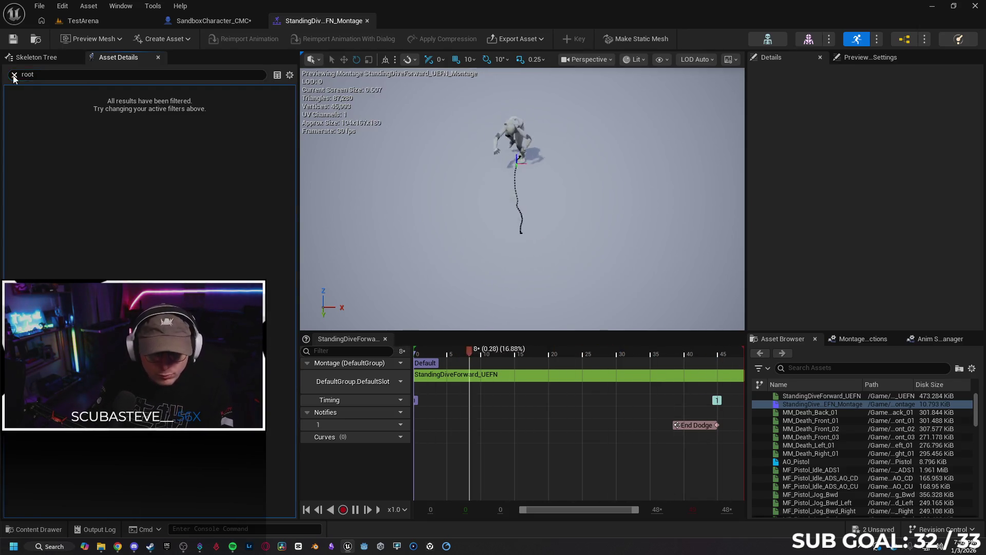
pyautogui.press('Escape')
# Open the StandingDiveForward_UEFN animation sequence and review its Root Motion settings.
pyautogui.click(37, 529)
pyautogui.doubleClick(631, 440)
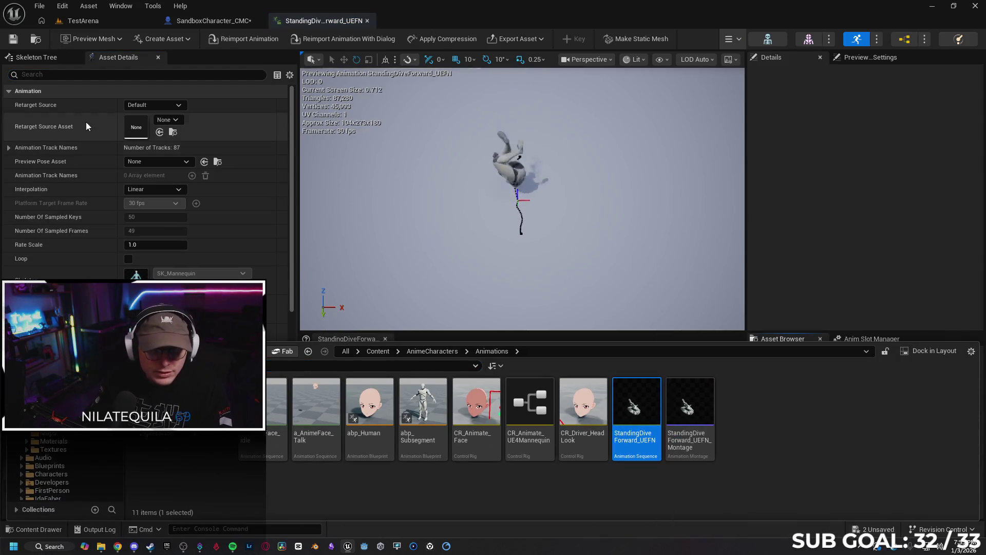
pyautogui.click(120, 74)
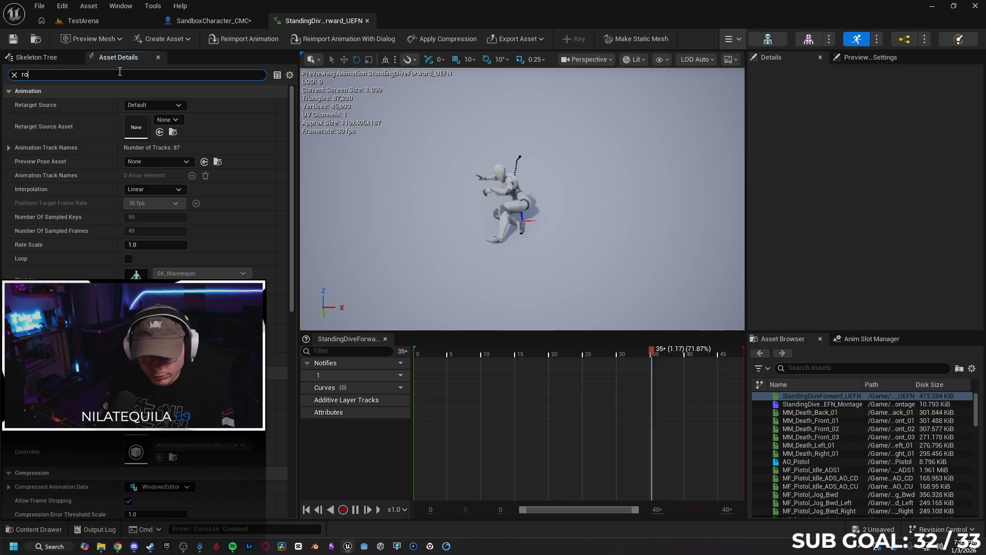
pyautogui.write('root')
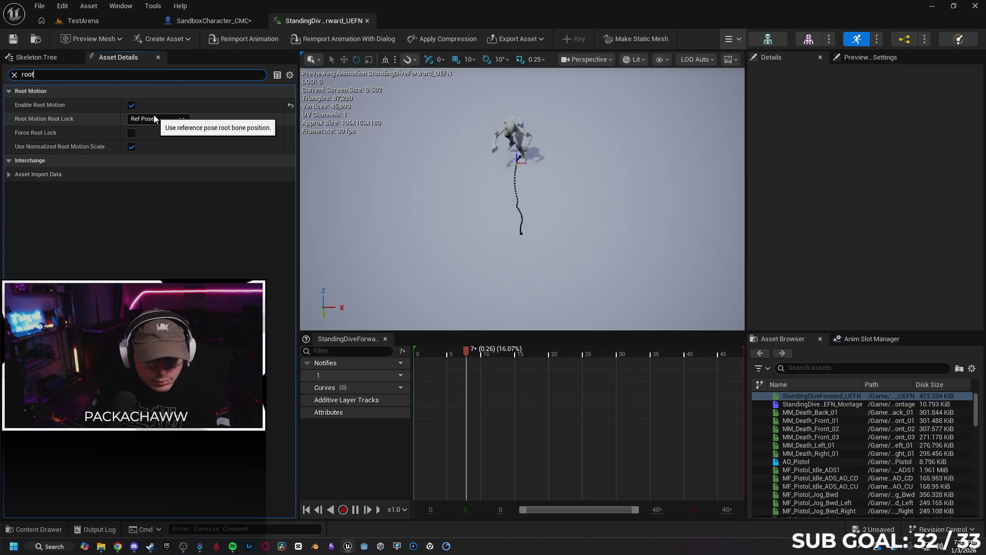
pyautogui.click(15, 74)
pyautogui.scroll(-5, 149, 205)
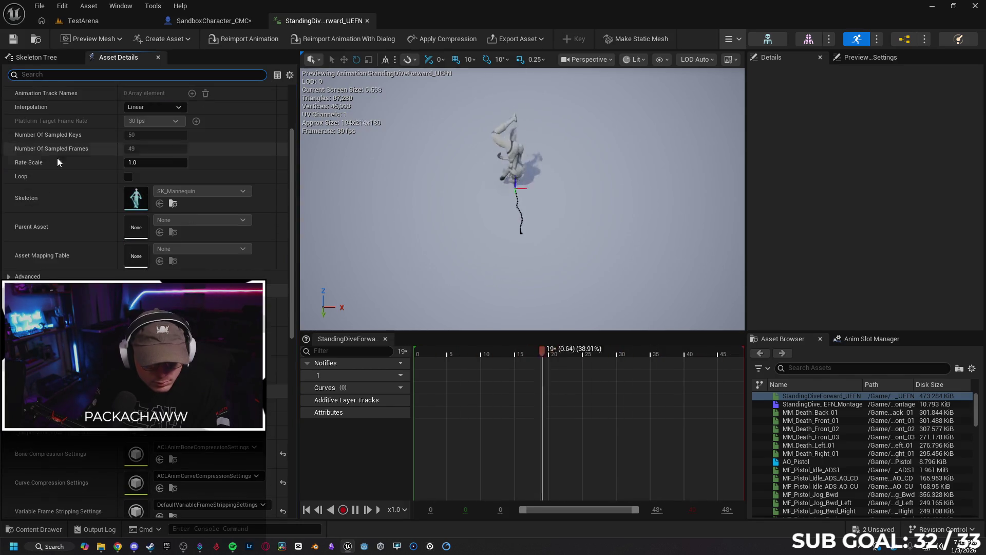
pyautogui.scroll(-8, 149, 205)
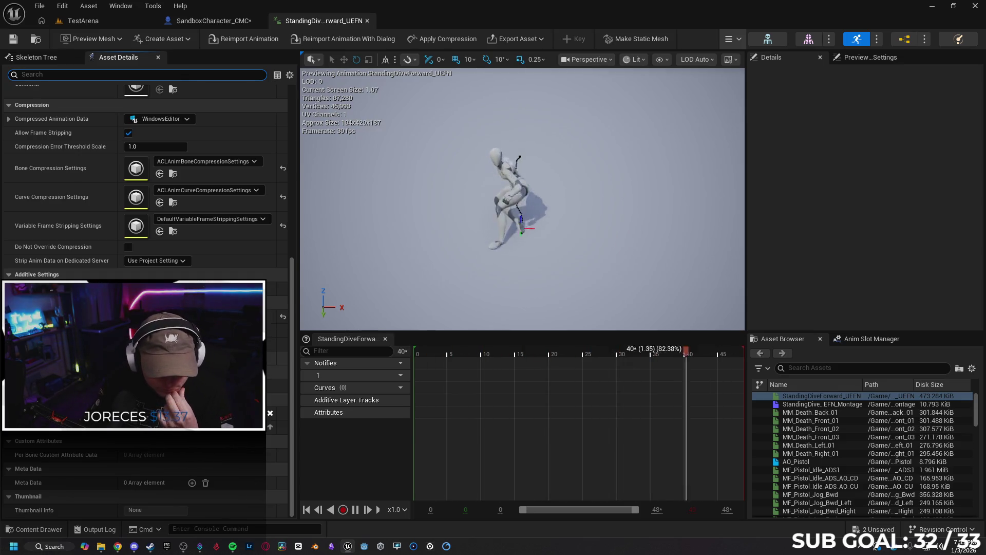
pyautogui.moveTo(292, 358); pyautogui.dragTo(295, 178)
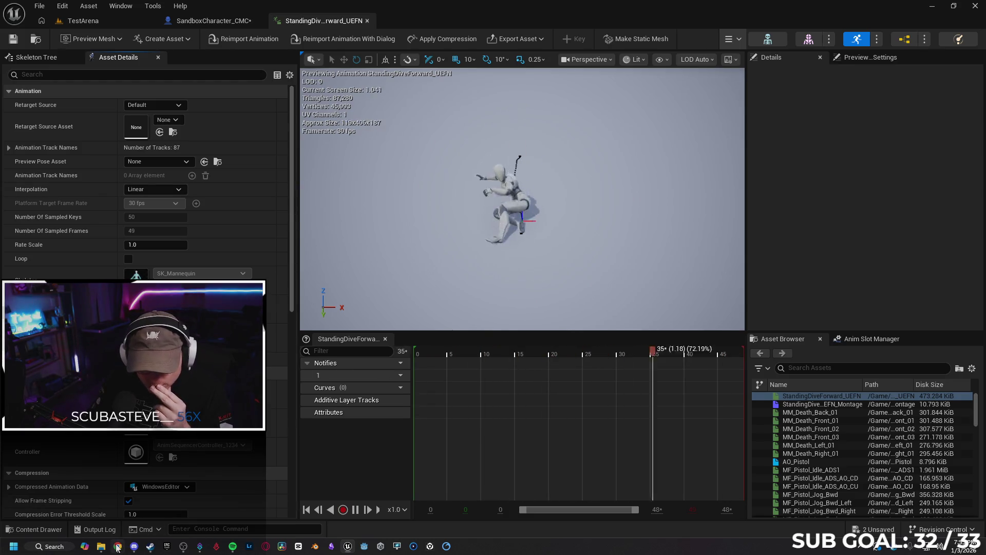
# Compare Gemini's root motion advice against the animation's Root Motion settings.
pyautogui.hotkey('alt', 'Tab')
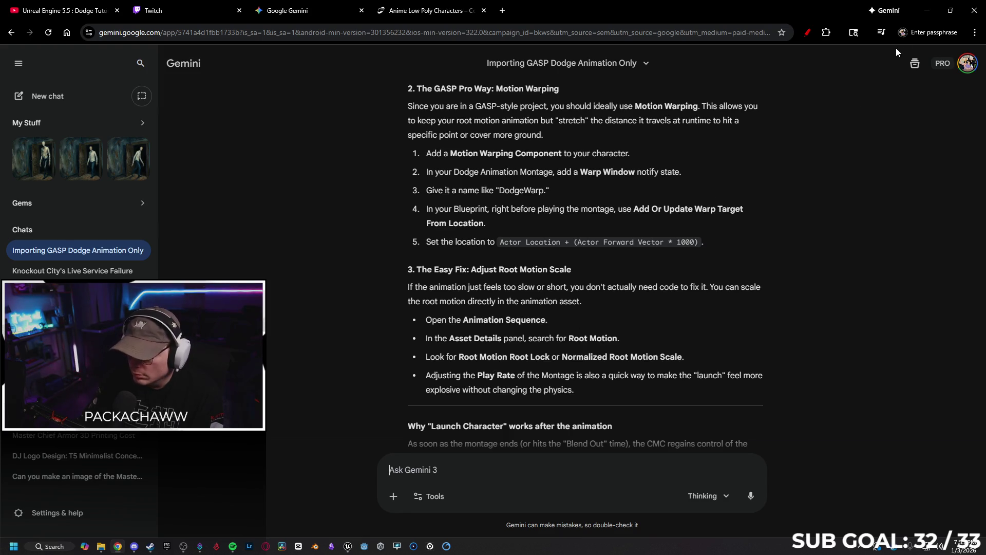
pyautogui.click(920, 12)
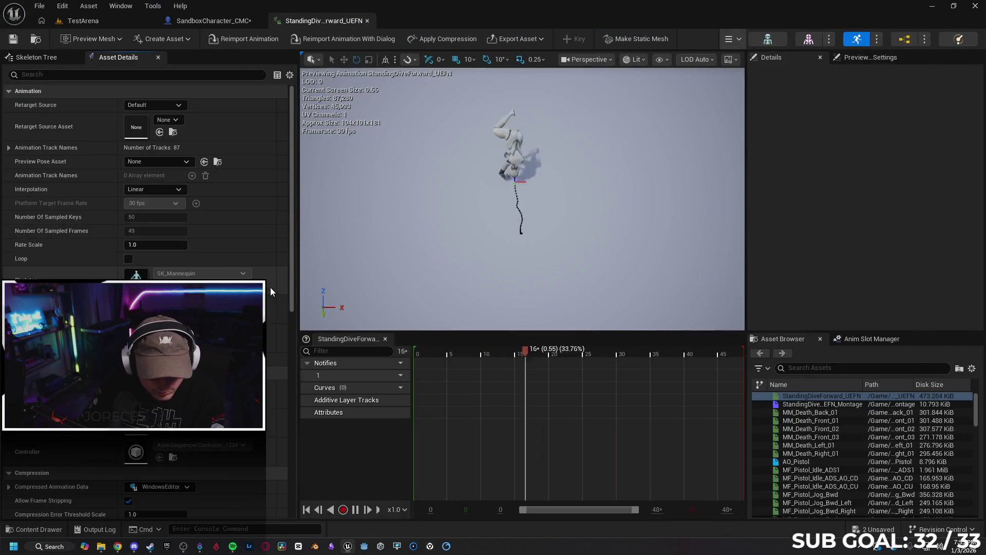
pyautogui.scroll(-10, 278, 390)
pyautogui.scroll(-3, 282, 432)
pyautogui.scroll(-1, 283, 443)
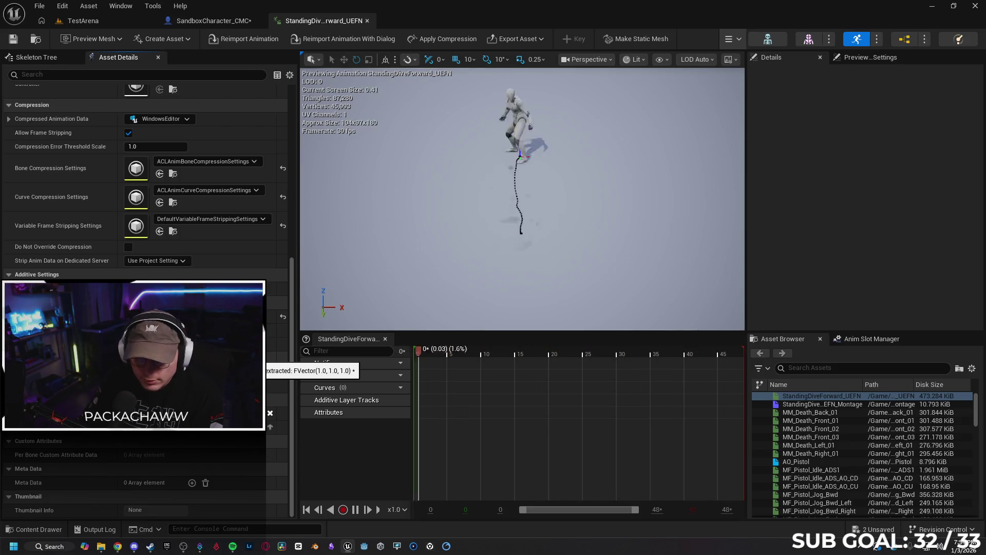
pyautogui.hotkey('alt', 'Tab')
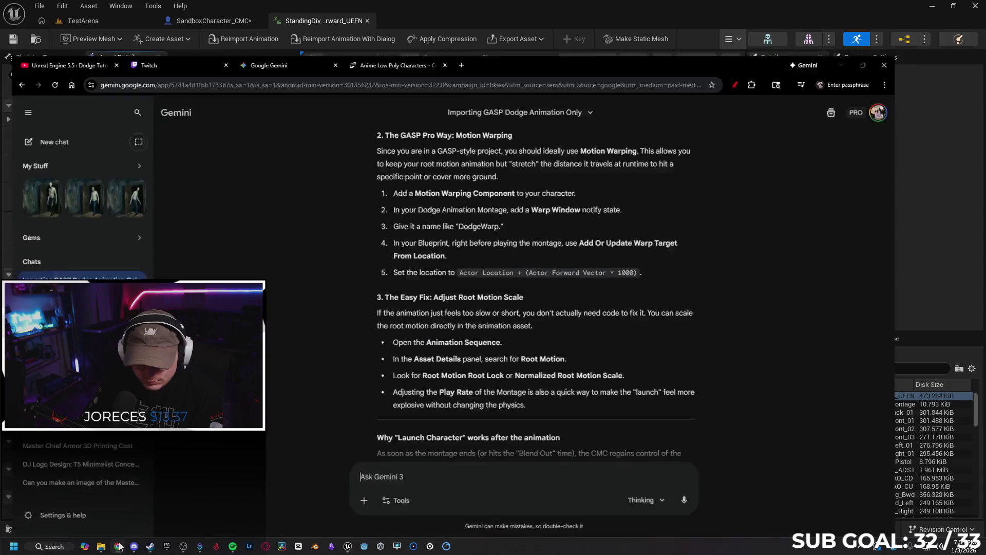
# Reread Gemini's root-motion reply back up to the Brute Force fix, then put Chrome away.
pyautogui.scroll(-4, 307, 388)
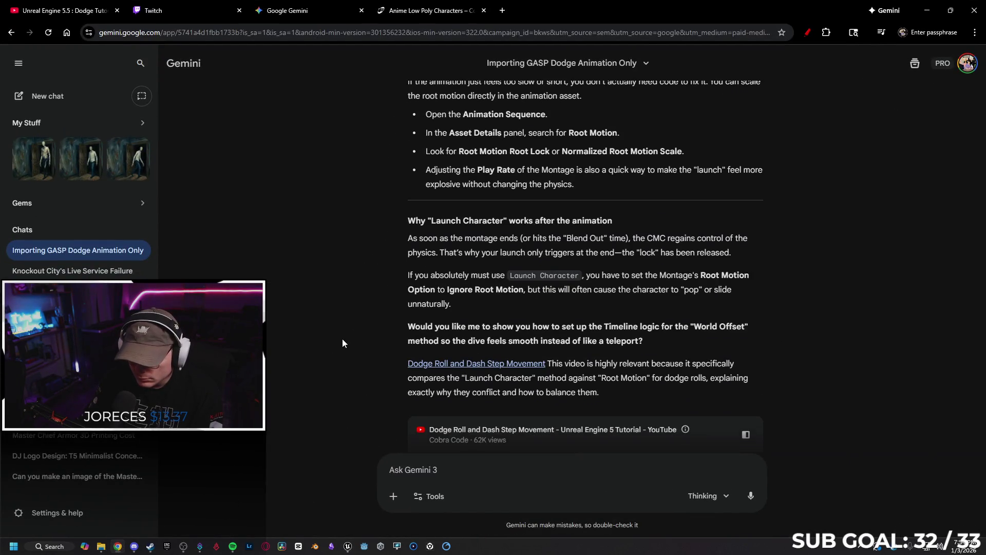
pyautogui.scroll(-5, 372, 323)
pyautogui.scroll(7, 371, 334)
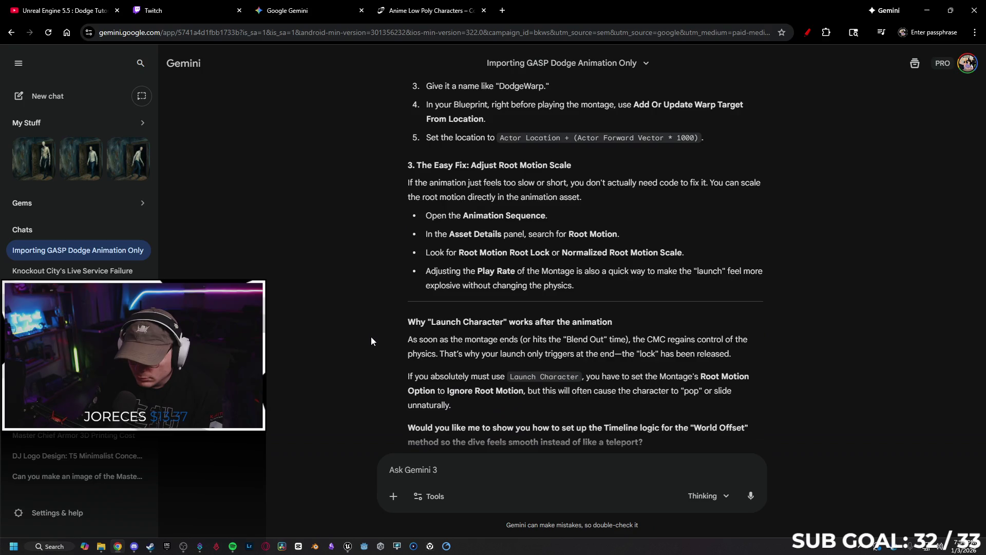
pyautogui.scroll(1, 372, 343)
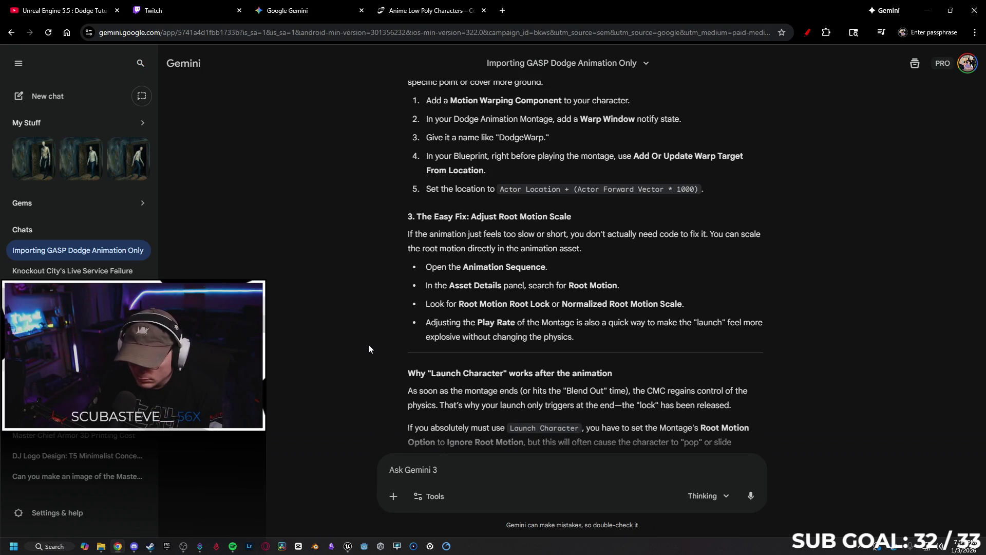
pyautogui.scroll(2, 355, 340)
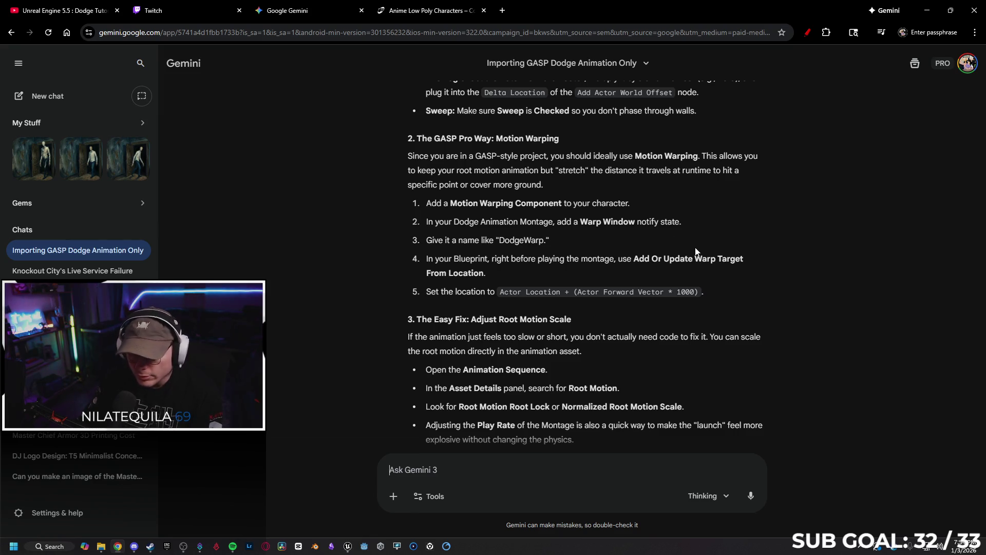
pyautogui.scroll(5, 719, 267)
pyautogui.click(927, 11)
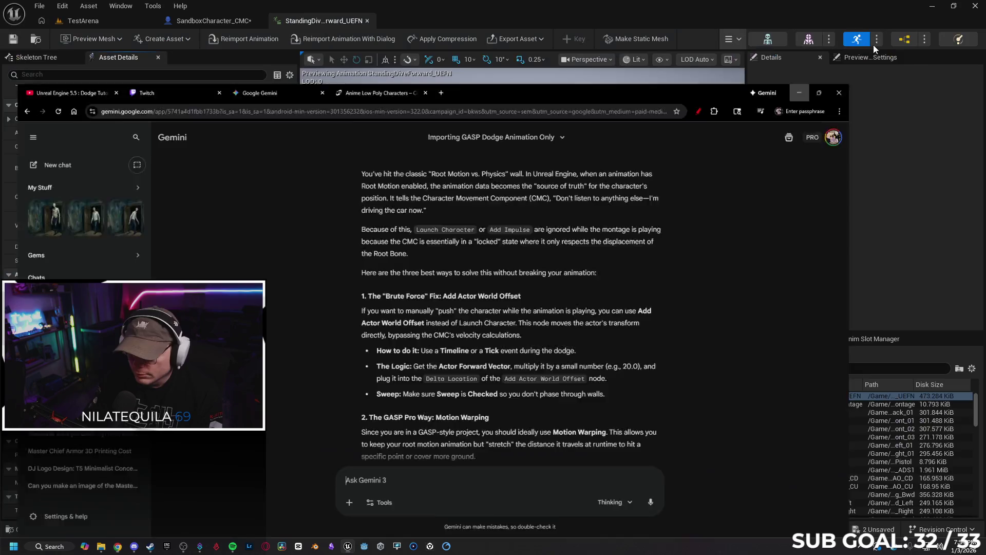
# Delete the Launch Character, Get Actor Forward Vector and Make Vector nodes from the dodge chain.
pyautogui.click(223, 22)
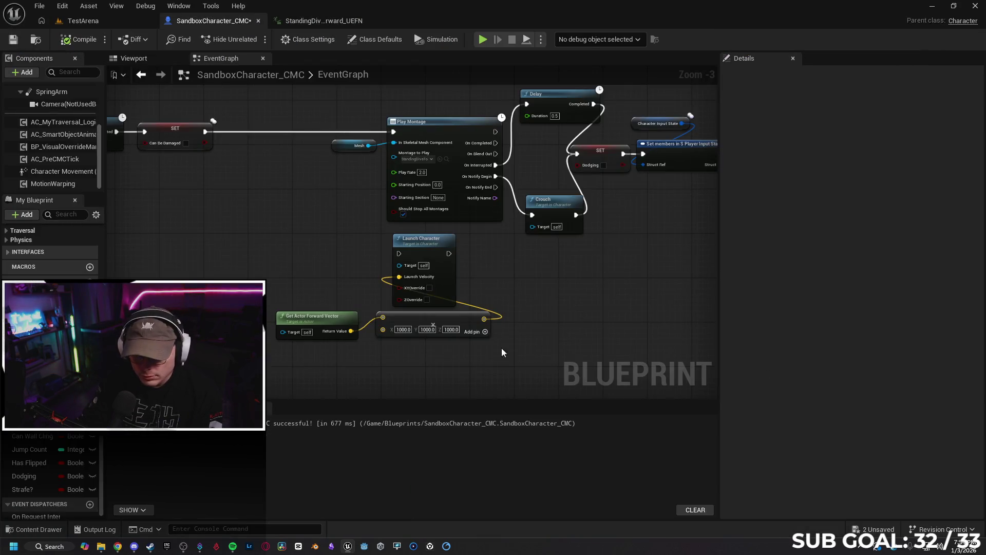
pyautogui.moveTo(531, 351); pyautogui.dragTo(272, 259)
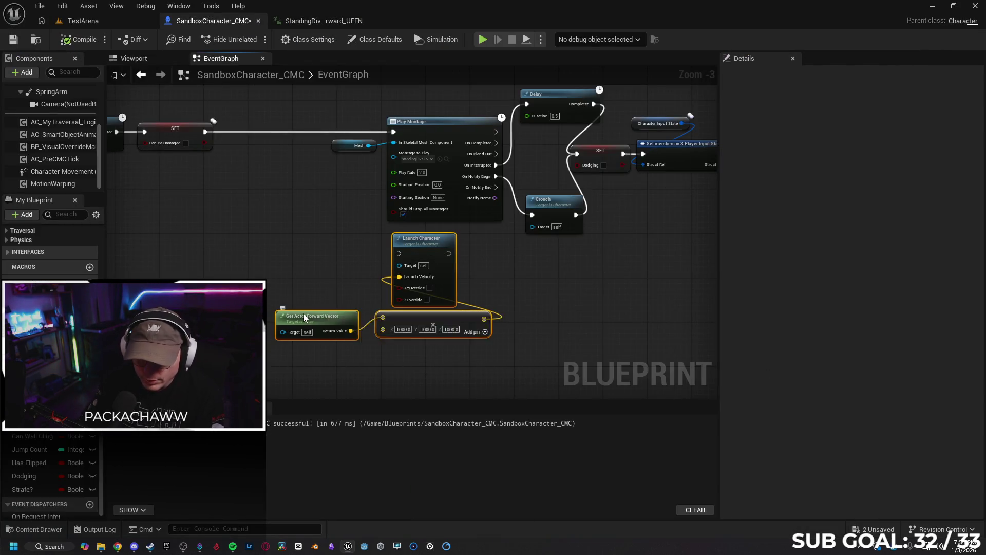
pyautogui.press('Delete')
pyautogui.scroll(-4, 278, 250)
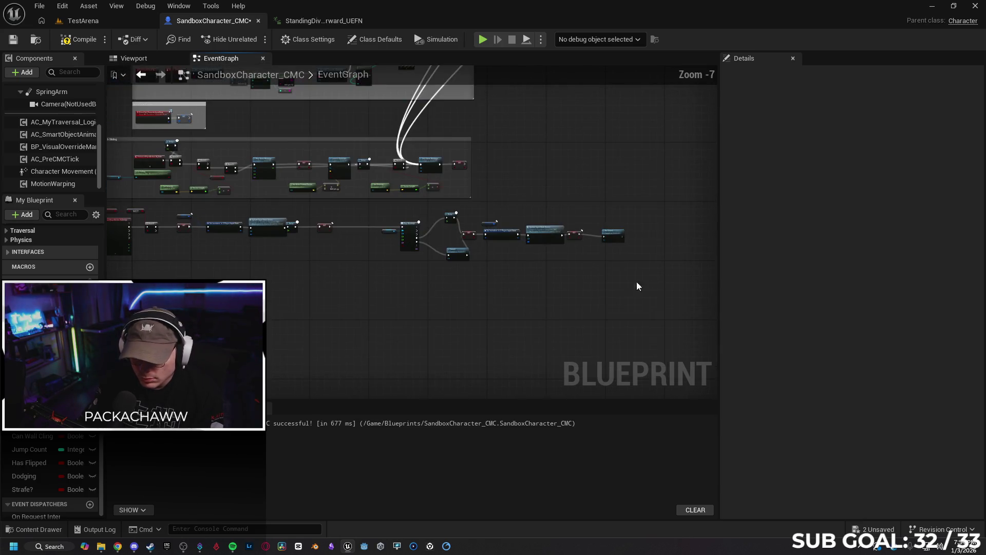
pyautogui.moveTo(358, 230)
pyautogui.mouseDown()
pyautogui.moveTo(386, 213)
pyautogui.moveTo(385, 230)
pyautogui.moveTo(368, 229)
pyautogui.mouseUp()
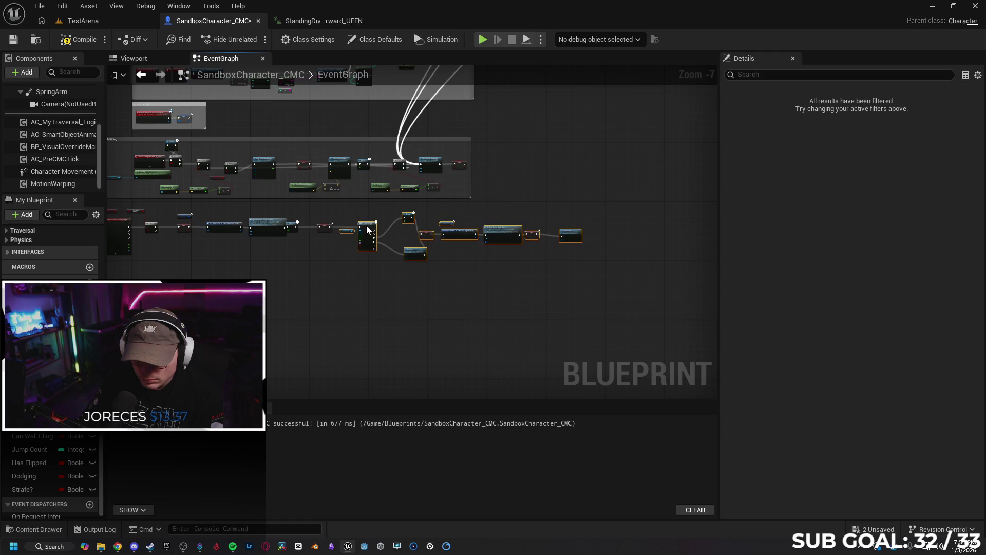
pyautogui.click(319, 281)
# Tidy the dodge chain's montage nodes and compile the SandboxCharacter_CMC blueprint.
pyautogui.scroll(4, 319, 281)
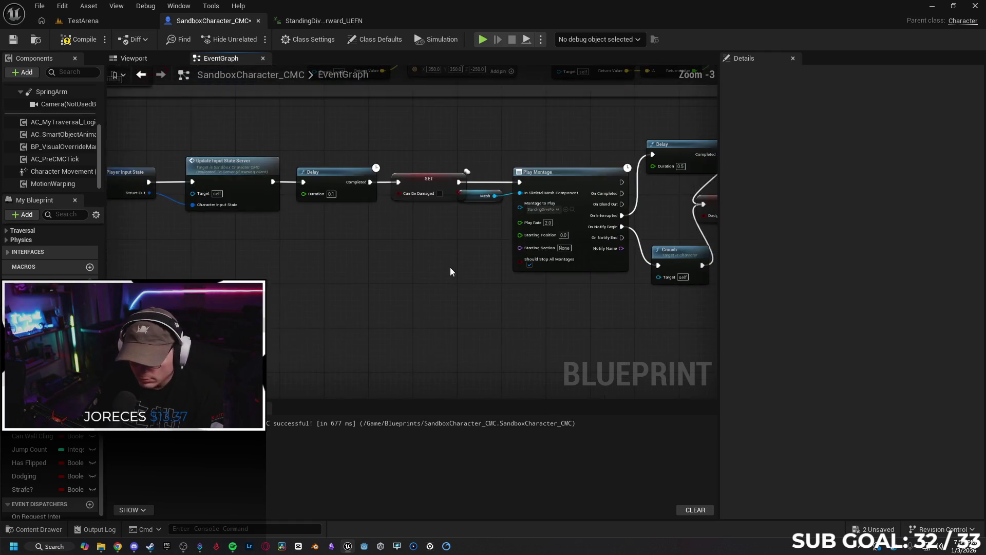
pyautogui.moveTo(476, 276); pyautogui.dragTo(276, 262)
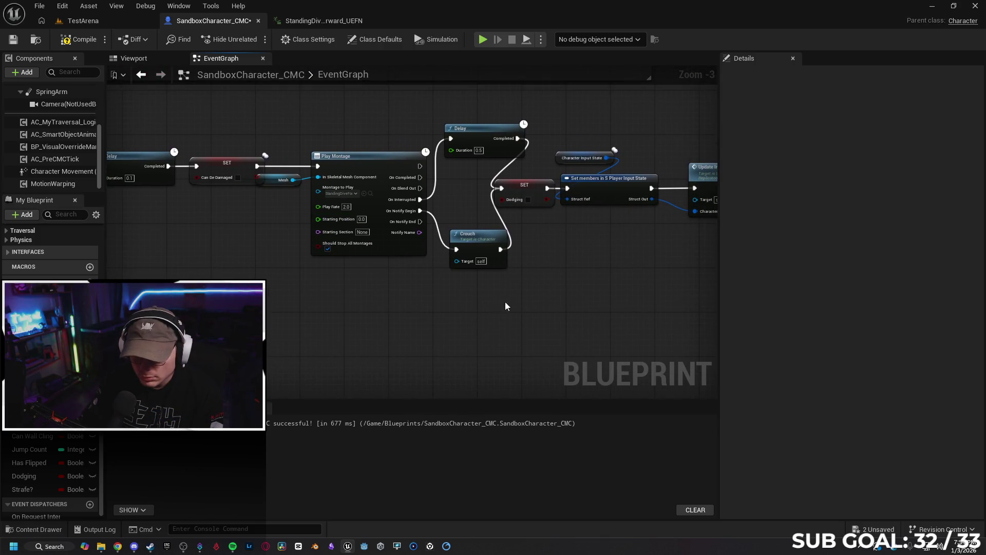
pyautogui.scroll(-3, 509, 307)
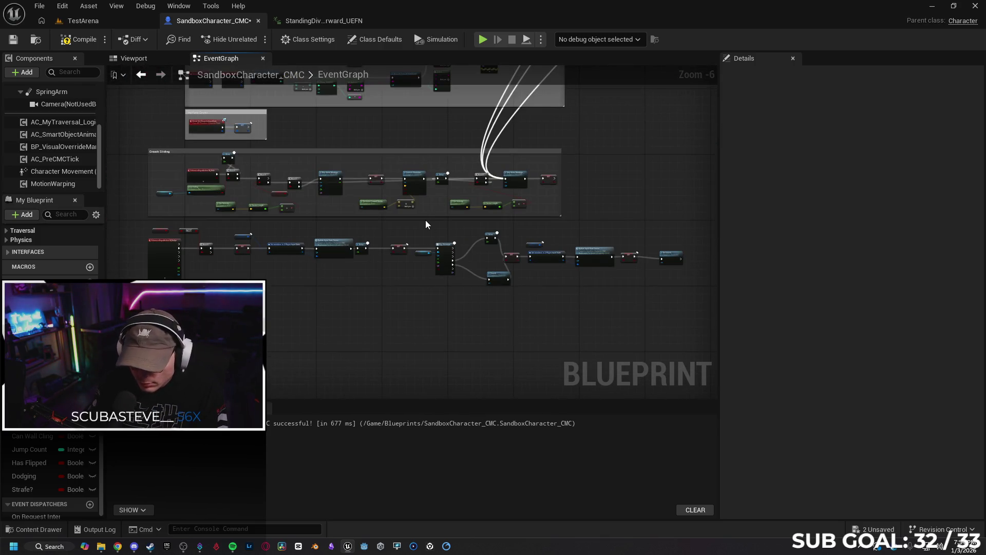
pyautogui.moveTo(651, 301); pyautogui.dragTo(666, 301)
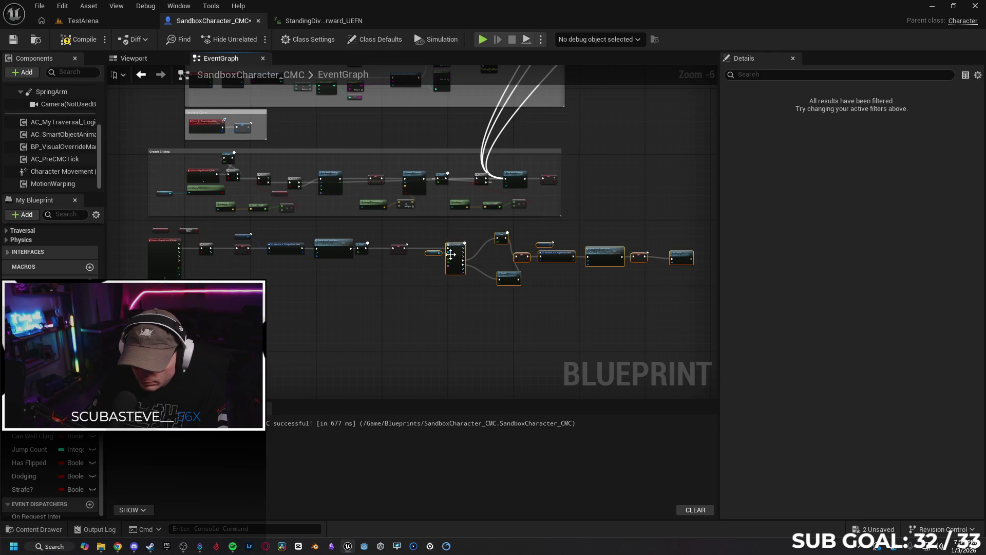
pyautogui.scroll(4, 427, 267)
pyautogui.click(430, 269)
pyautogui.moveTo(438, 313); pyautogui.dragTo(223, 264)
pyautogui.moveTo(530, 274)
pyautogui.mouseDown()
pyautogui.moveTo(381, 280)
pyautogui.moveTo(409, 284)
pyautogui.mouseUp()
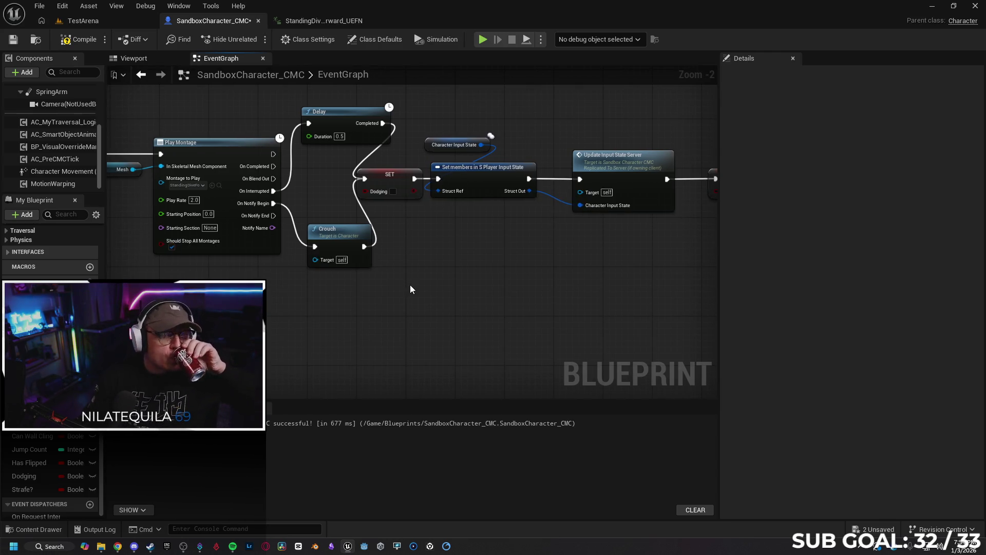
pyautogui.click(82, 40)
# Shift the six nodes from Character Input State to Un Crouch slightly right.
pyautogui.moveTo(389, 336); pyautogui.dragTo(312, 342)
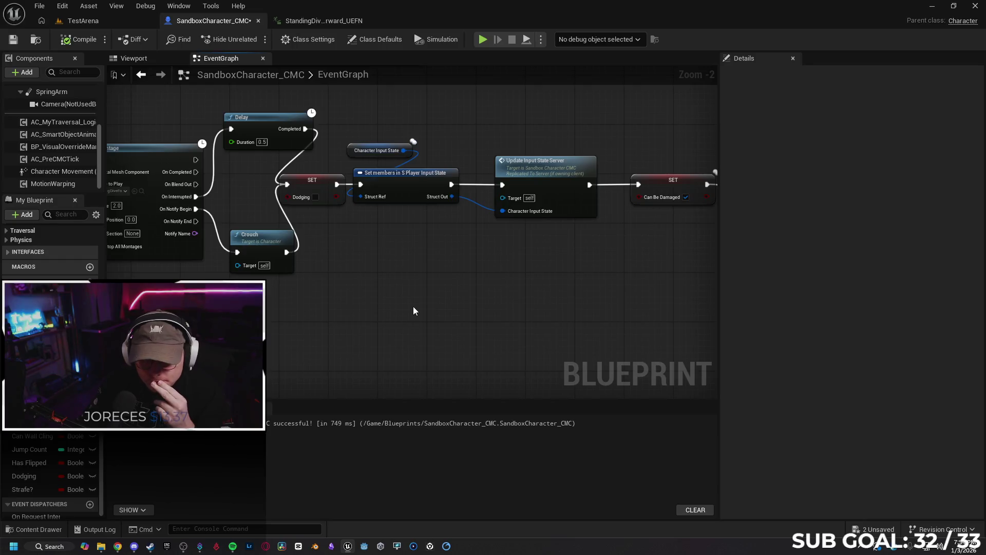
pyautogui.scroll(-1, 440, 314)
pyautogui.moveTo(439, 315)
pyautogui.mouseDown()
pyautogui.moveTo(346, 312)
pyautogui.moveTo(408, 287)
pyautogui.mouseUp()
pyautogui.moveTo(603, 267)
pyautogui.mouseDown()
pyautogui.moveTo(452, 216)
pyautogui.moveTo(334, 203)
pyautogui.moveTo(241, 160)
pyautogui.mouseUp()
pyautogui.moveTo(308, 196); pyautogui.dragTo(330, 198)
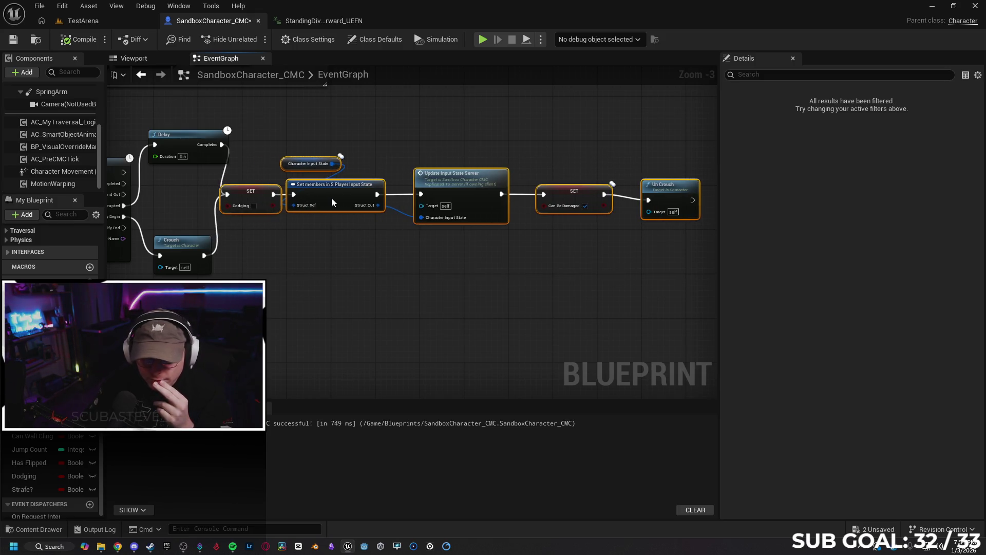
pyautogui.click(317, 288)
pyautogui.click(187, 244)
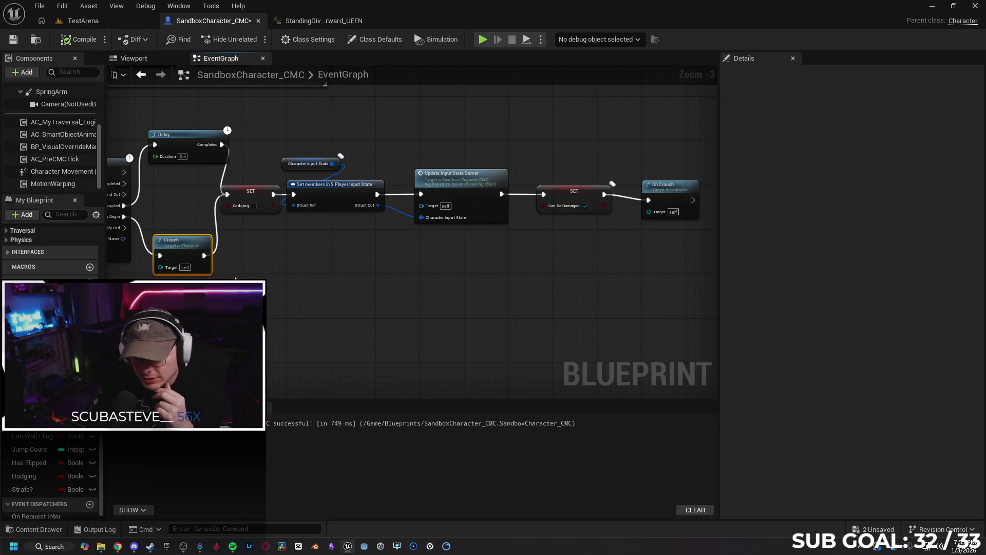
# Review the slide and dodge chains, then bring up the Character Movement component's properties.
pyautogui.moveTo(279, 283)
pyautogui.mouseDown()
pyautogui.moveTo(387, 289)
pyautogui.moveTo(359, 303)
pyautogui.mouseUp()
pyautogui.moveTo(488, 311)
pyautogui.mouseDown()
pyautogui.moveTo(590, 305)
pyautogui.moveTo(534, 296)
pyautogui.moveTo(559, 292)
pyautogui.moveTo(312, 290)
pyautogui.mouseUp()
pyautogui.moveTo(409, 287); pyautogui.dragTo(573, 278)
pyautogui.click(62, 171)
pyautogui.click(760, 75)
pyautogui.write('crouch')
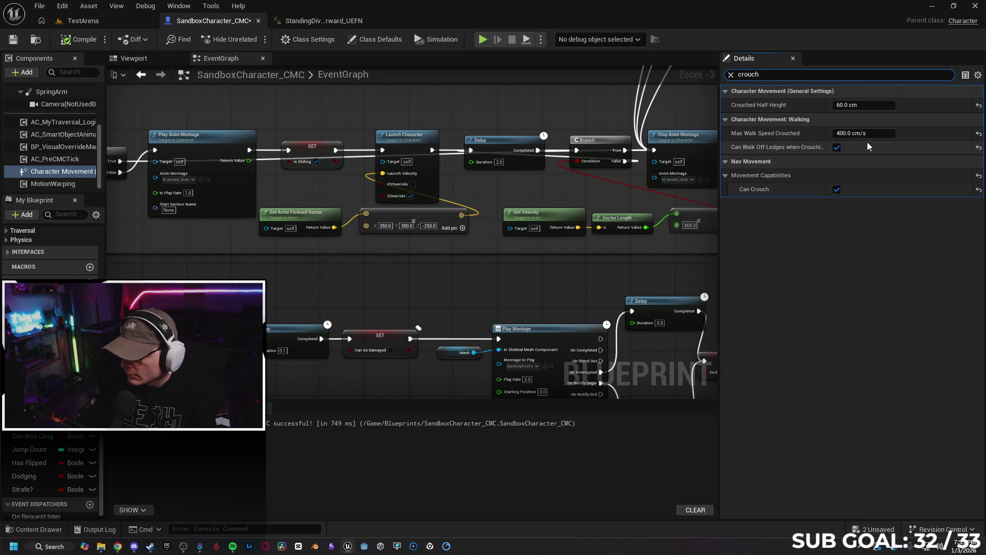
# Change Max Walk Speed Crouched from 400 to 700 cm/s.
pyautogui.click(844, 133)
pyautogui.write('700')
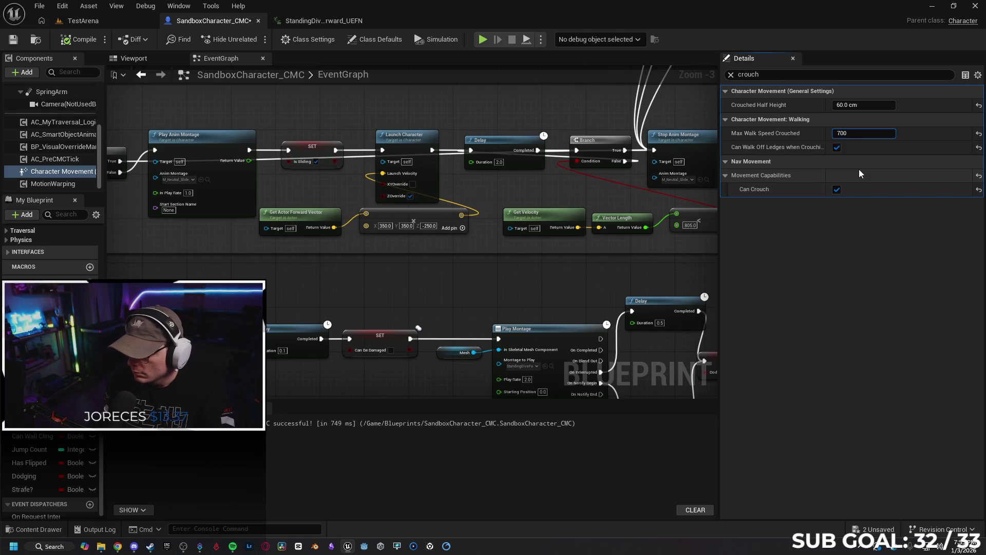
pyautogui.press('Return')
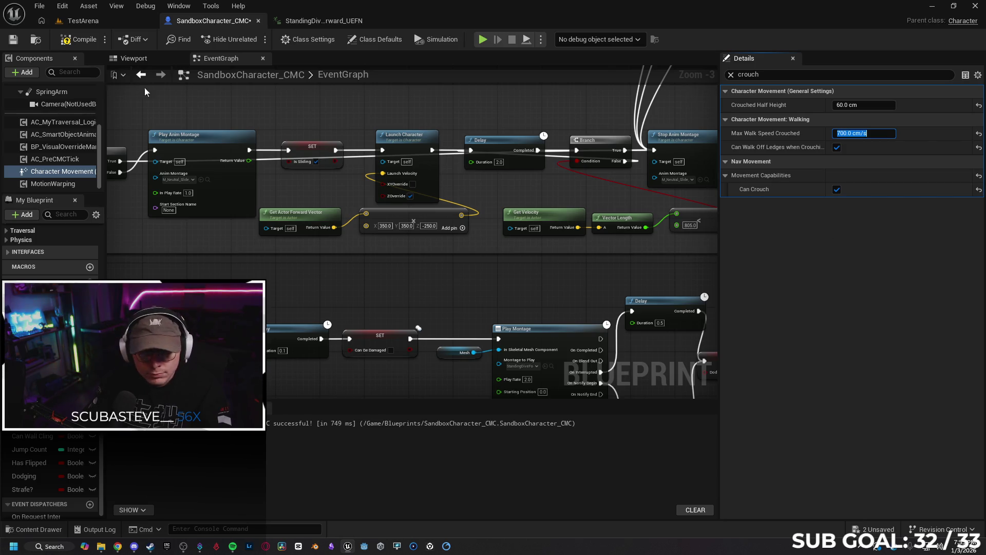
pyautogui.click(90, 20)
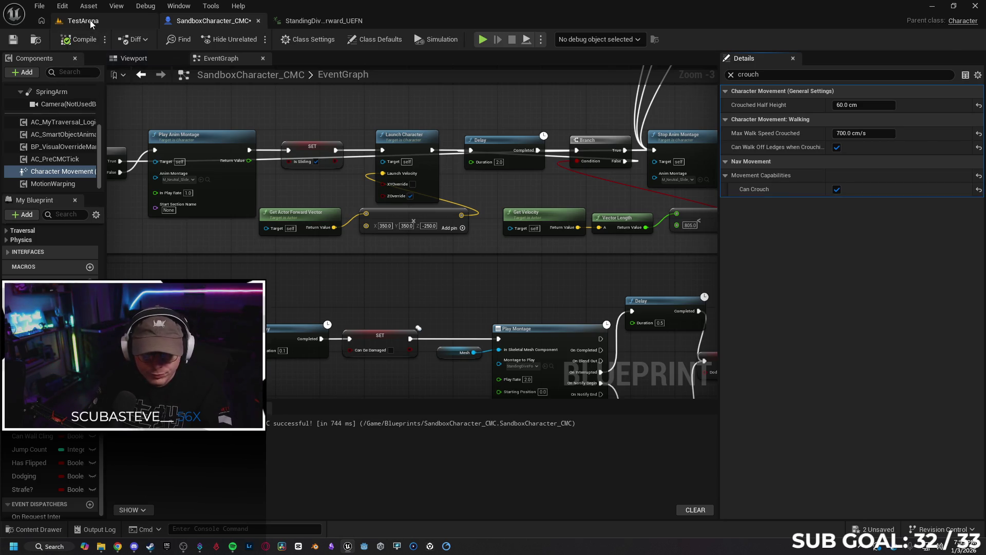
# Play-test the 700 cm/s crouched movement in TestArena, then stop the session.
pyautogui.click(254, 38)
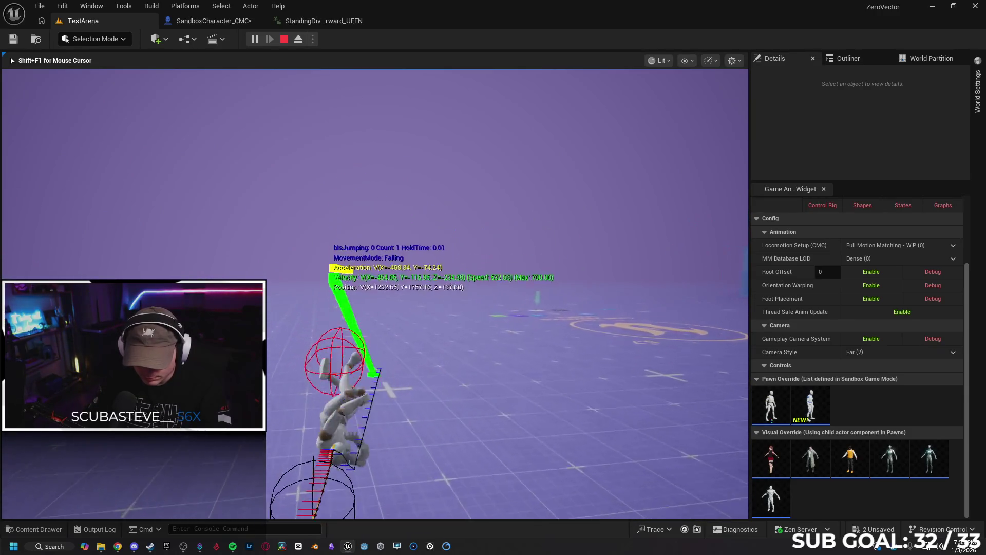
pyautogui.press('Escape')
pyautogui.click(190, 21)
# Add an Add Impulse node after the SET node in the dodge dive chain.
pyautogui.scroll(2, 314, 317)
pyautogui.moveTo(392, 322)
pyautogui.mouseDown()
pyautogui.moveTo(291, 202)
pyautogui.moveTo(289, 322)
pyautogui.mouseUp()
pyautogui.write('add im')
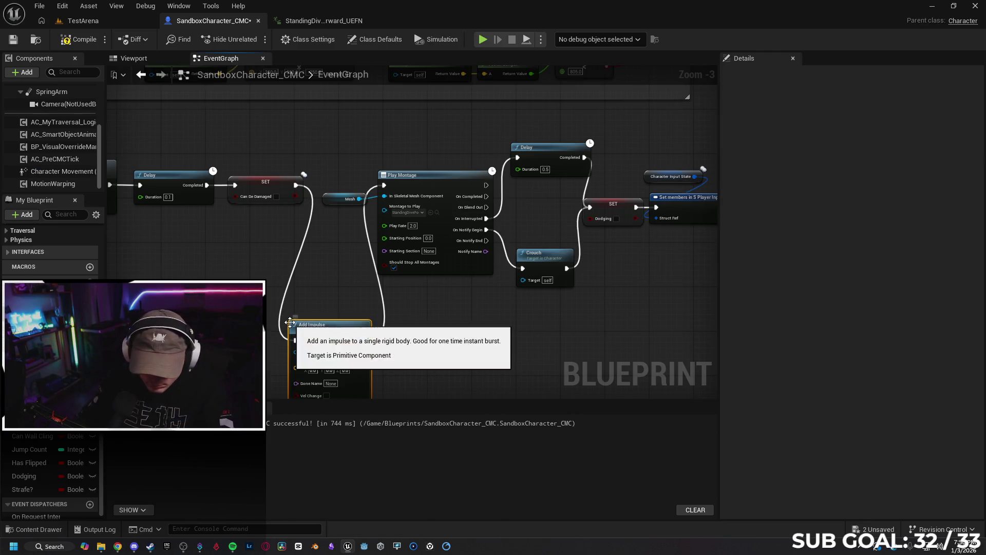
pyautogui.click(329, 369)
pyautogui.moveTo(322, 319); pyautogui.dragTo(342, 245)
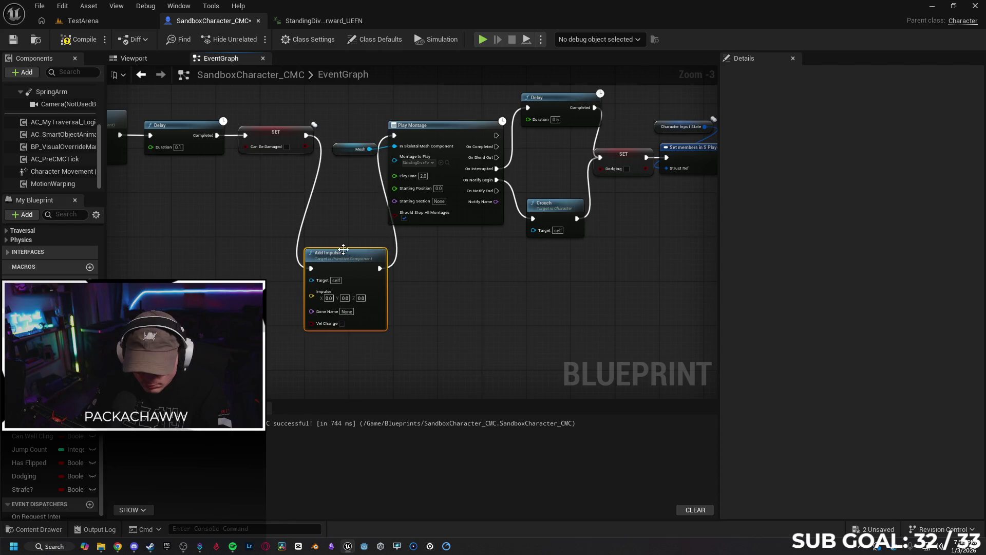
pyautogui.scroll(2, 392, 307)
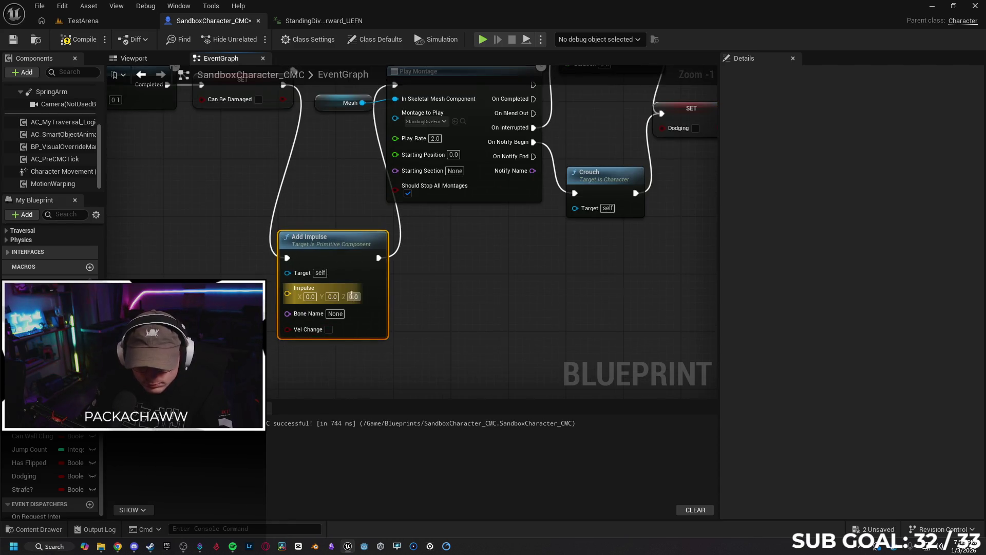
# Set the impulse to X 1000 and Z 1000, then compile the blueprint.
pyautogui.click(310, 297)
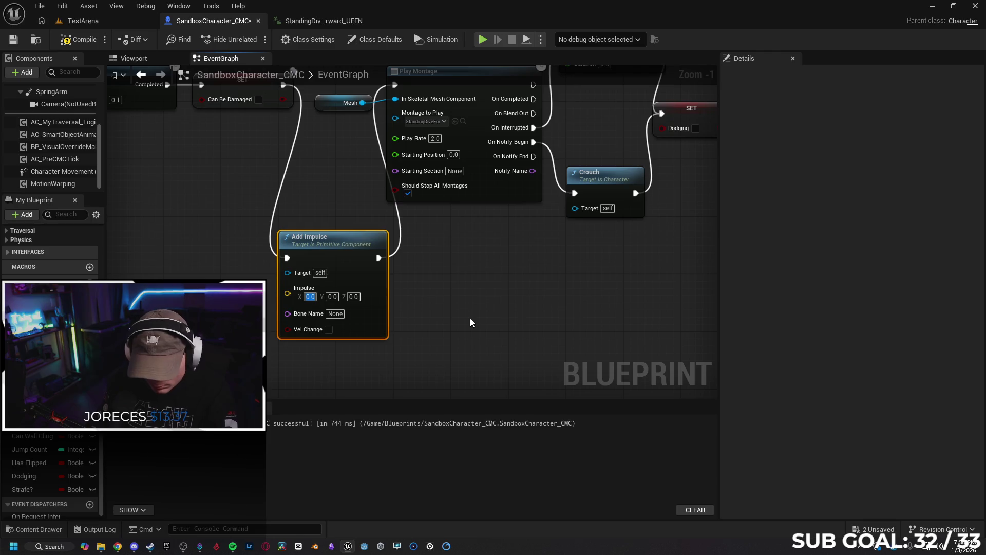
pyautogui.write('1000')
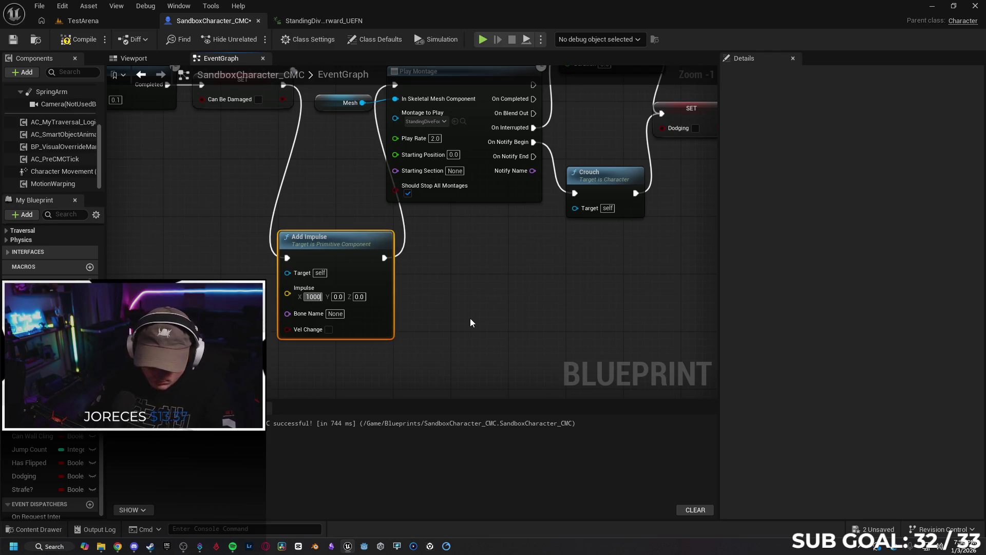
pyautogui.press('Return')
pyautogui.click(341, 297)
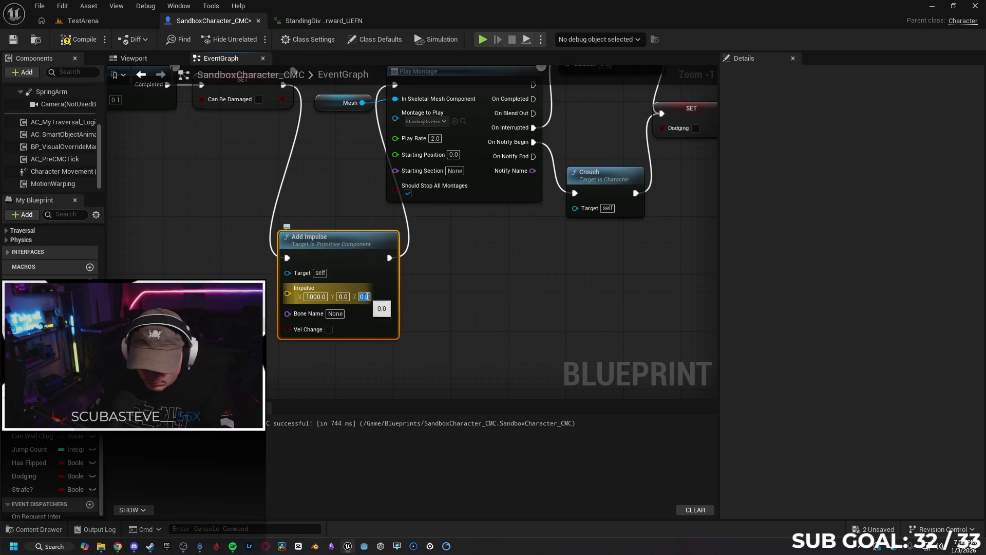
pyautogui.write('1000')
pyautogui.press('Return')
pyautogui.click(373, 297)
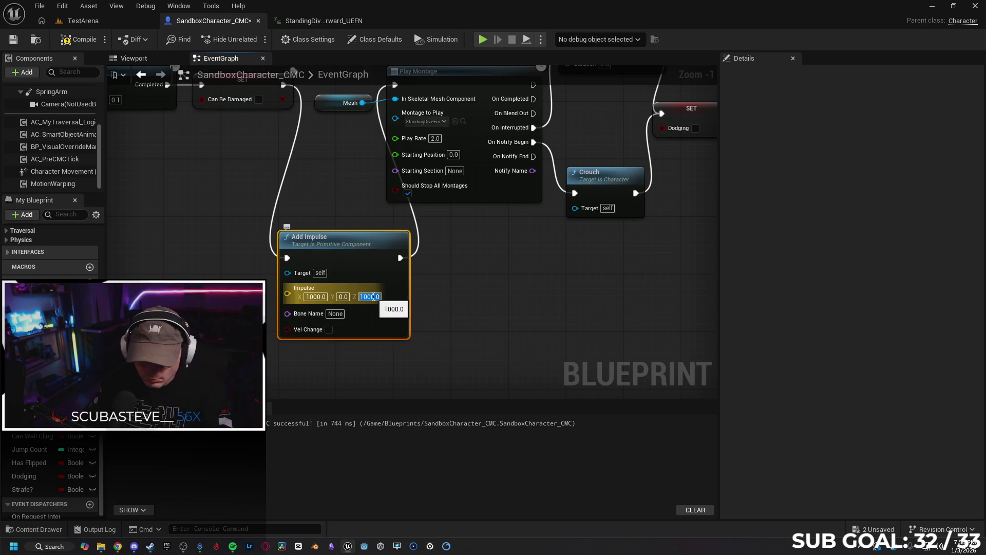
pyautogui.click(448, 320)
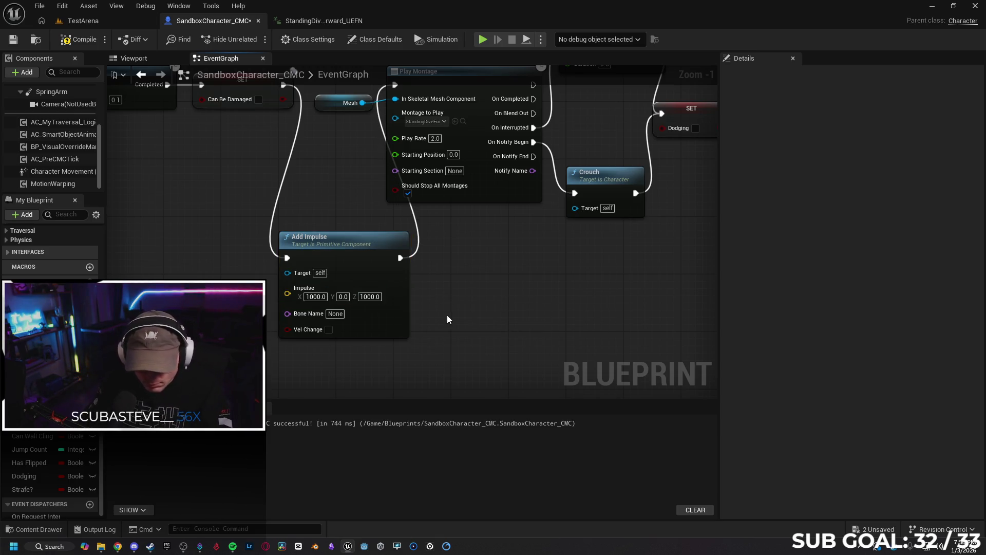
pyautogui.click(70, 42)
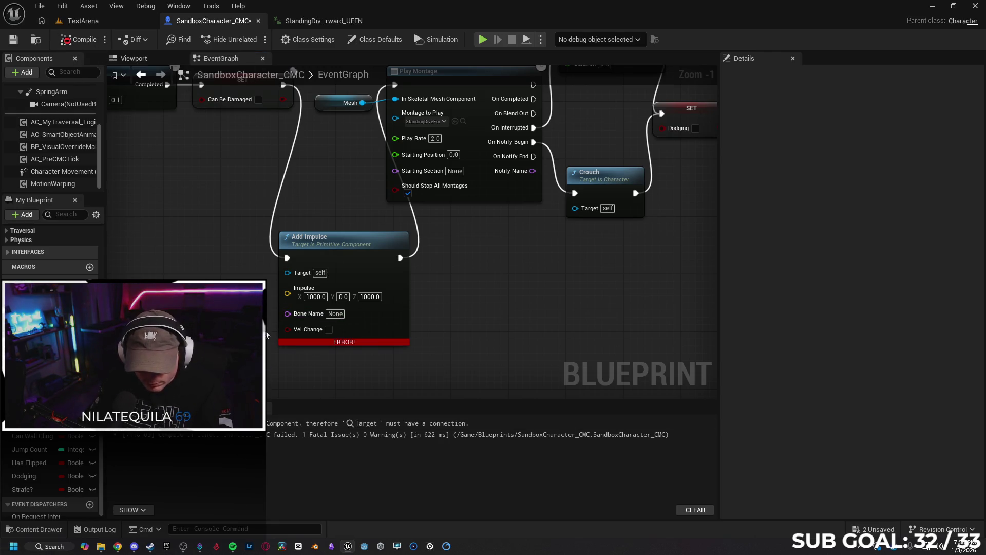
# Wire a Mesh reference into Add Impulse's Target, replacing the incompatible Character Movement attempt.
pyautogui.moveTo(57, 171); pyautogui.dragTo(165, 255)
pyautogui.moveTo(232, 260)
pyautogui.mouseDown()
pyautogui.moveTo(277, 280)
pyautogui.moveTo(287, 272)
pyautogui.mouseUp()
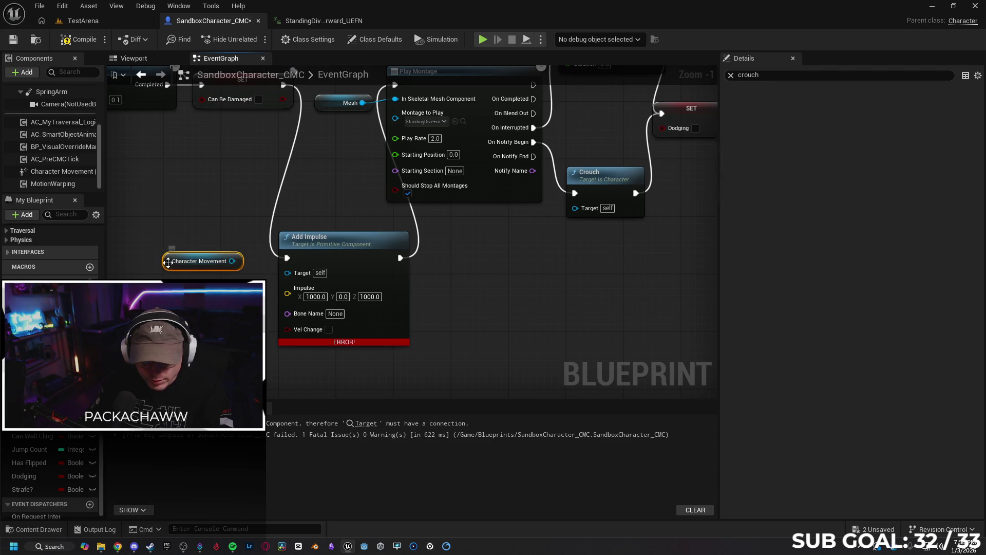
pyautogui.press('Delete')
pyautogui.scroll(2, 33, 103)
pyautogui.moveTo(32, 104)
pyautogui.mouseDown()
pyautogui.moveTo(144, 237)
pyautogui.moveTo(215, 246)
pyautogui.moveTo(275, 278)
pyautogui.moveTo(286, 273)
pyautogui.mouseUp()
pyautogui.moveTo(178, 239); pyautogui.dragTo(221, 275)
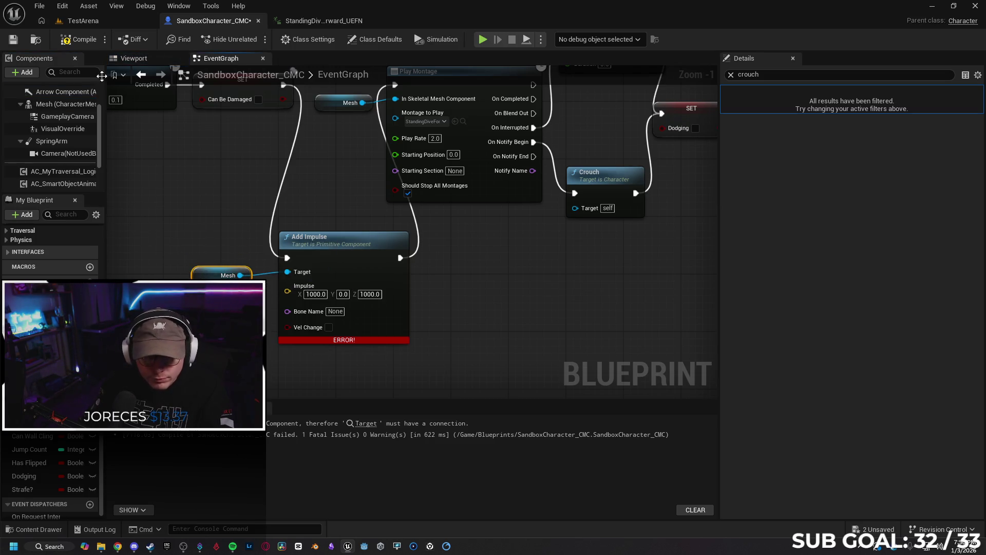
# Play-test the impulse dive in TestArena by running, sprinting, crouching and jumping repeatedly.
pyautogui.click(105, 21)
pyautogui.hotkey('alt', 'p')
pyautogui.press('w')
pyautogui.press('space')
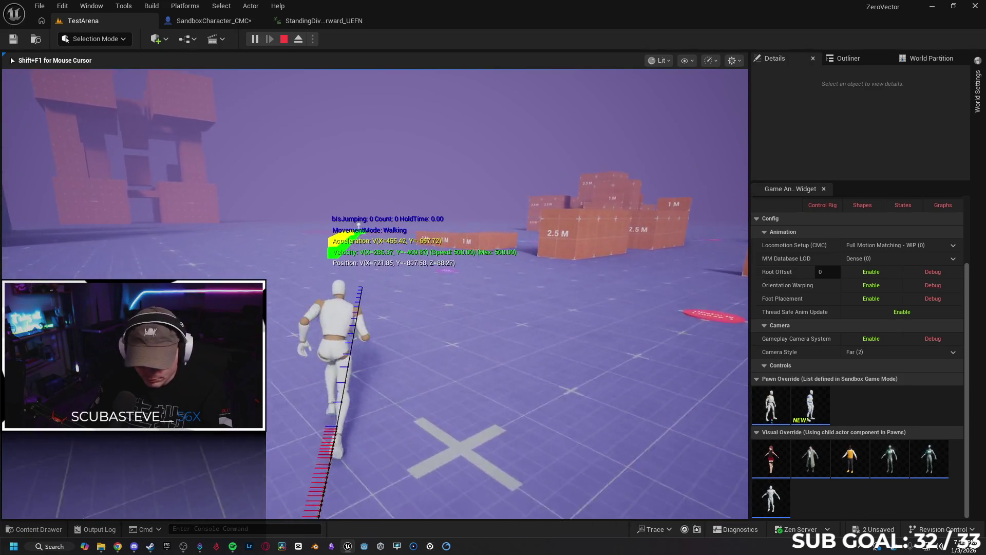
pyautogui.press('shift')
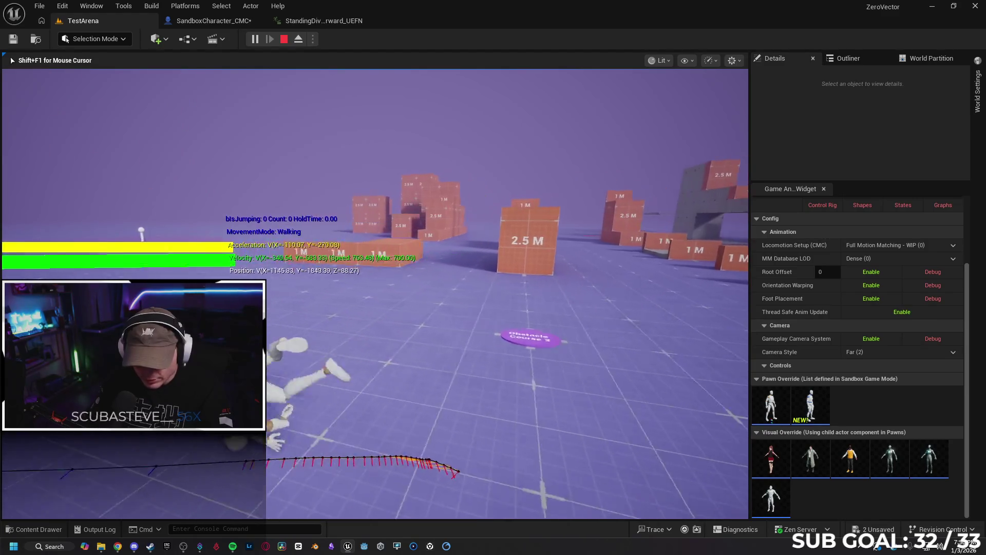
pyautogui.press('c')
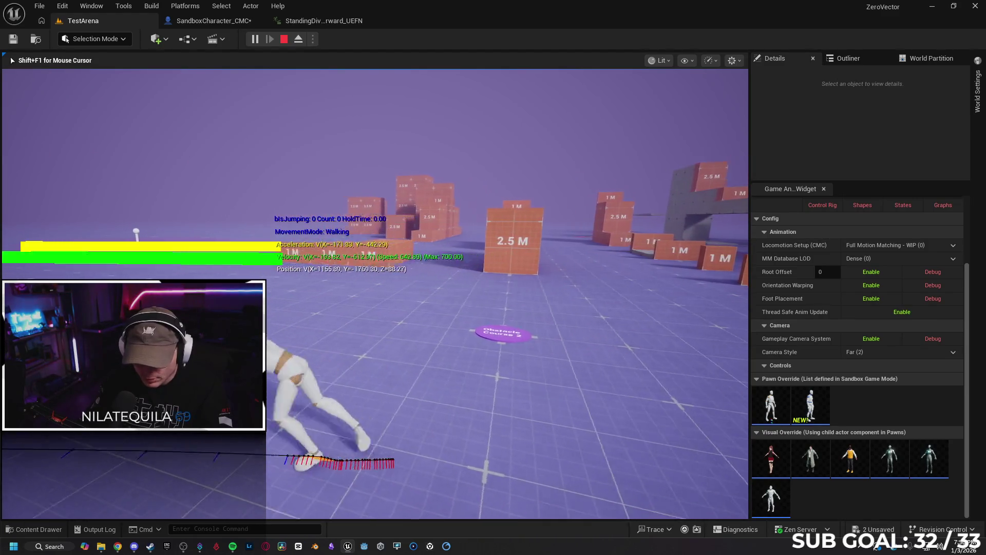
pyautogui.press('space')
pyautogui.press('space')
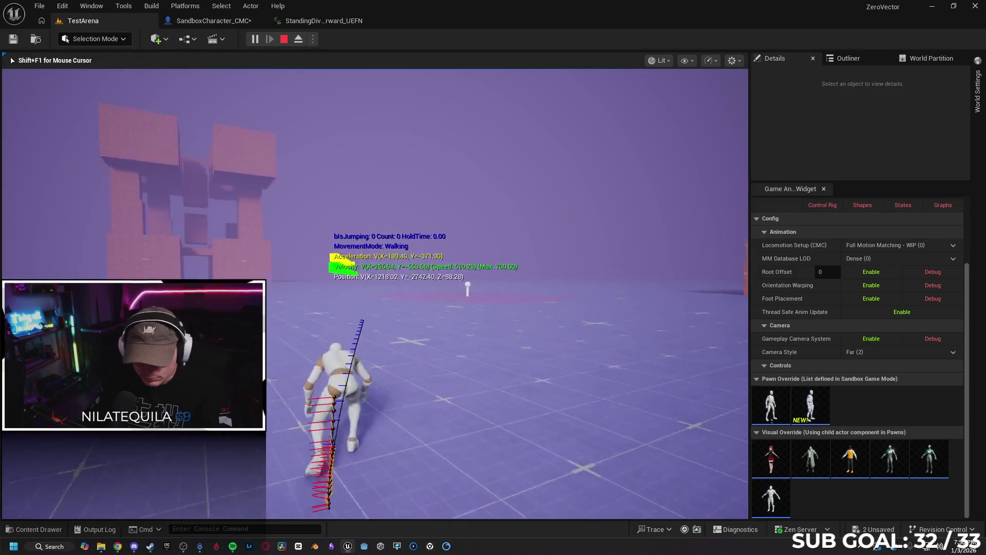
pyautogui.press('space')
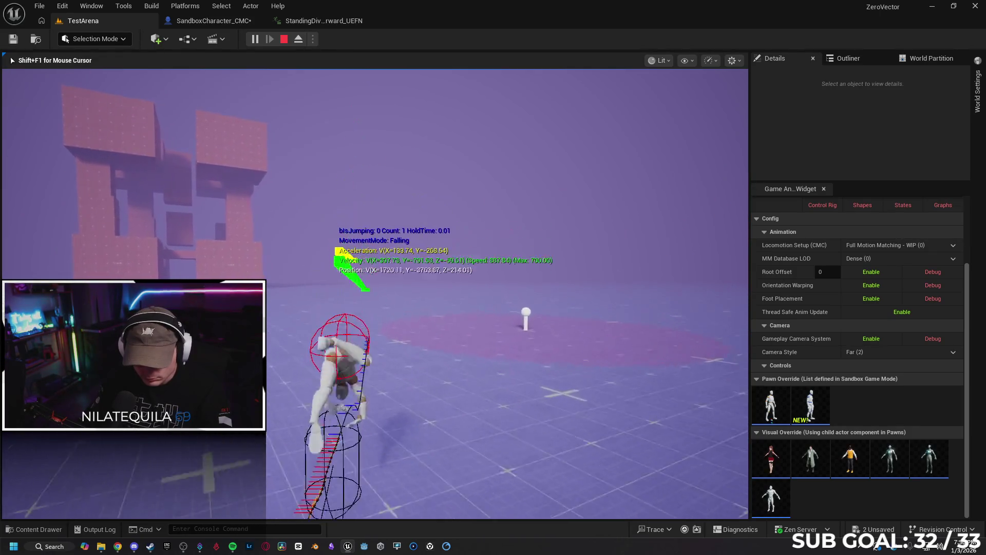
pyautogui.press('c')
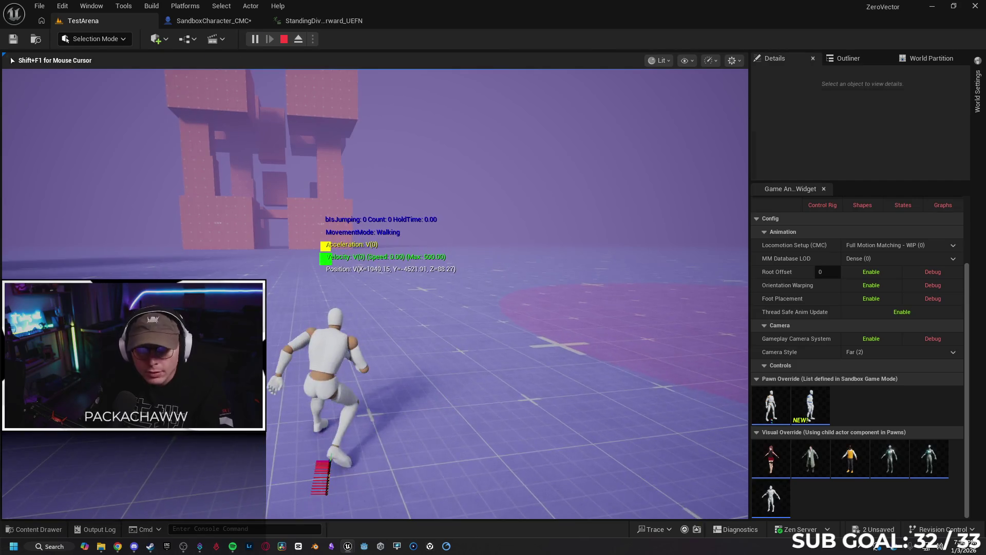
pyautogui.press('Escape')
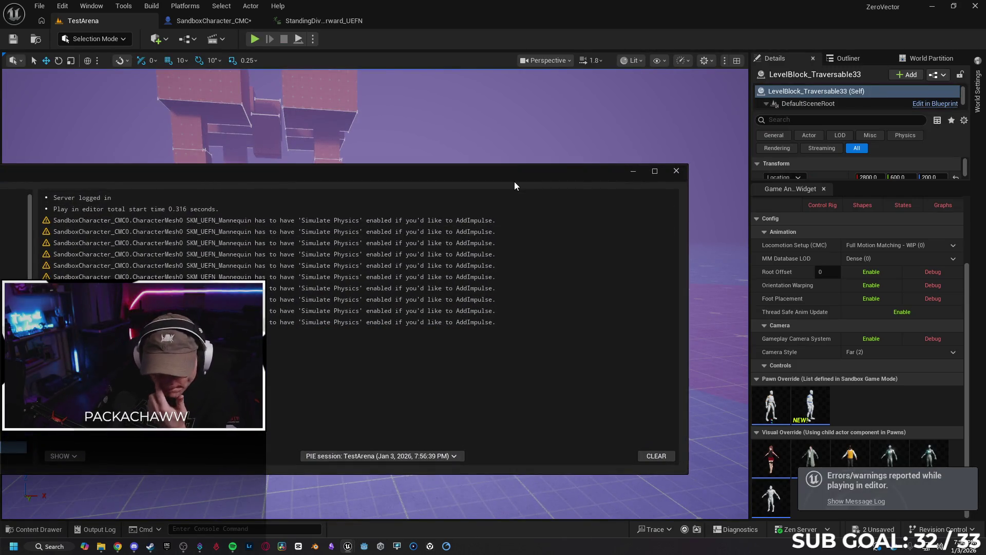
# Remove the Add Impulse node, connect SET directly to Play Montage and recompile.
pyautogui.click(675, 171)
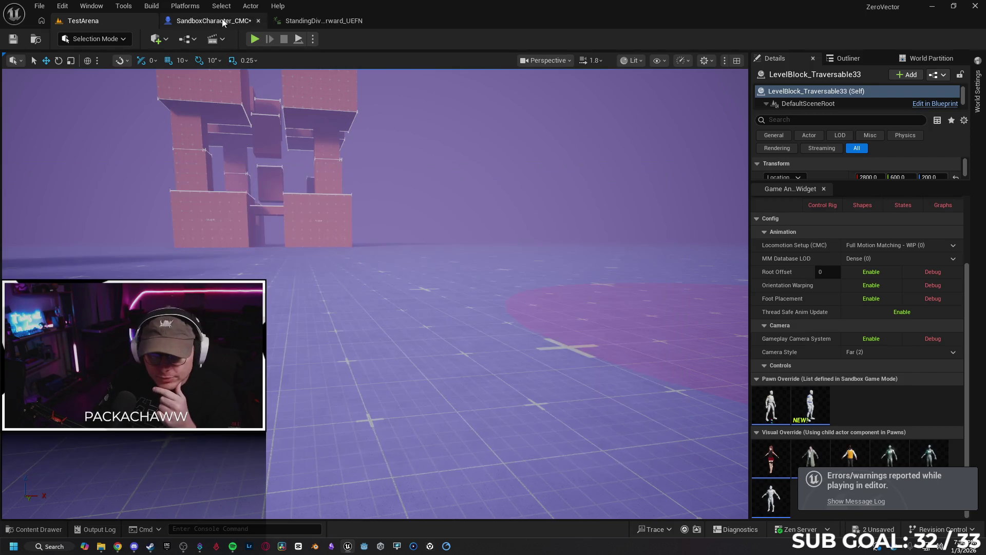
pyautogui.click(213, 21)
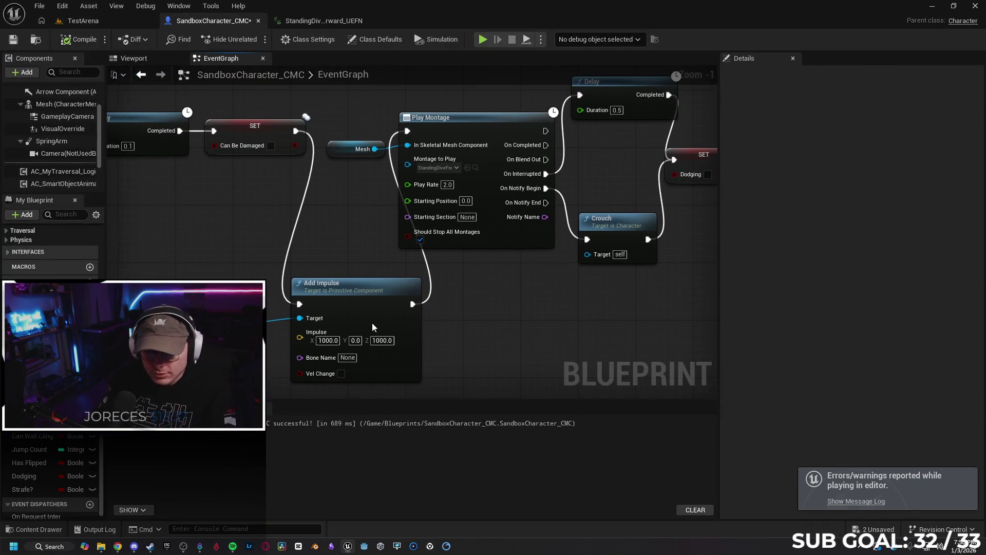
pyautogui.click(357, 290)
pyautogui.press('Delete')
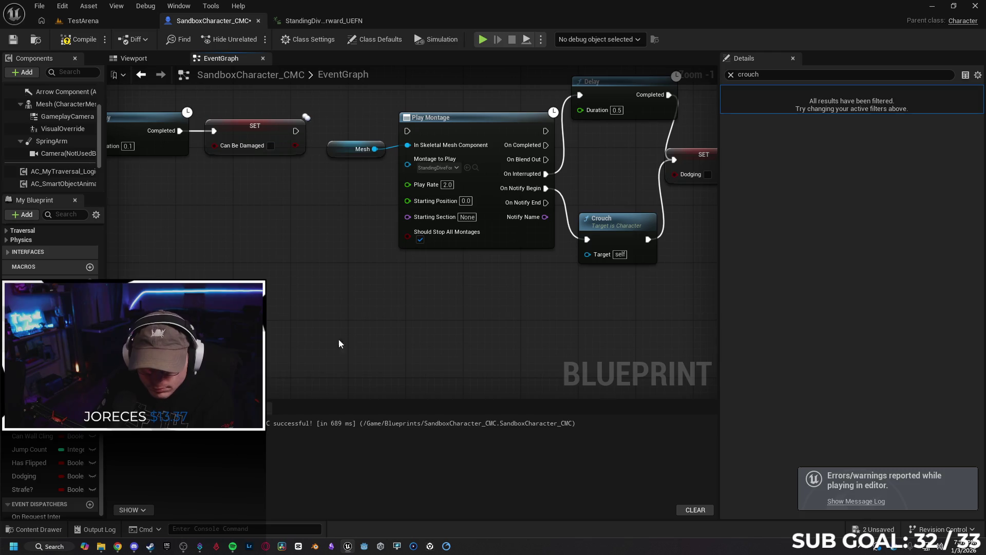
pyautogui.moveTo(295, 131); pyautogui.dragTo(409, 130)
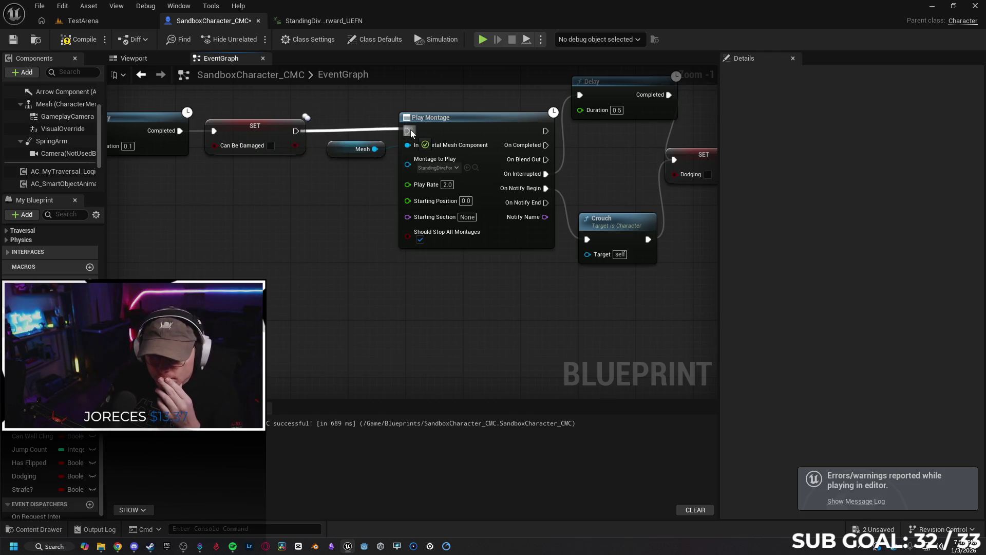
pyautogui.click(91, 46)
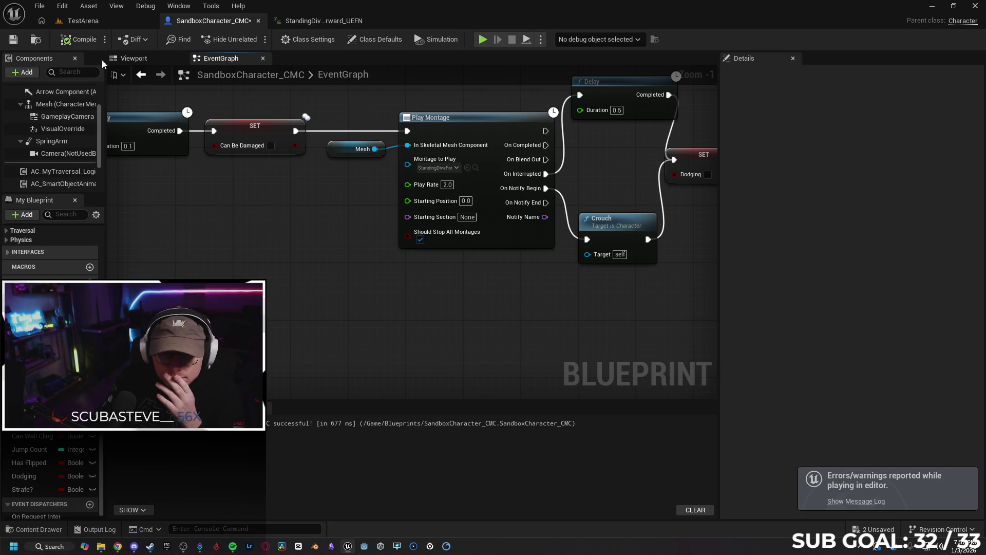
pyautogui.click(82, 21)
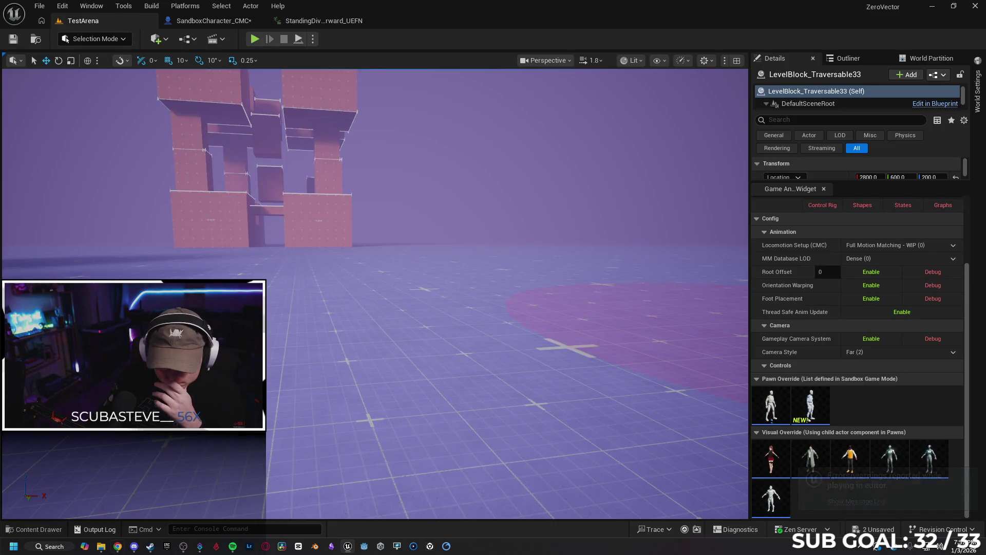
# Ask Gemini how to make the character move faster while dodging, ignoring the animation part.
pyautogui.click(118, 547)
pyautogui.scroll(-2, 507, 366)
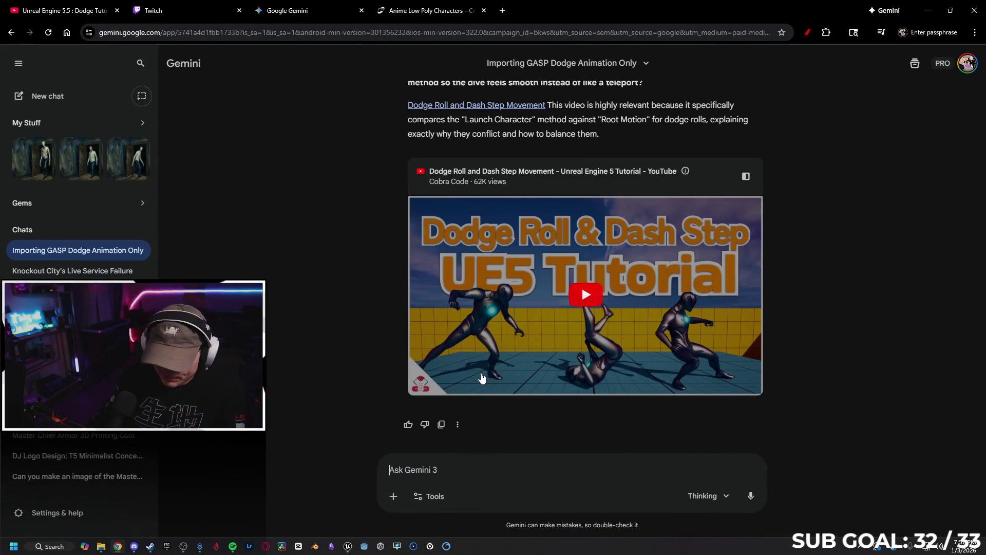
pyautogui.write('I')
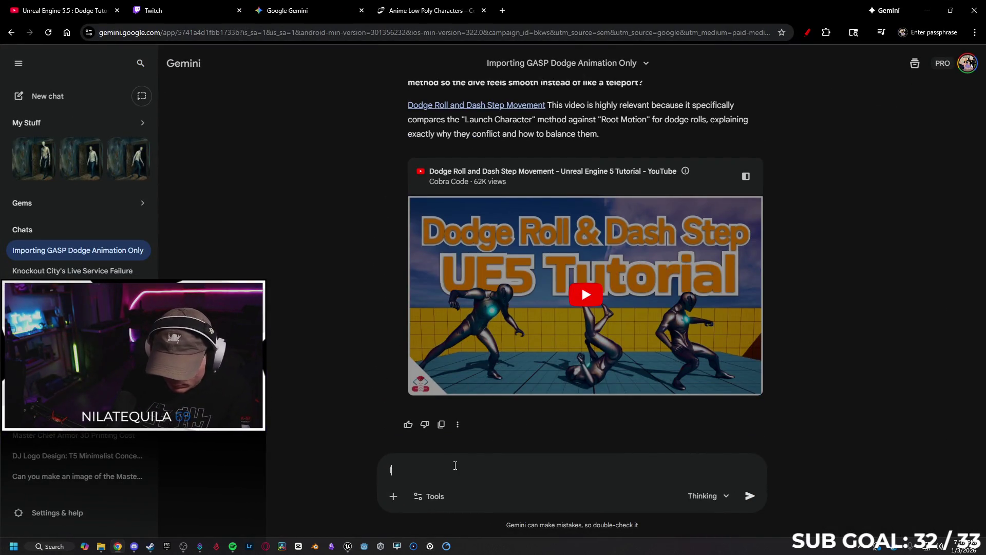
pyautogui.write('gnoring the animatu')
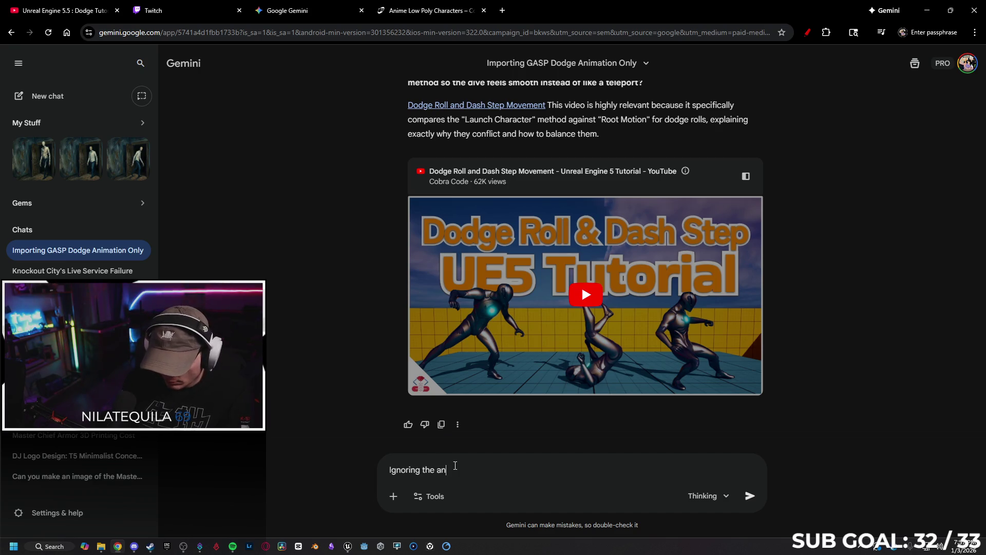
pyautogui.press('BackSpace')
pyautogui.write('ion ')
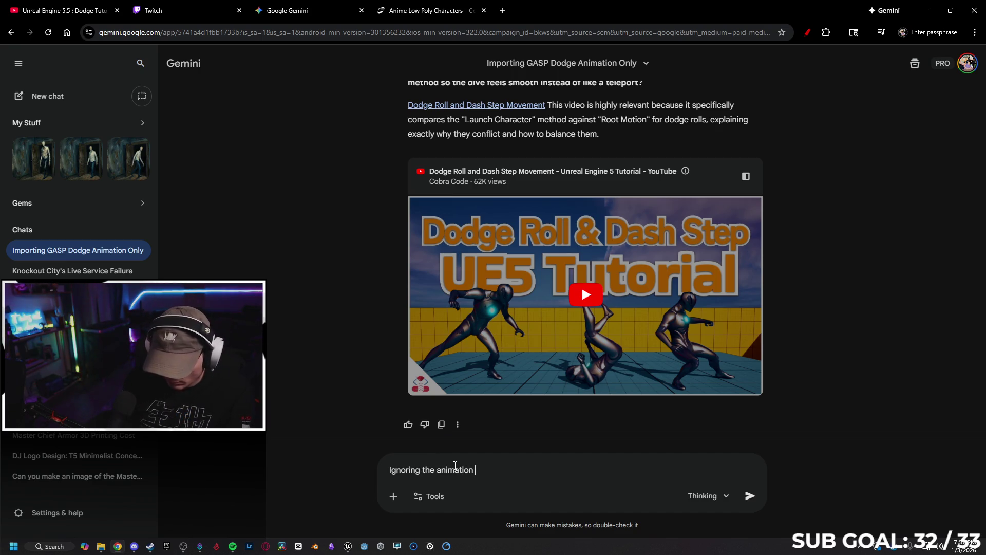
pyautogui.write('part')
pyautogui.write(', how wou')
pyautogui.write('simple')
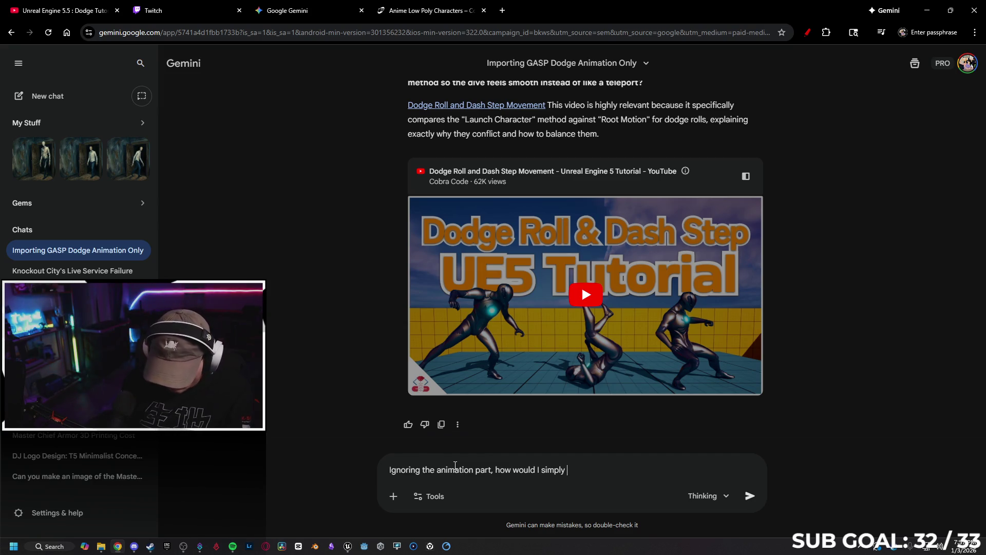
pyautogui.write(' move m')
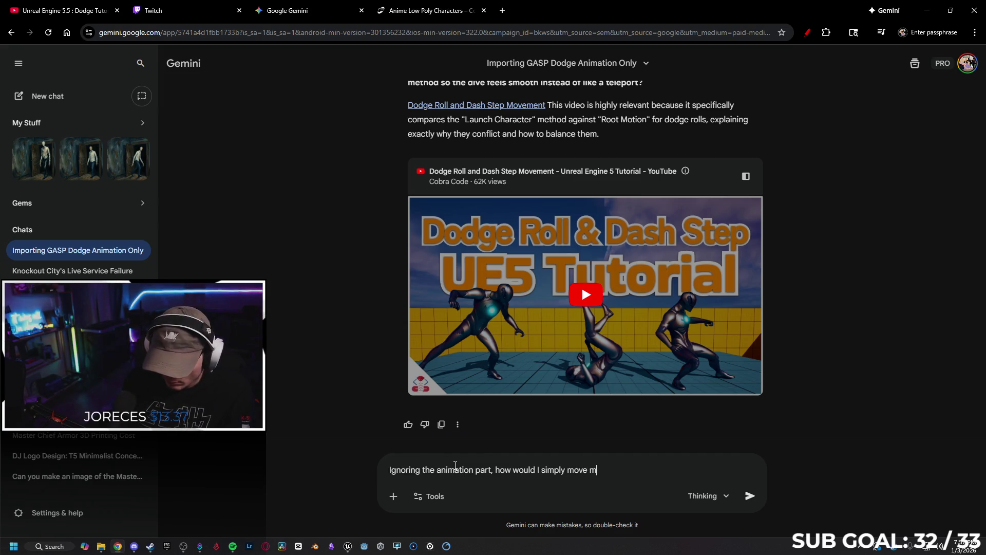
pyautogui.write('charcater')
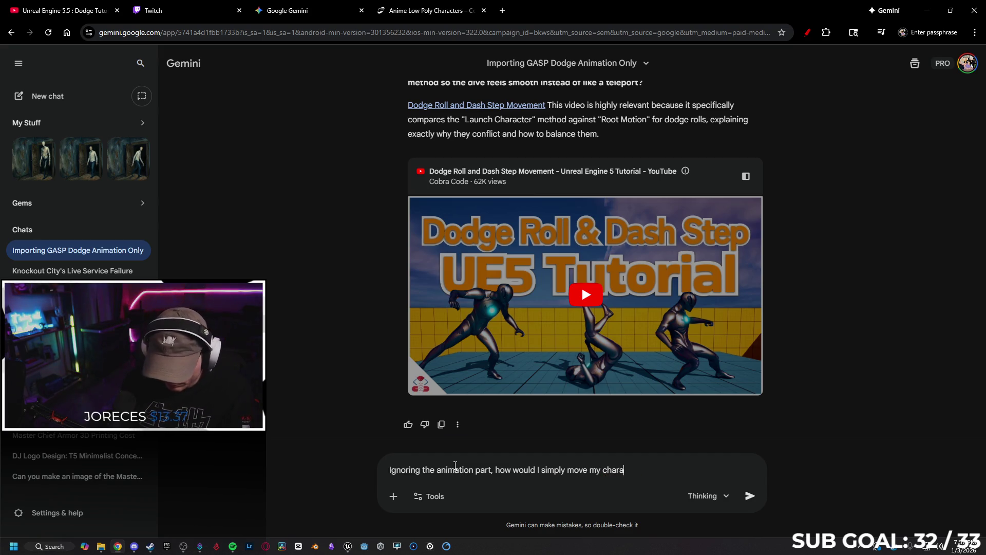
pyautogui.write('ter faster')
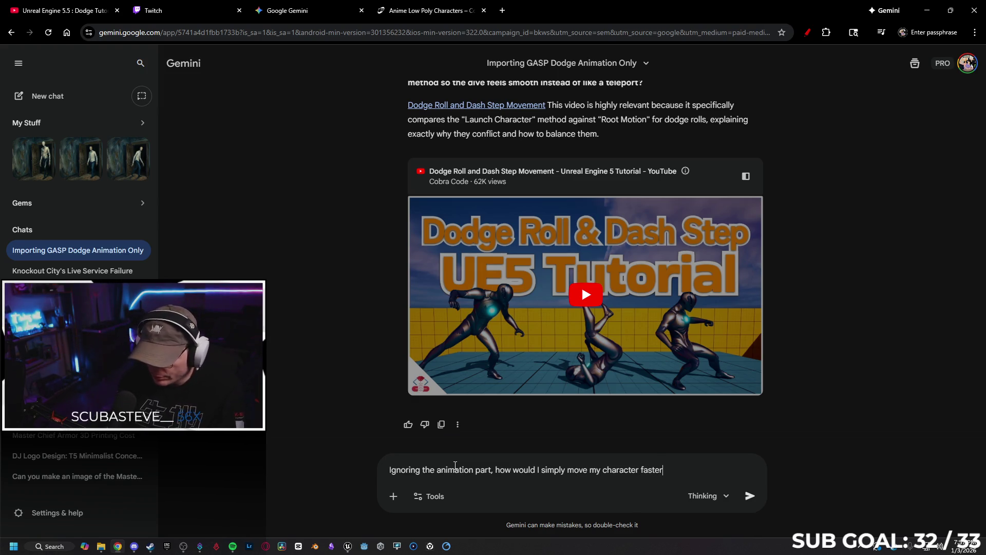
pyautogui.press('BackSpace')
pyautogui.press('BackSpace')
pyautogui.press('BackSpace')
pyautogui.write('ake th')
pyautogui.write('har')
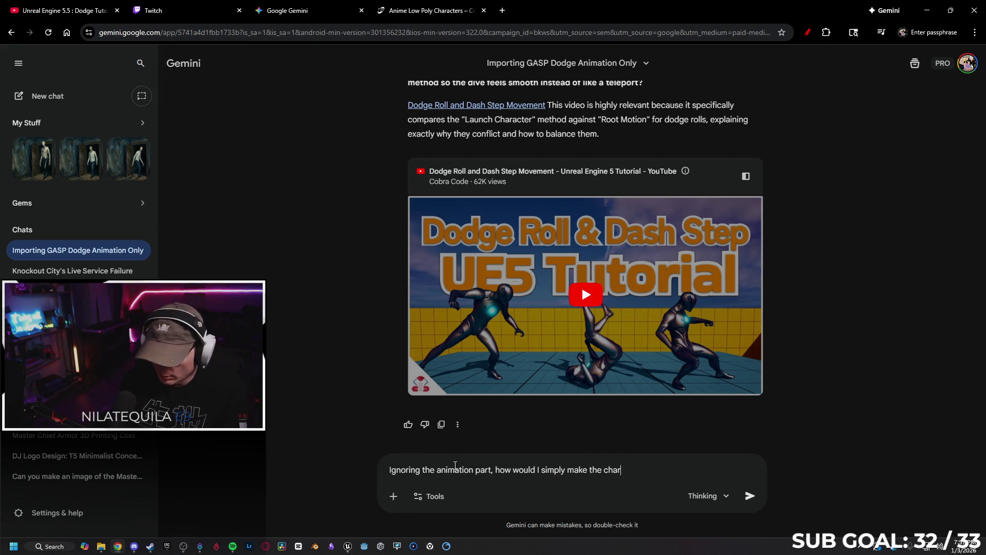
pyautogui.write('actyemove faster while d')
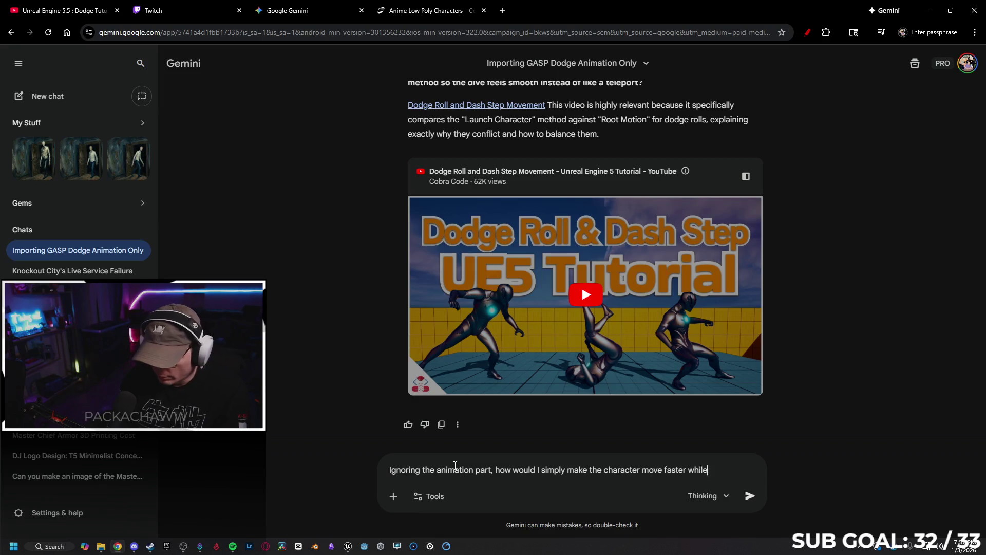
pyautogui.write('ging ')
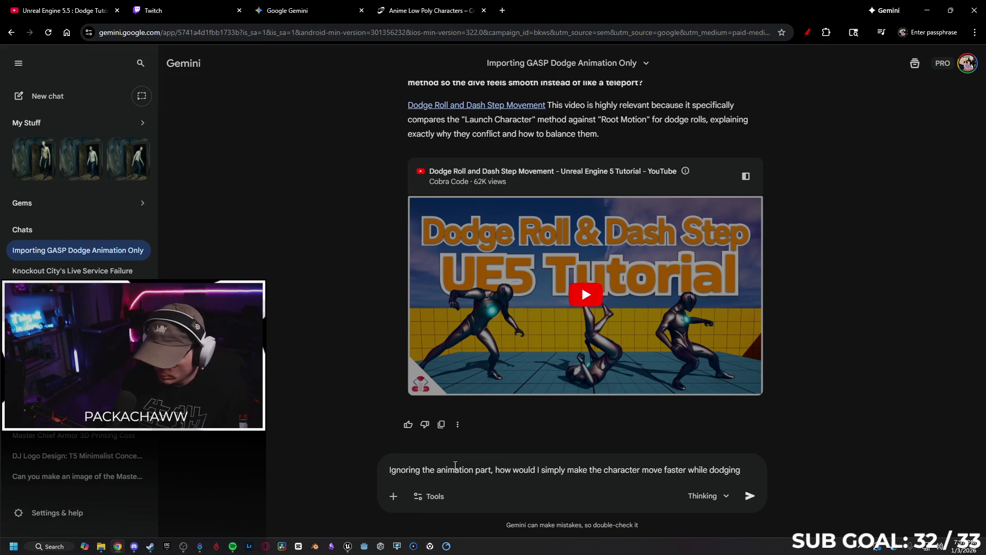
pyautogui.write('?')
pyautogui.press('Return')
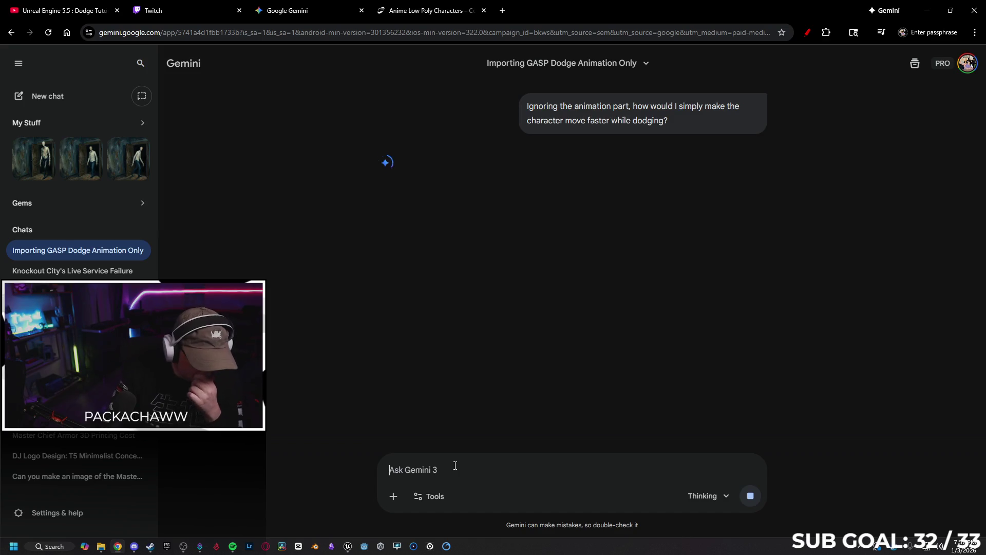
pyautogui.hotkey('ctrl', 'shift', 'Tab')
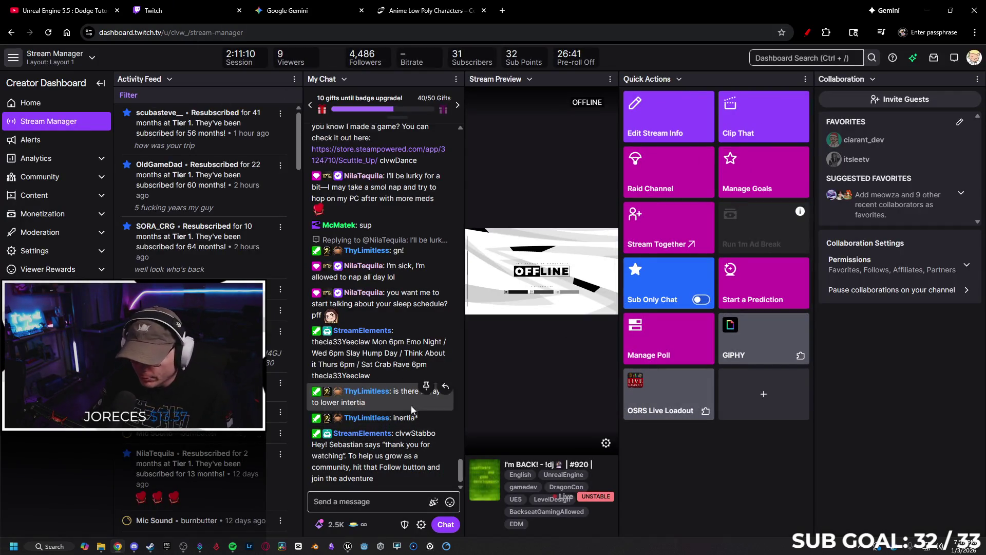
# Reload the Twitch Stream Manager dashboard, then go back to Gemini's DodgeSpeedTimeline answer.
pyautogui.click(48, 32)
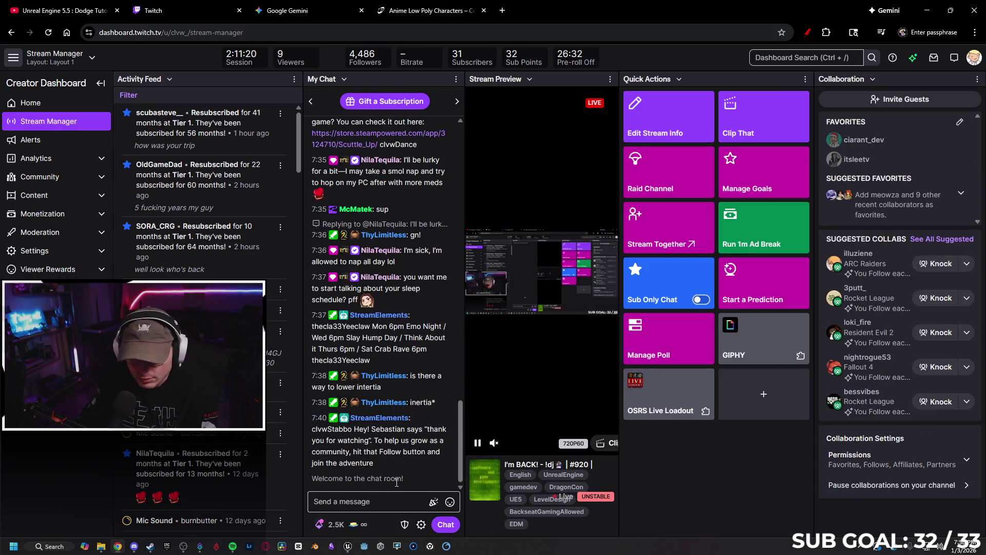
pyautogui.click(334, 12)
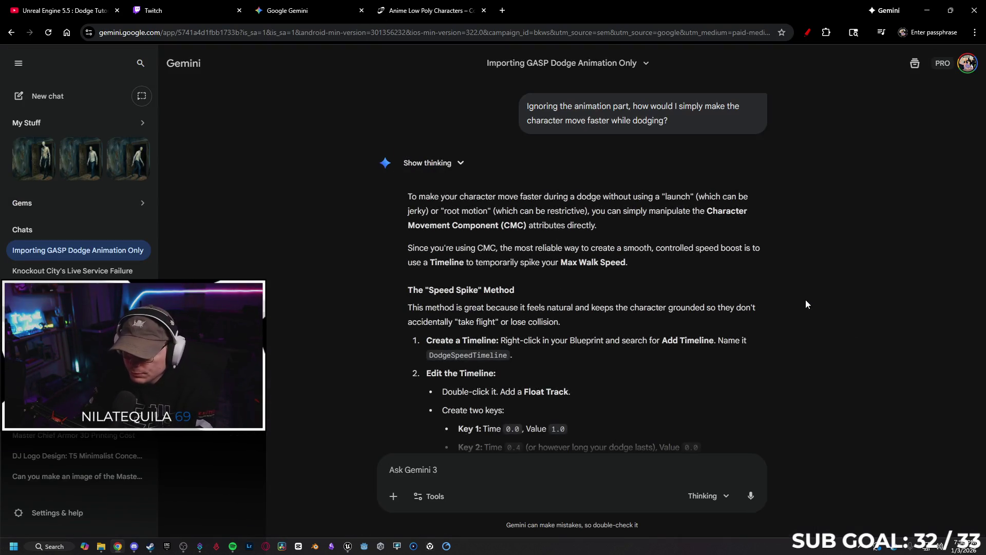
# Read Gemini's speed-spike reply down to the CMC table (Ground Friction 2.0), then switch to Unreal.
pyautogui.scroll(-2, 805, 300)
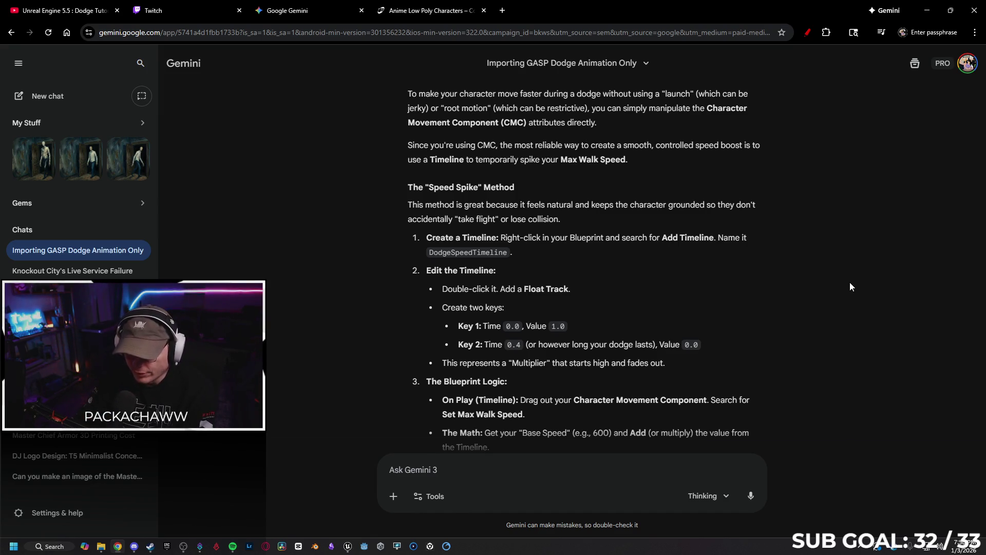
pyautogui.scroll(-1, 850, 287)
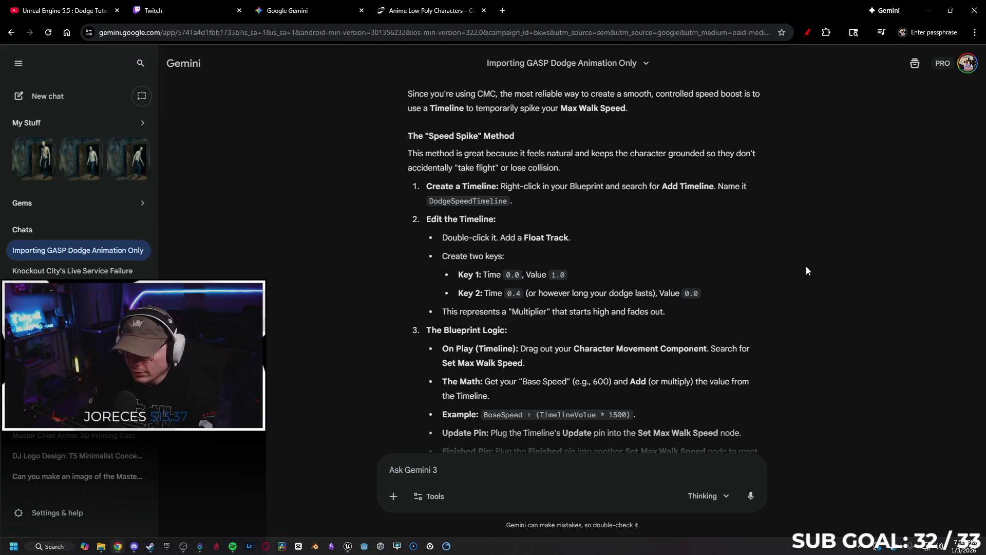
pyautogui.scroll(-1, 759, 261)
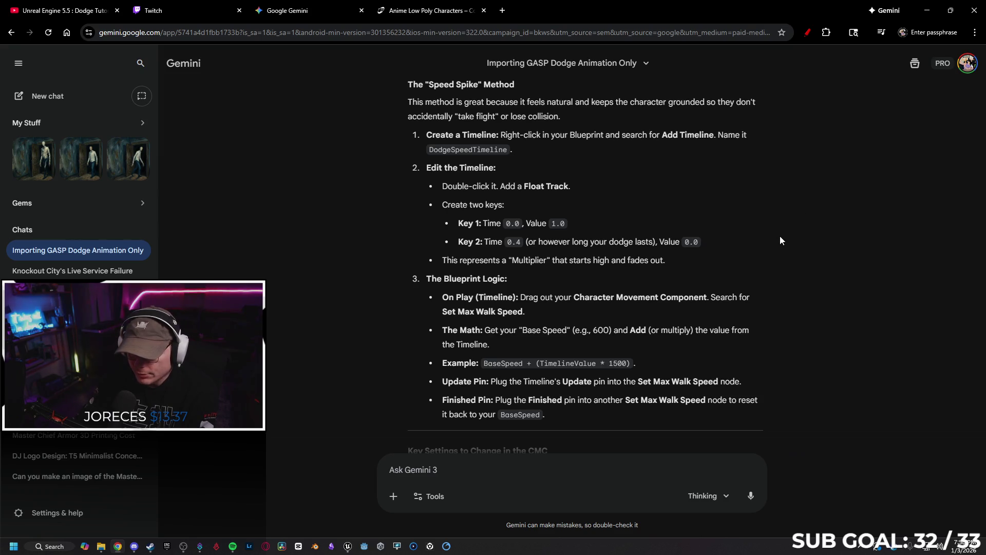
pyautogui.scroll(-1, 780, 239)
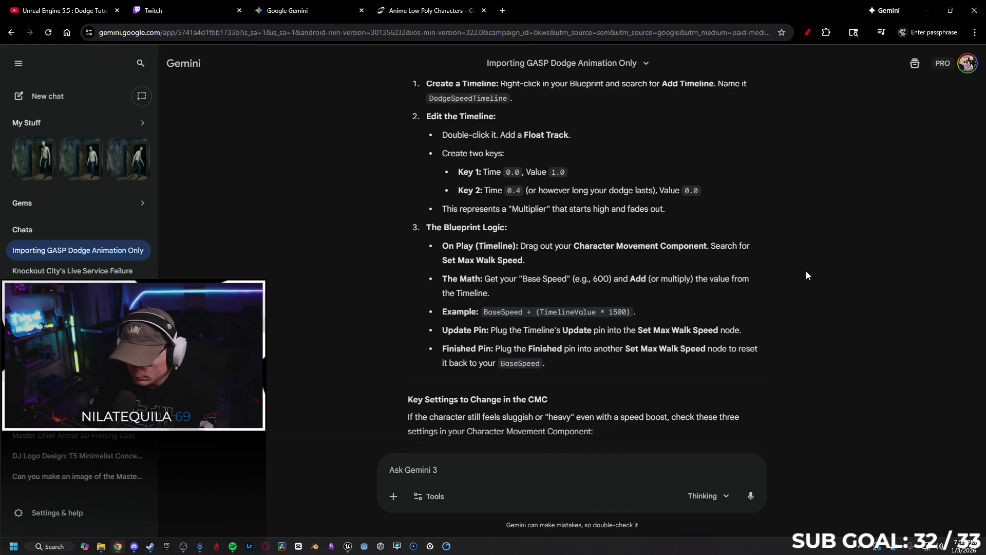
pyautogui.scroll(-4, 801, 270)
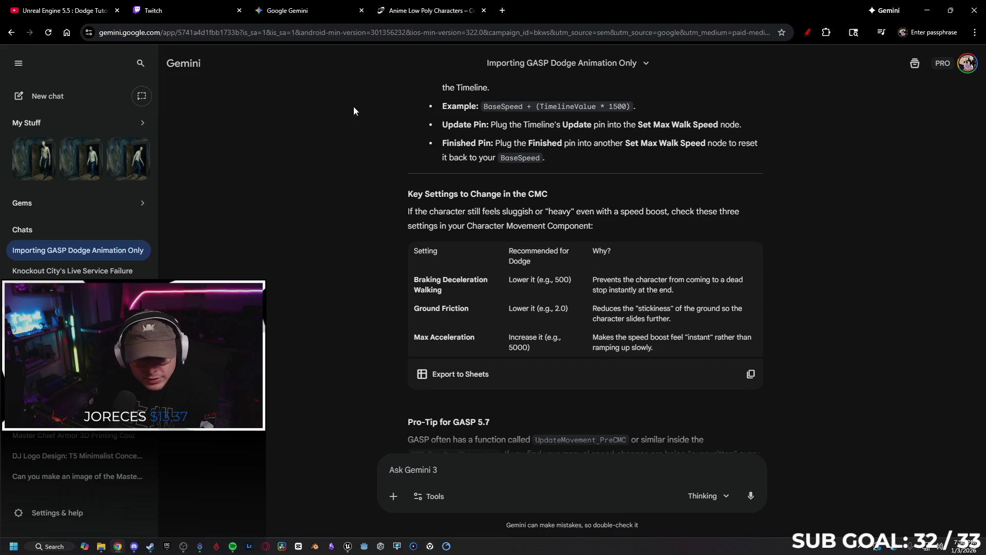
pyautogui.click(343, 545)
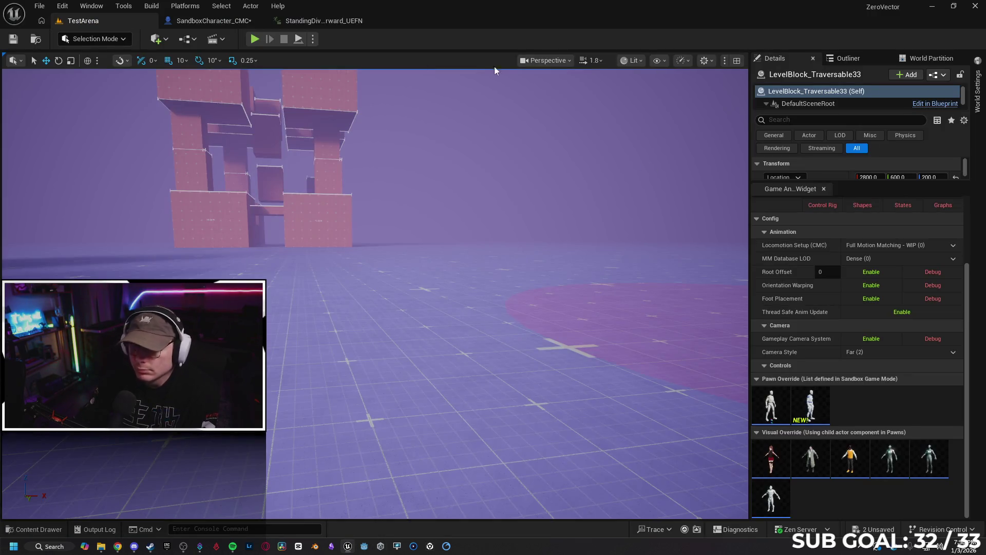
# Save SandboxCharacter_CMC and filter its Class Defaults for 'ground' to check Ground Friction (8.0).
pyautogui.click(213, 20)
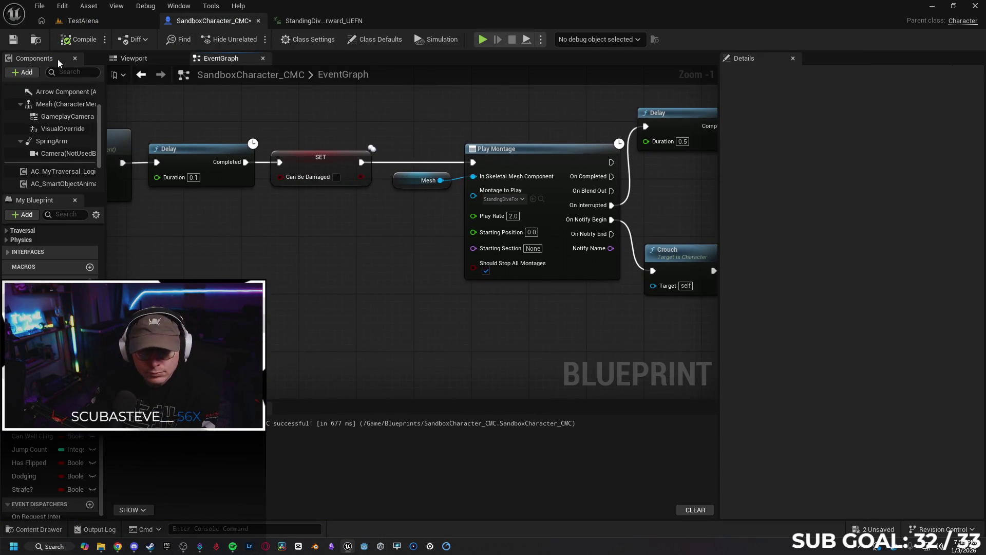
pyautogui.hotkey('ctrl', 's')
pyautogui.click(374, 39)
pyautogui.click(769, 72)
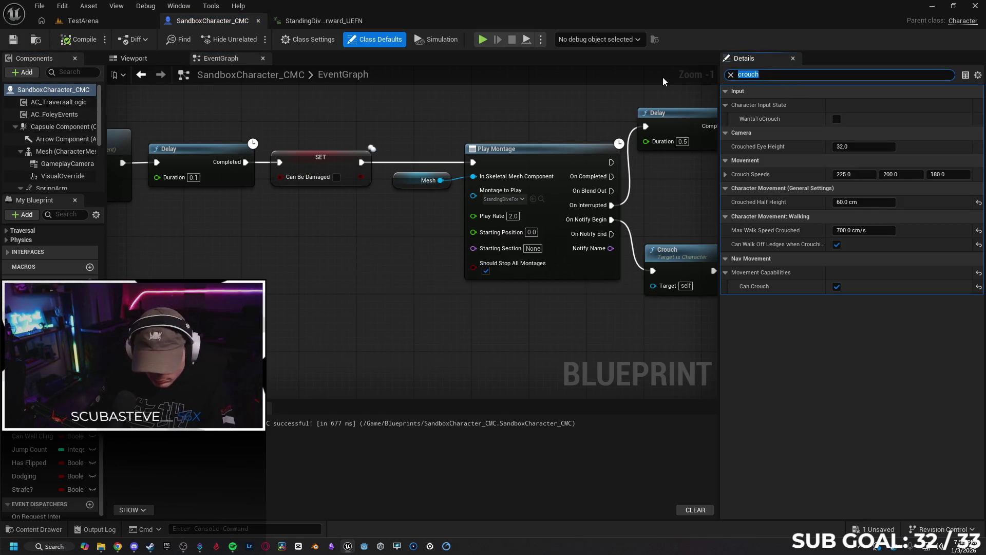
pyautogui.hotkey('ctrl', 'a')
pyautogui.write('ground')
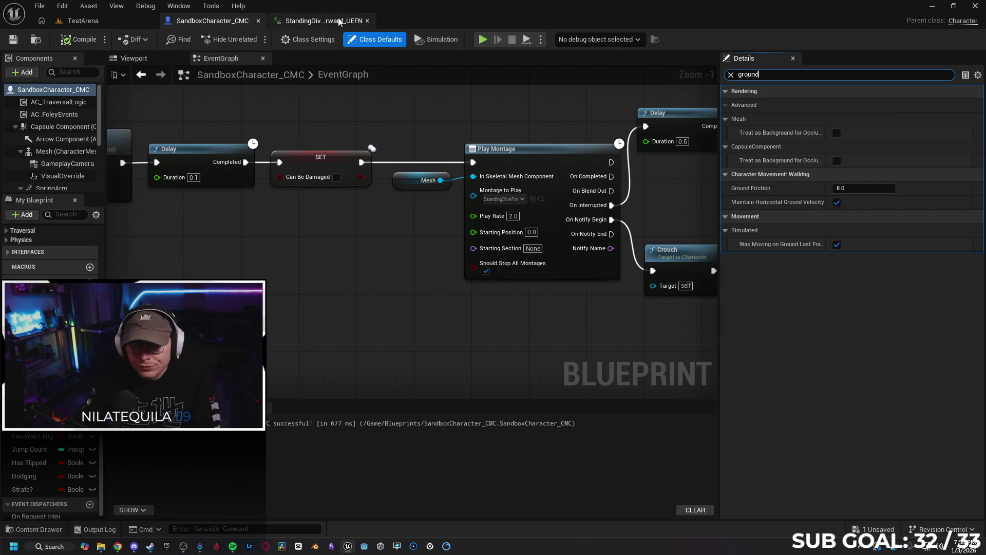
# Glance at the standing dive animation asset, return to the blueprint, then switch to Gemini.
pyautogui.click(299, 21)
pyautogui.click(211, 21)
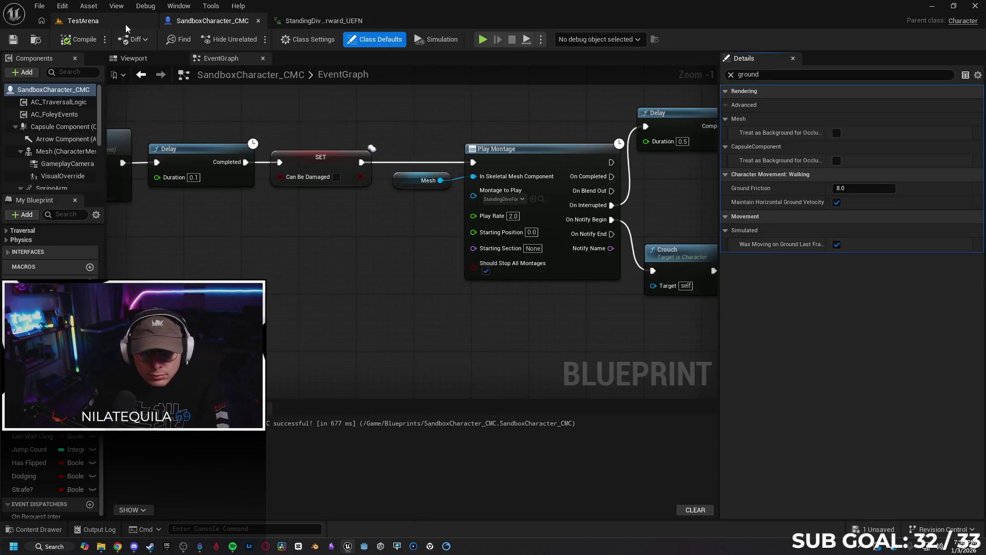
pyautogui.click(118, 547)
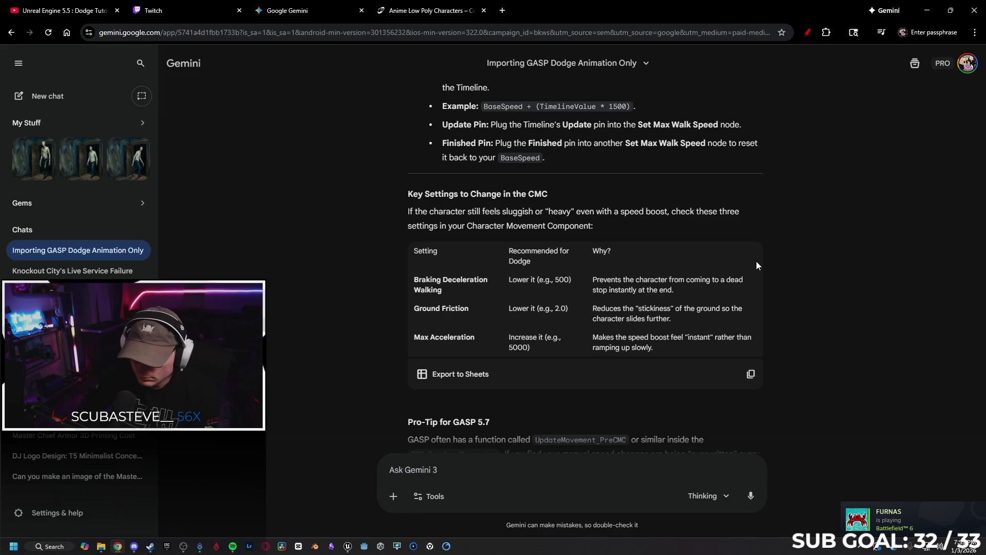
pyautogui.scroll(-3, 760, 262)
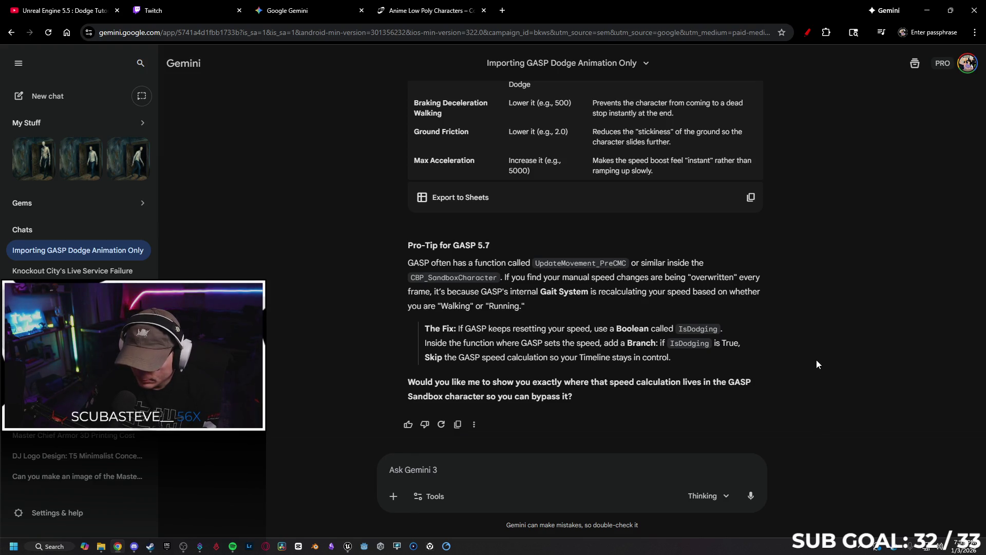
pyautogui.scroll(3, 845, 365)
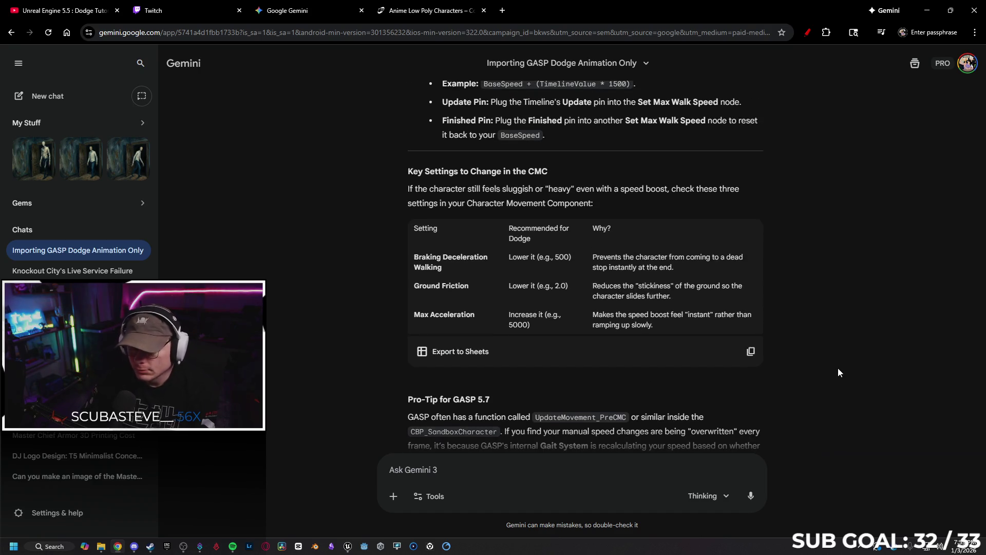
pyautogui.scroll(-3, 839, 372)
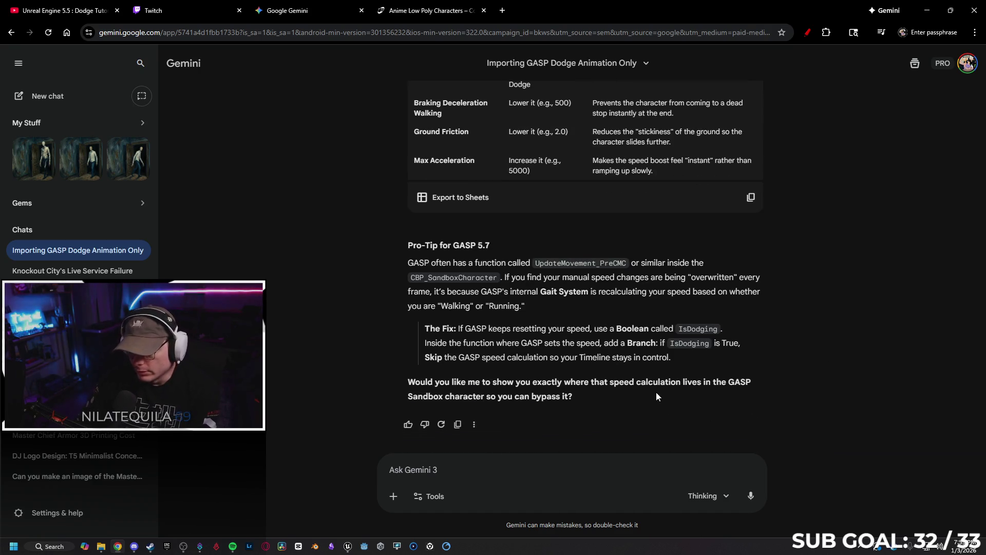
pyautogui.scroll(5, 817, 380)
pyautogui.scroll(2, 823, 387)
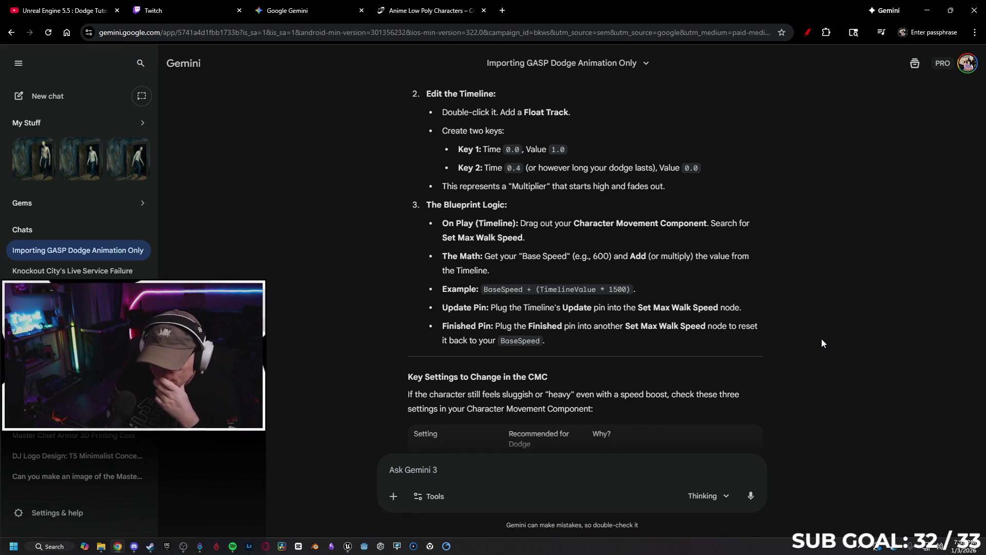
pyautogui.scroll(5, 823, 343)
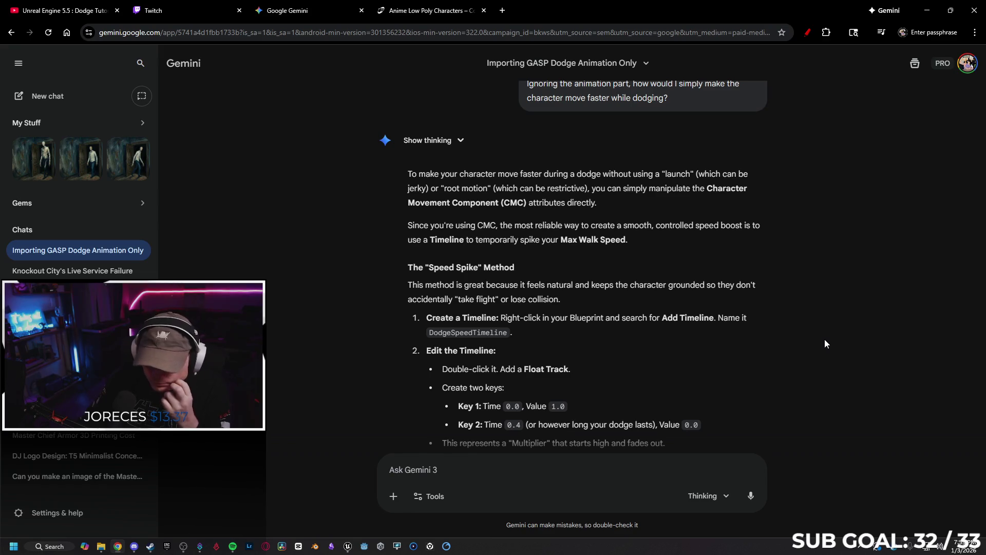
pyautogui.scroll(-10, 833, 317)
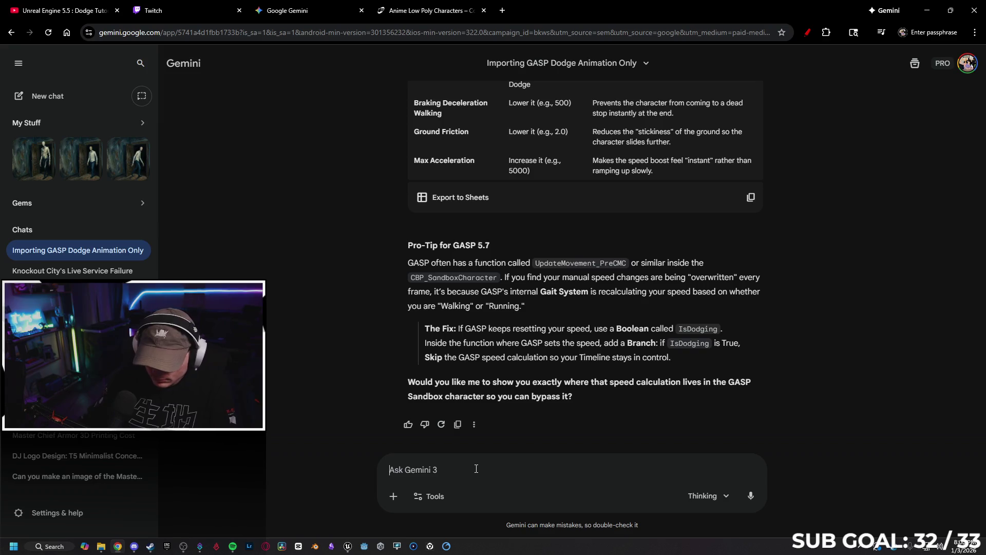
# Send 'I want this to work while the player is airborne too' and read the Air Control 1.0 reply.
pyautogui.write('I want this ')
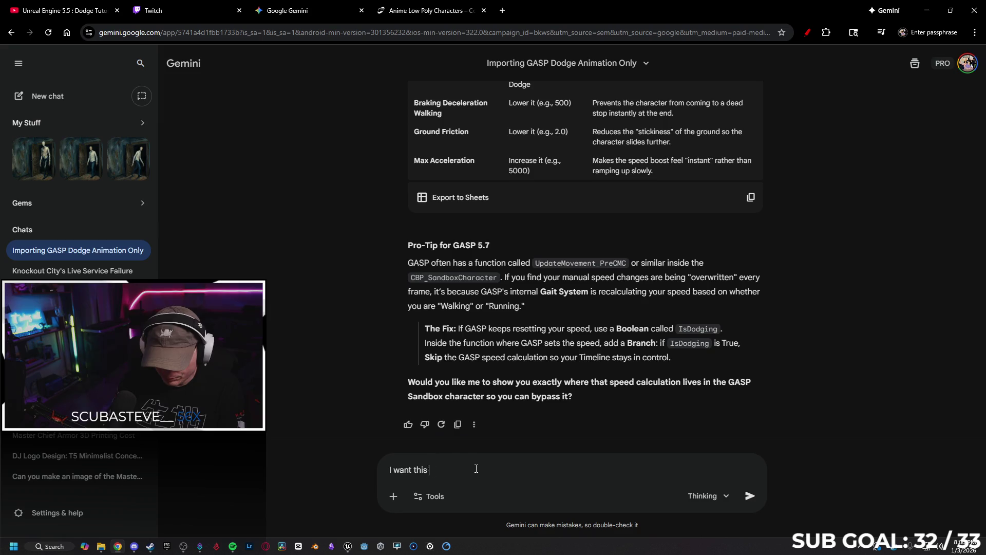
pyautogui.write('to work whi')
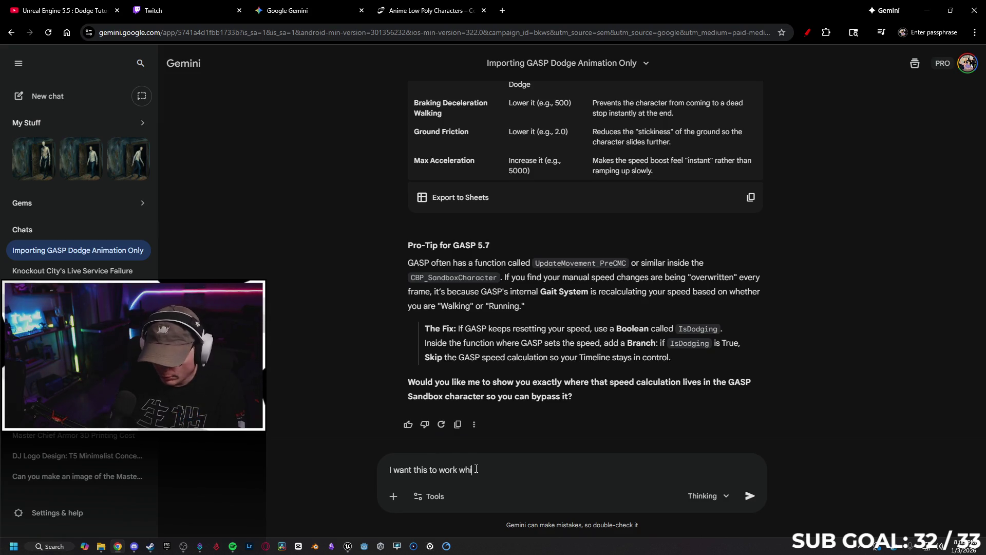
pyautogui.write('le the player is')
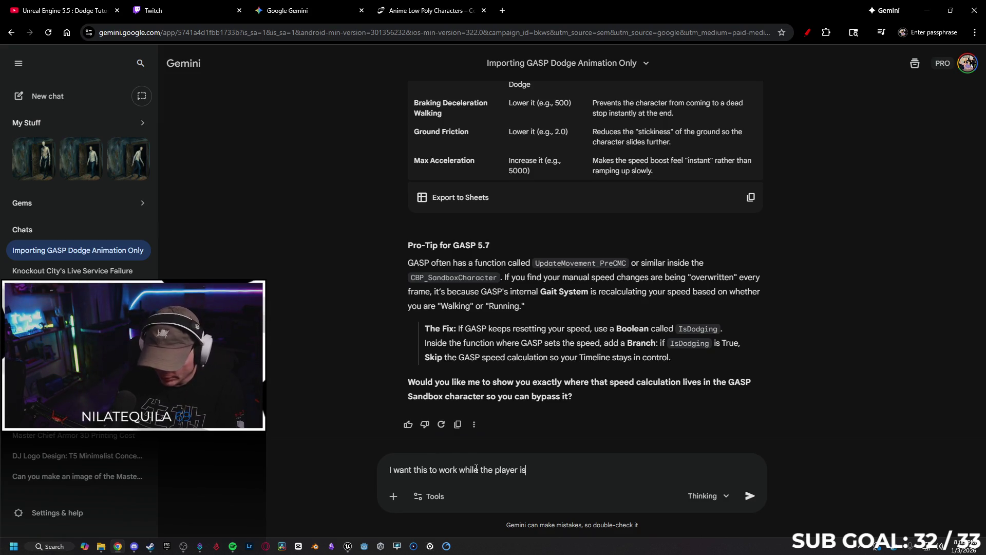
pyautogui.write(' airborne too')
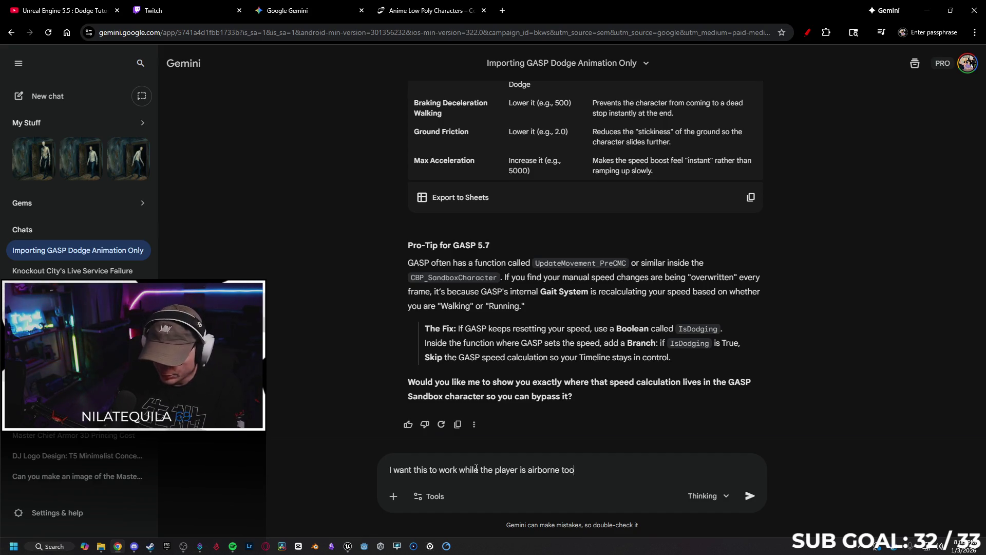
pyautogui.press('Return')
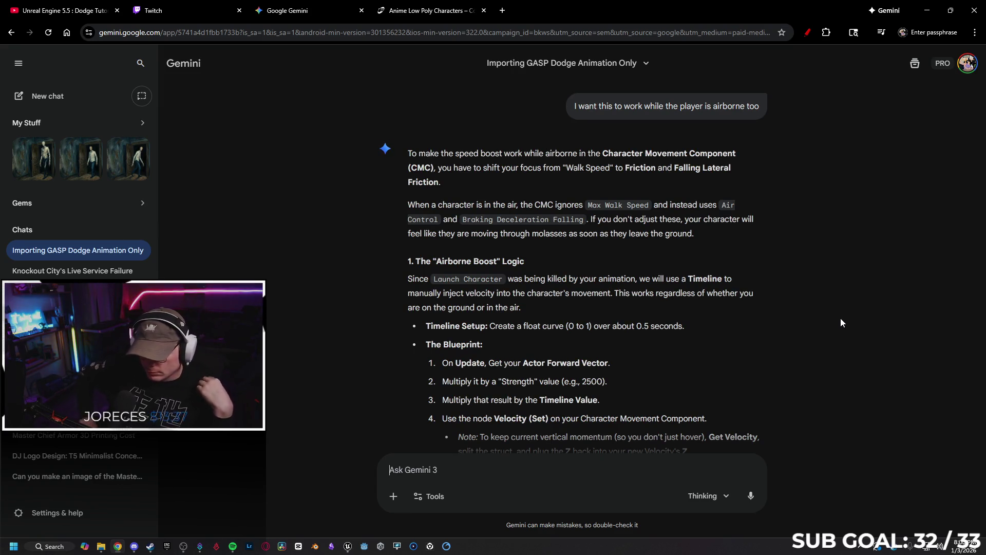
pyautogui.scroll(-1, 804, 292)
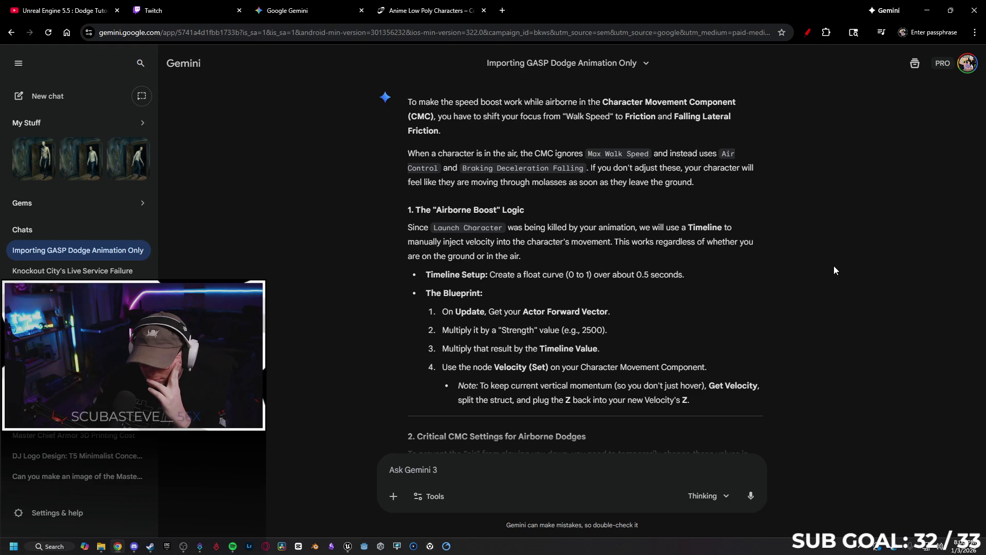
pyautogui.scroll(-3, 833, 268)
pyautogui.scroll(-3, 833, 266)
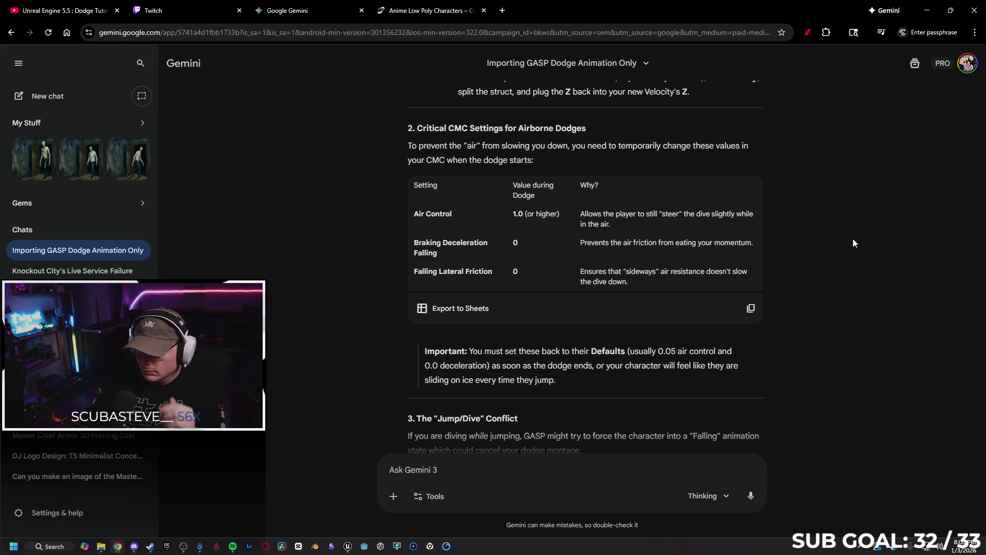
pyautogui.scroll(-2, 857, 262)
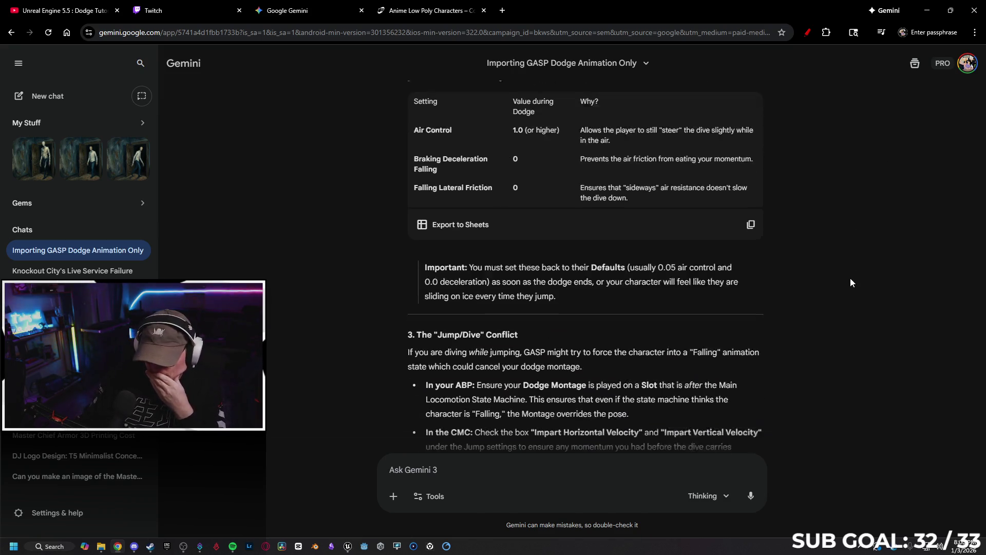
pyautogui.scroll(-2, 849, 255)
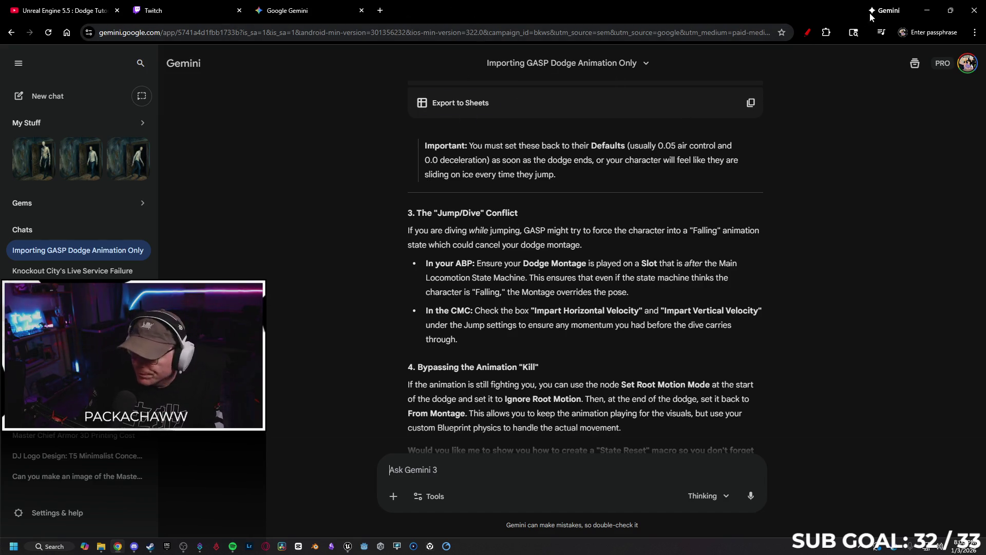
pyautogui.click(929, 9)
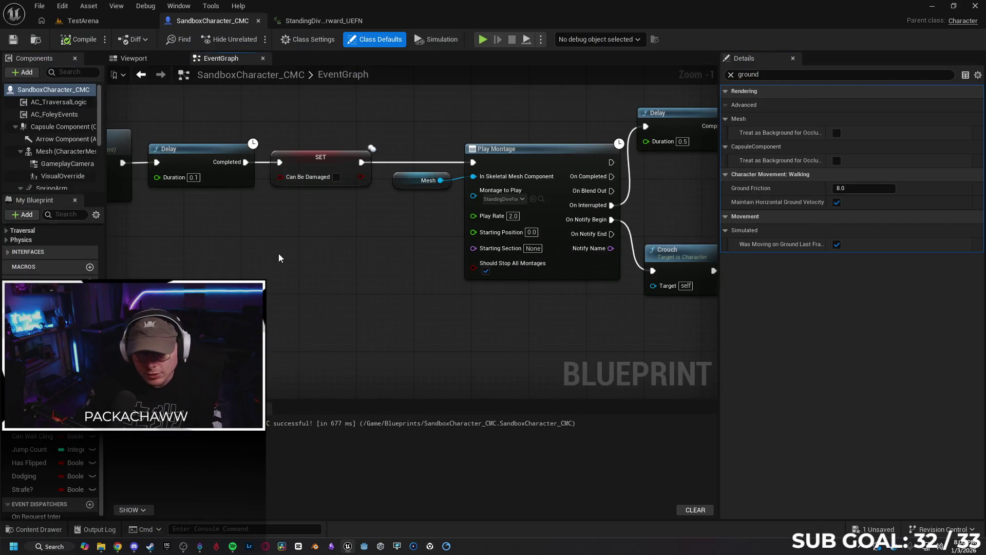
# Clear the 'ground' filter from the Details panel and nudge the event graph left.
pyautogui.scroll(-2, 281, 258)
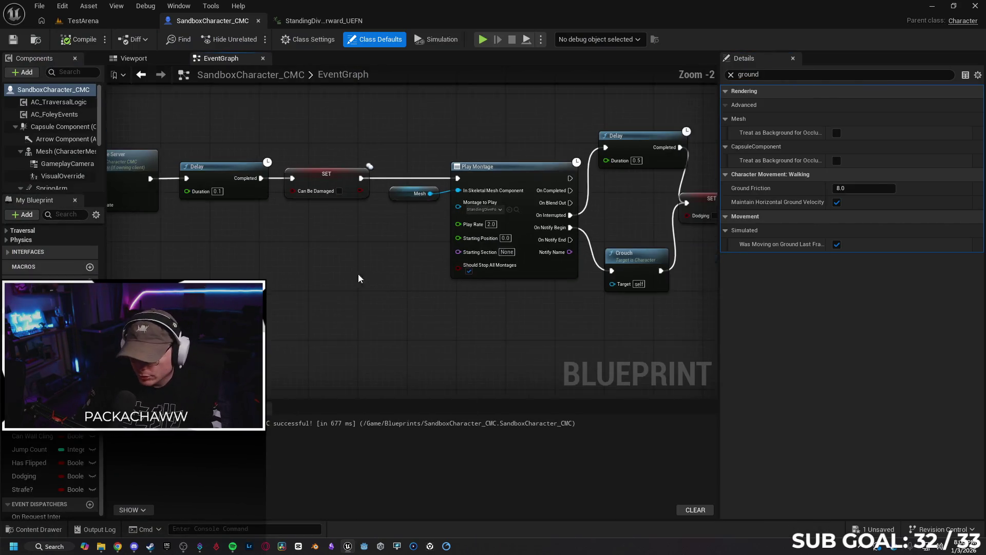
pyautogui.click(731, 74)
pyautogui.scroll(-2, 296, 292)
pyautogui.moveTo(560, 296); pyautogui.dragTo(553, 296)
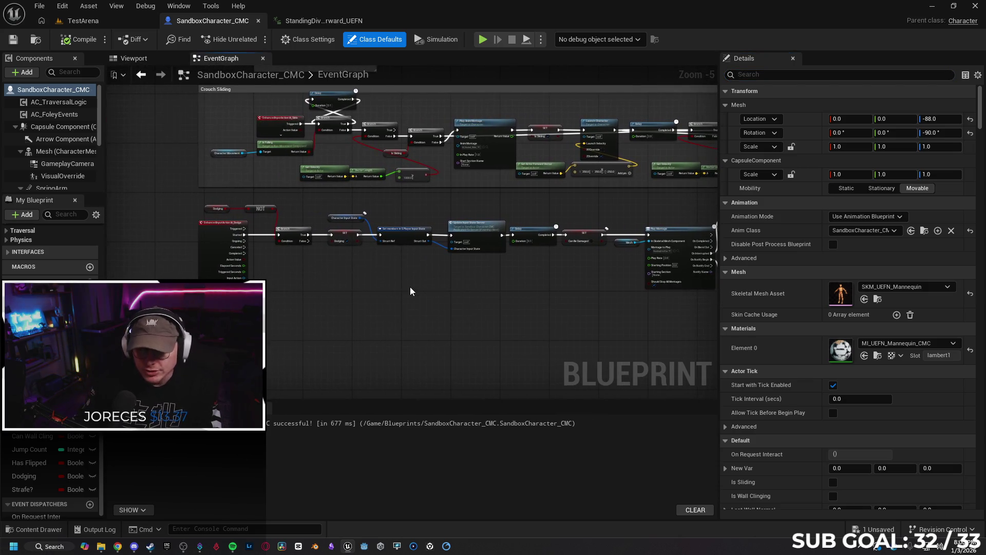
# Start a fullscreen play-in-editor session of the TestArena level.
pyautogui.click(78, 22)
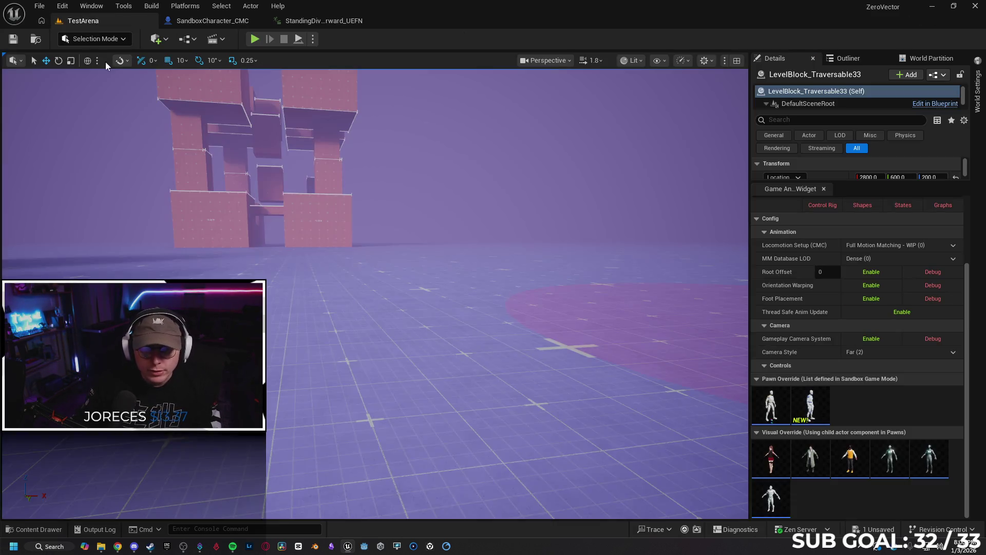
pyautogui.click(255, 39)
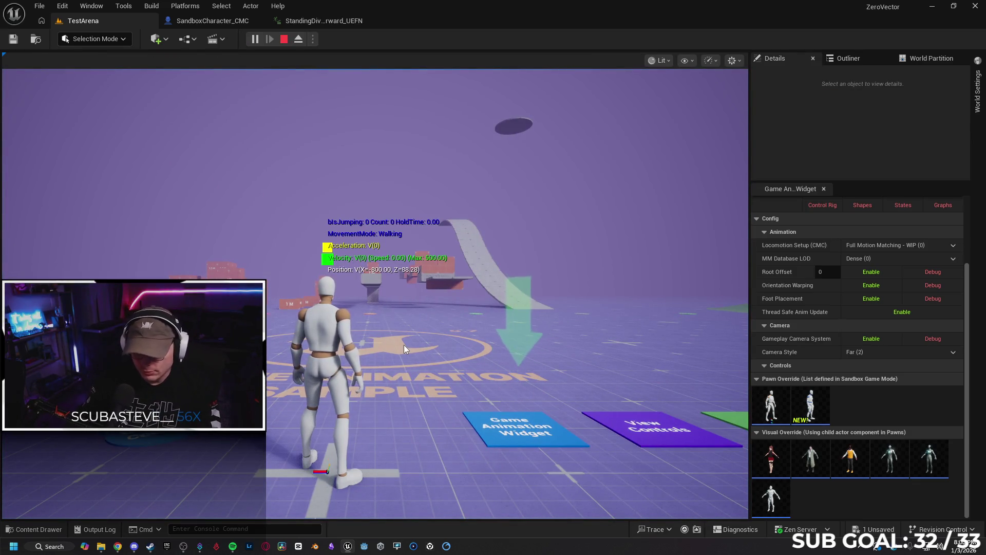
pyautogui.press('F11')
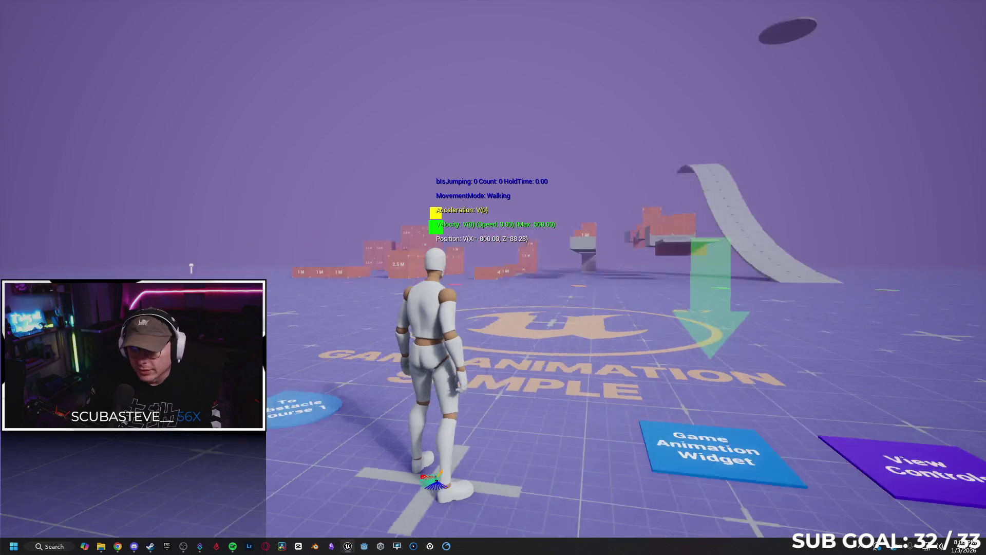
# Run the character forward, steer left and perform a dodge dive.
pyautogui.moveTo(493, 278)
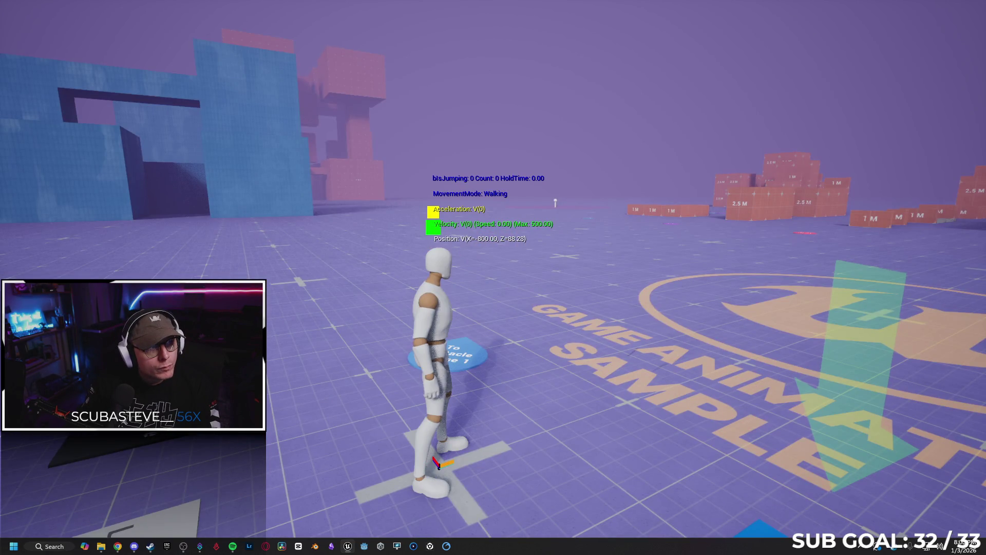
pyautogui.press('w')
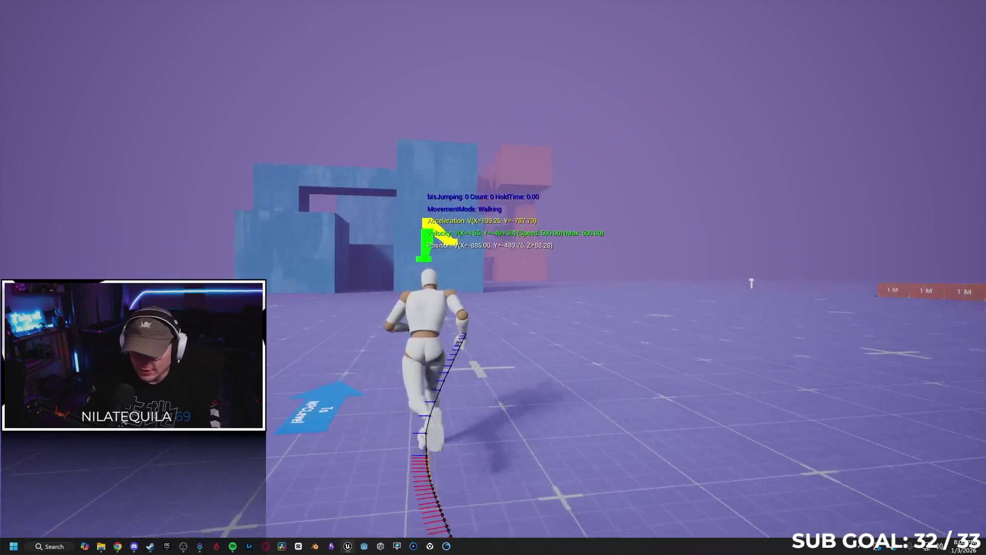
pyautogui.press('a')
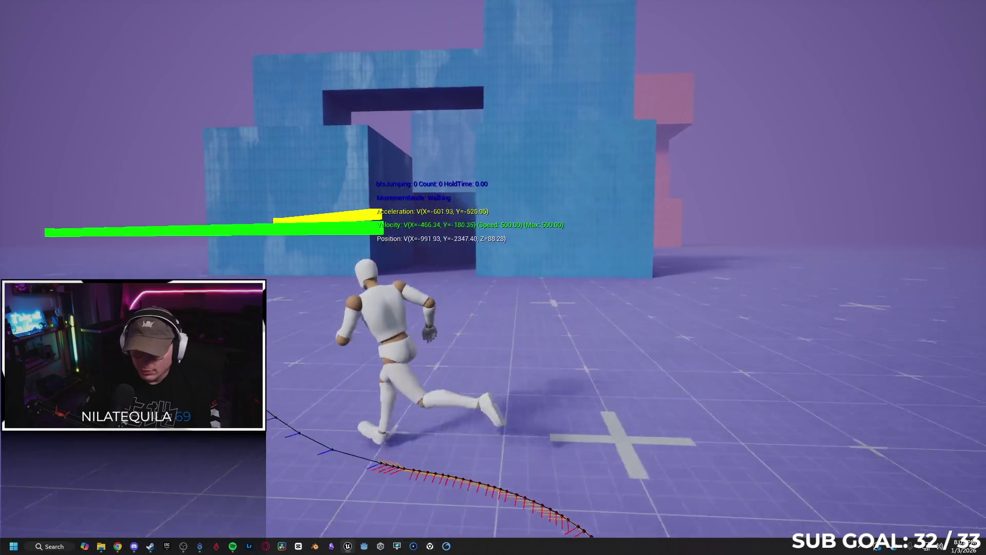
pyautogui.press('s')
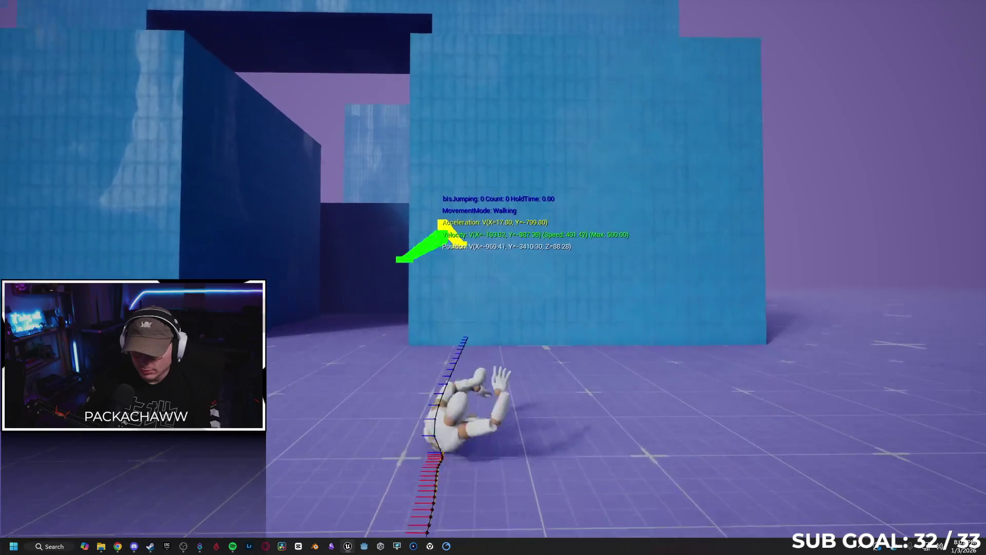
# Jump at the blue walls, catching and climbing several high ledges, then leave fullscreen.
pyautogui.press('space')
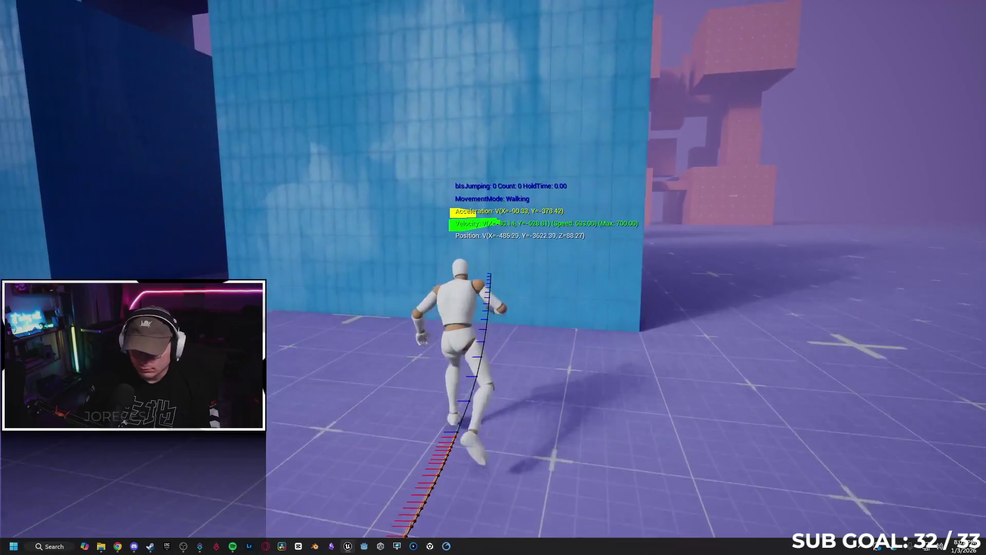
pyautogui.press('space')
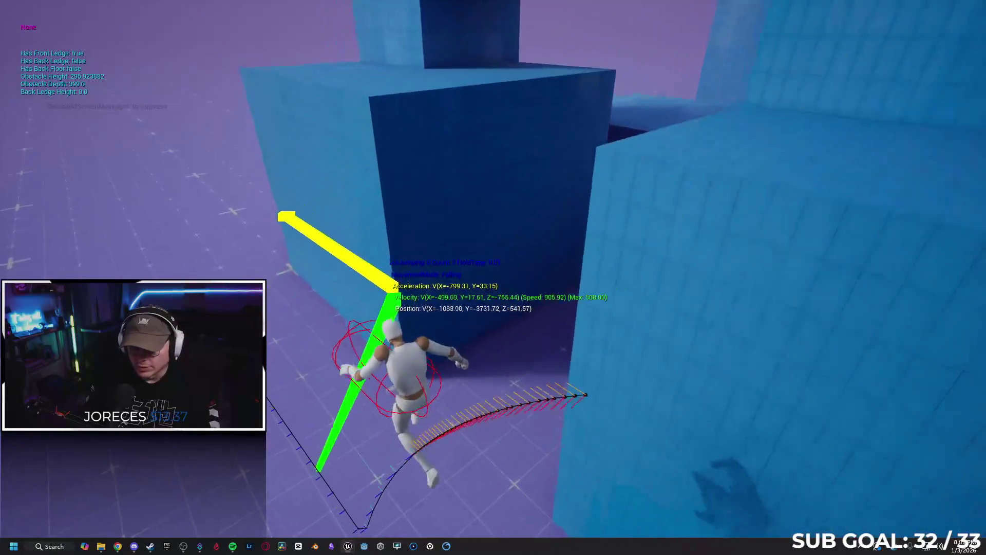
pyautogui.press('space')
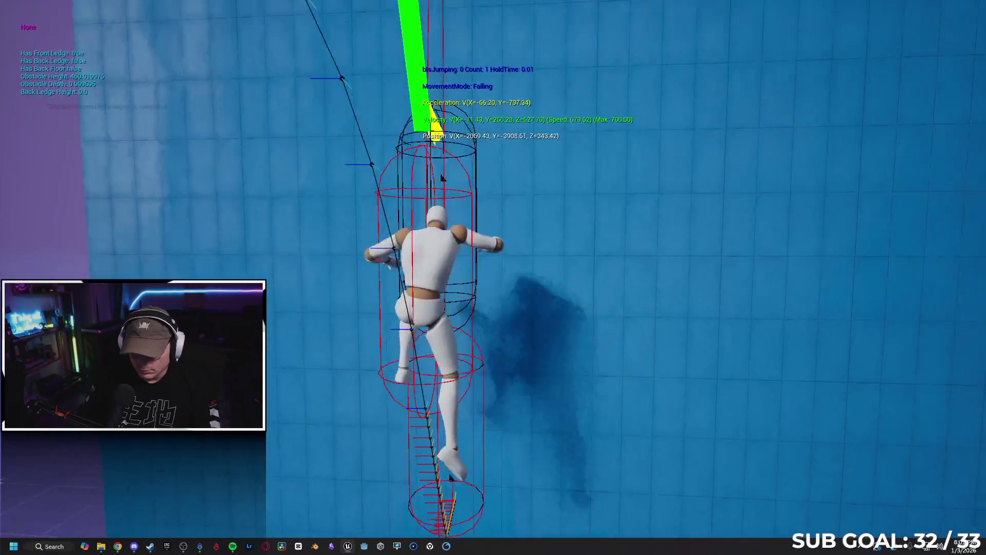
pyautogui.press('space')
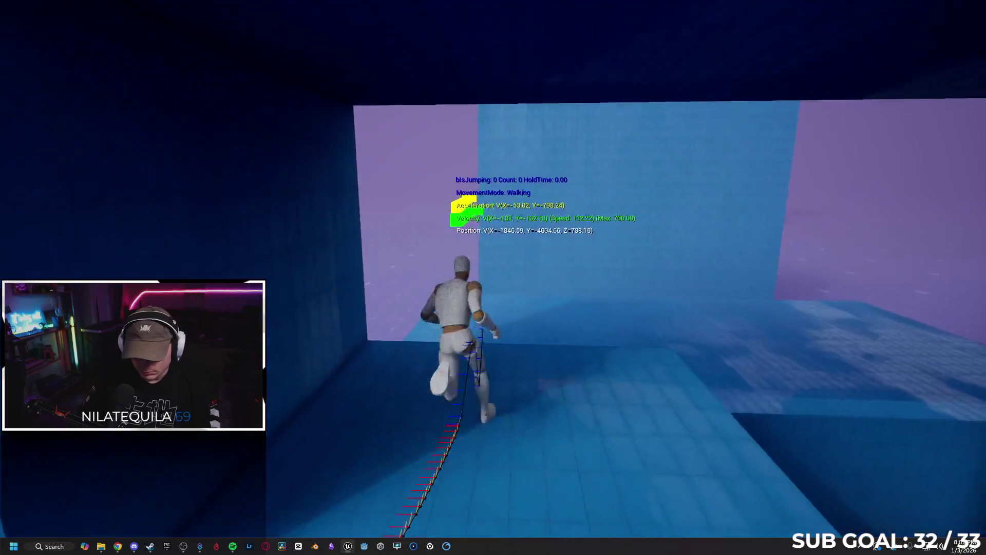
pyautogui.press('space')
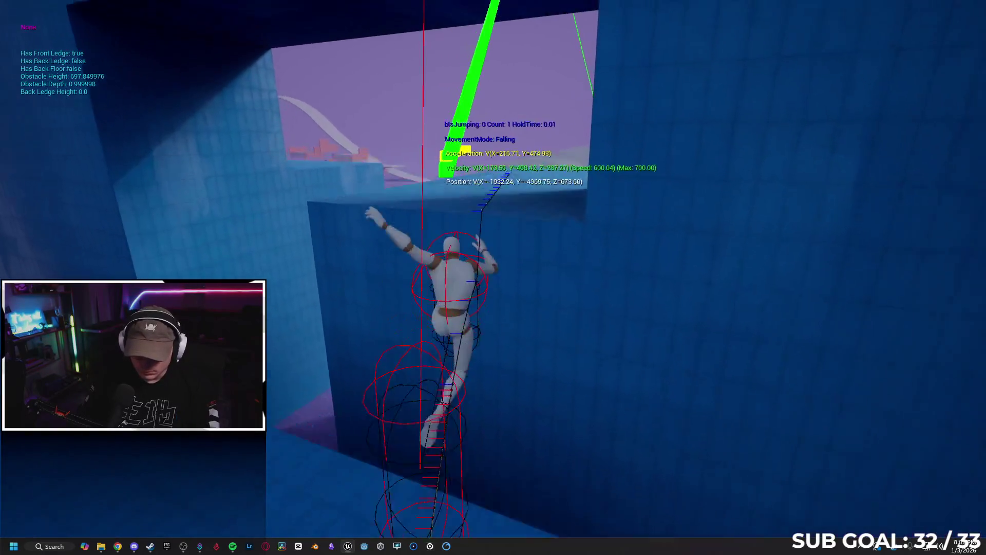
pyautogui.press('space')
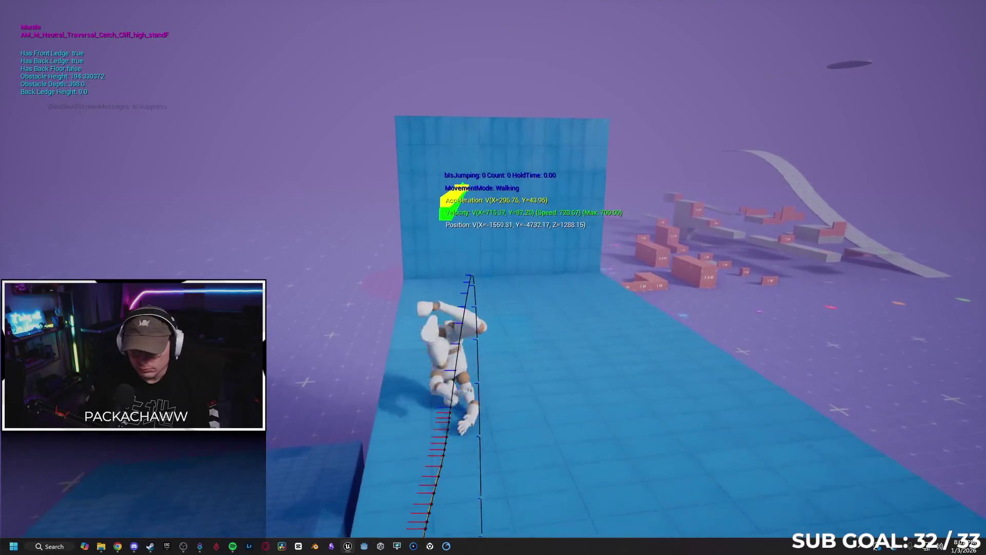
pyautogui.press('space')
pyautogui.press('space')
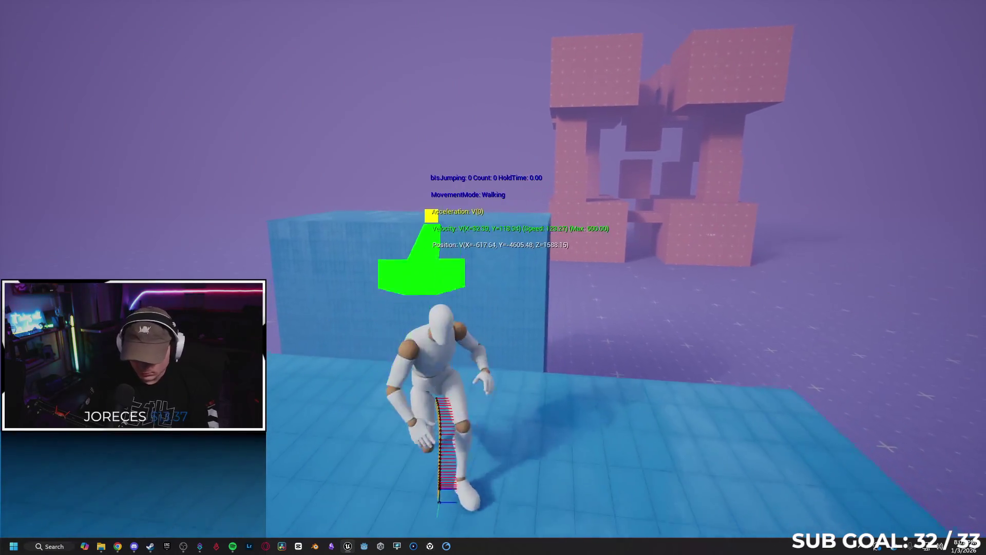
pyautogui.press('F11')
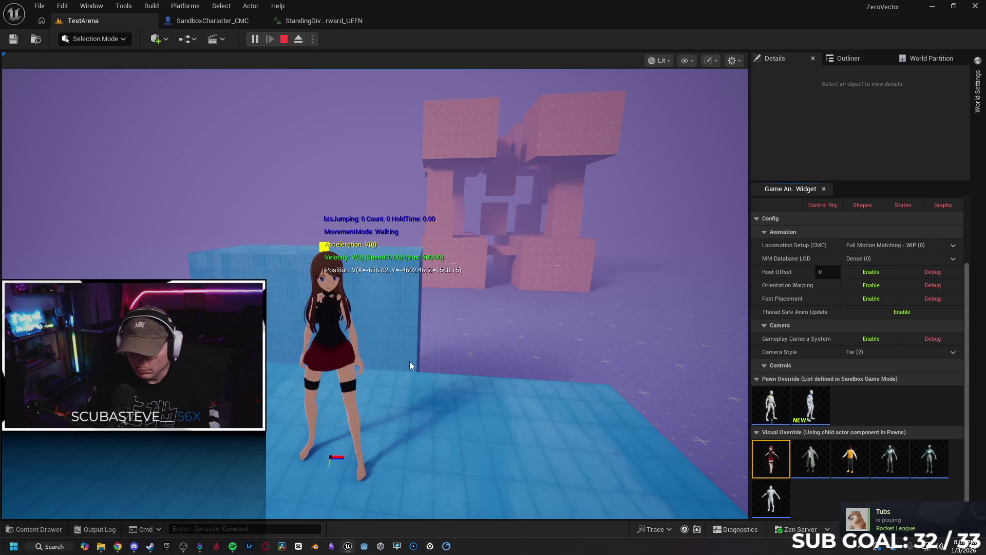
# Back in fullscreen, test double jumps and wall jumps around the blue box and wall.
pyautogui.press('F11')
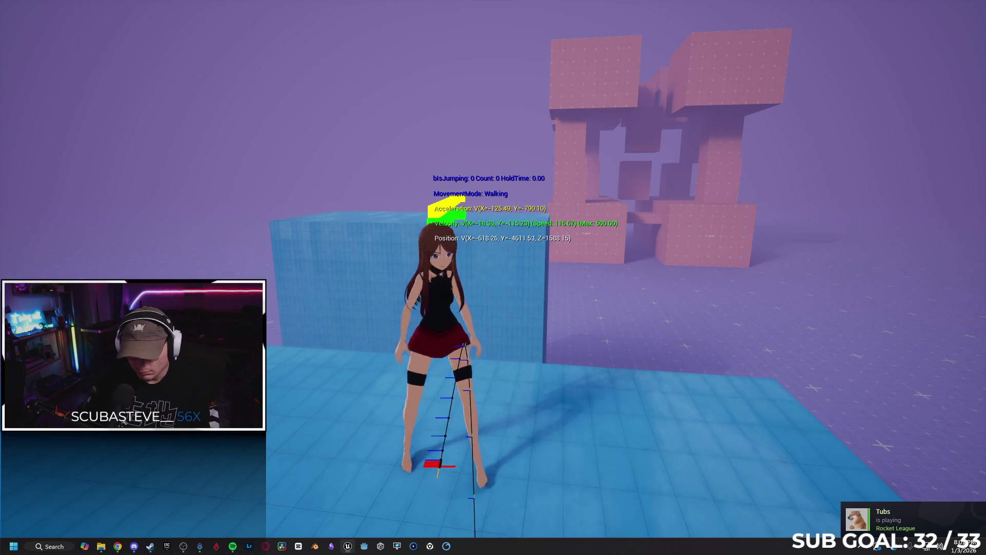
pyautogui.press('space')
pyautogui.press('space')
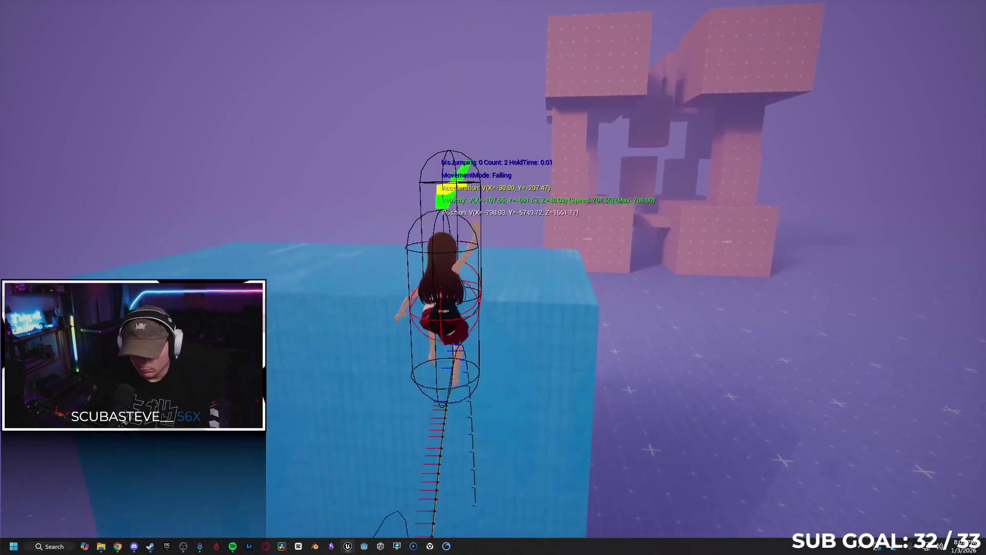
pyautogui.press('space')
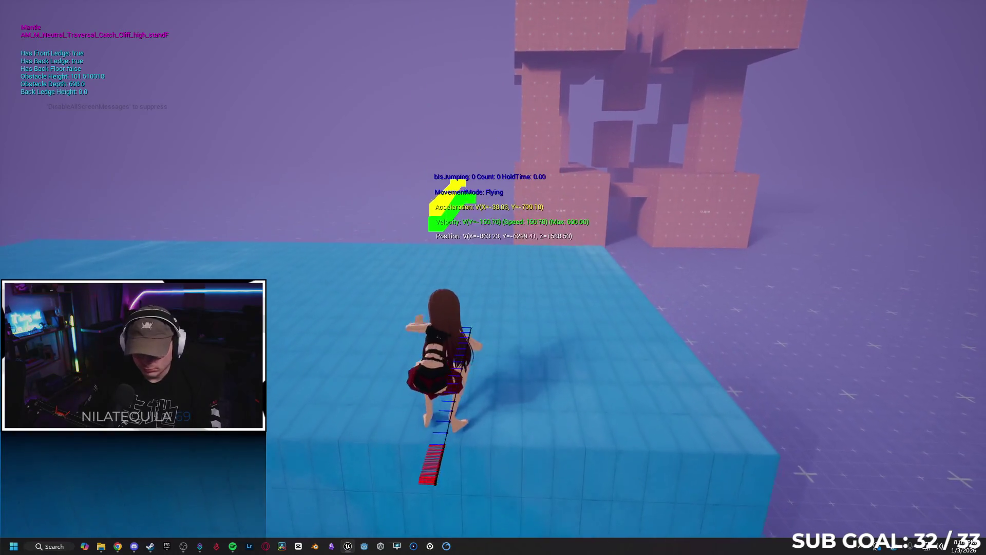
pyautogui.press('w')
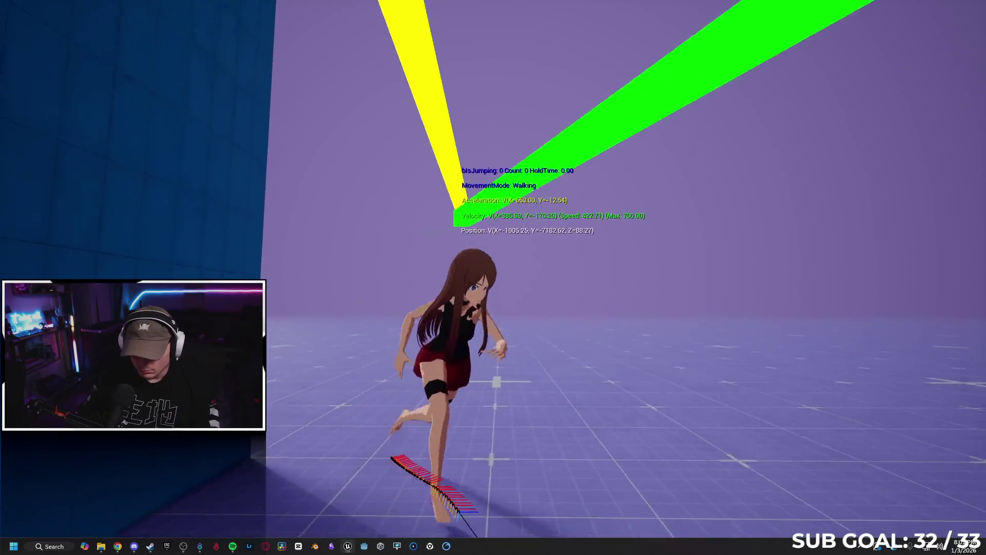
pyautogui.press('space')
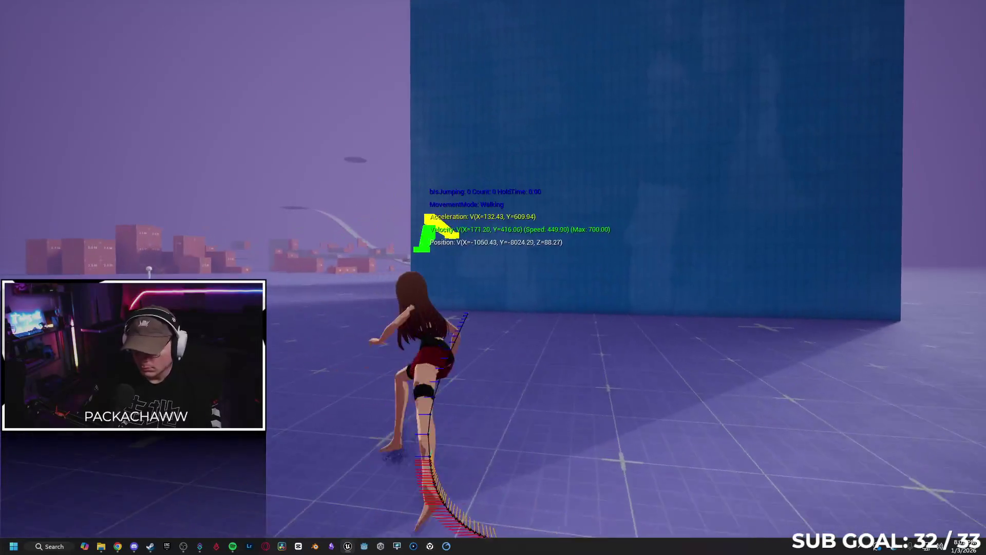
pyautogui.press('space')
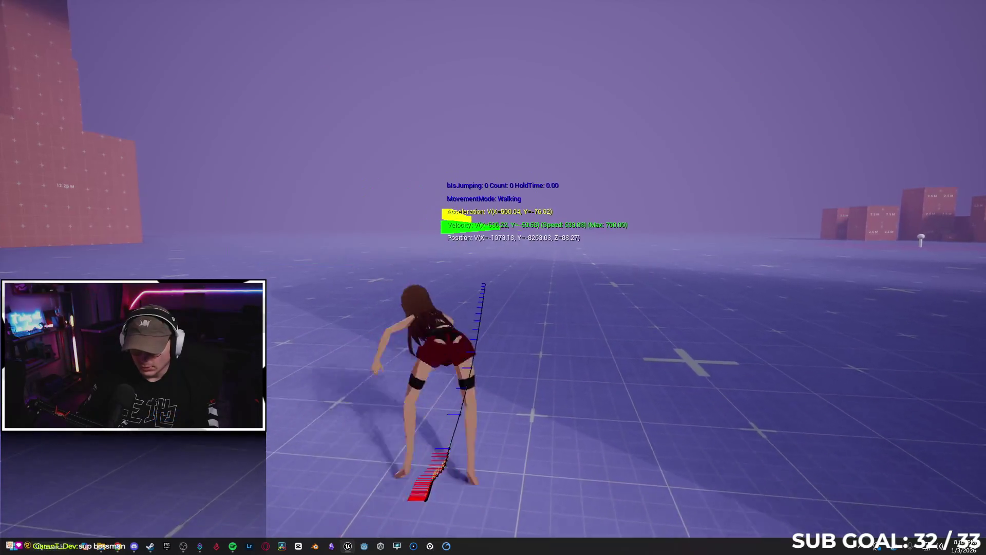
pyautogui.press('space')
pyautogui.press('space')
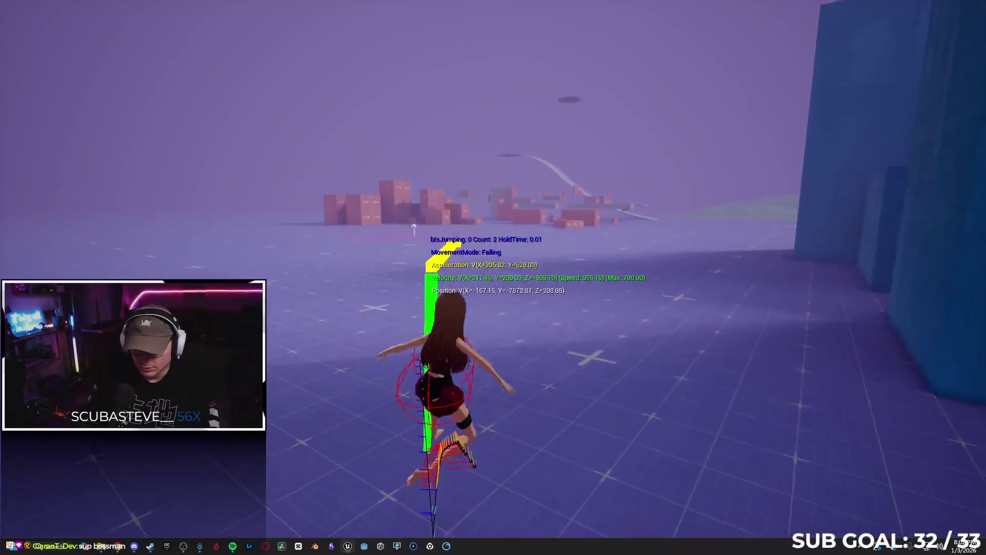
pyautogui.press('space')
pyautogui.press('space')
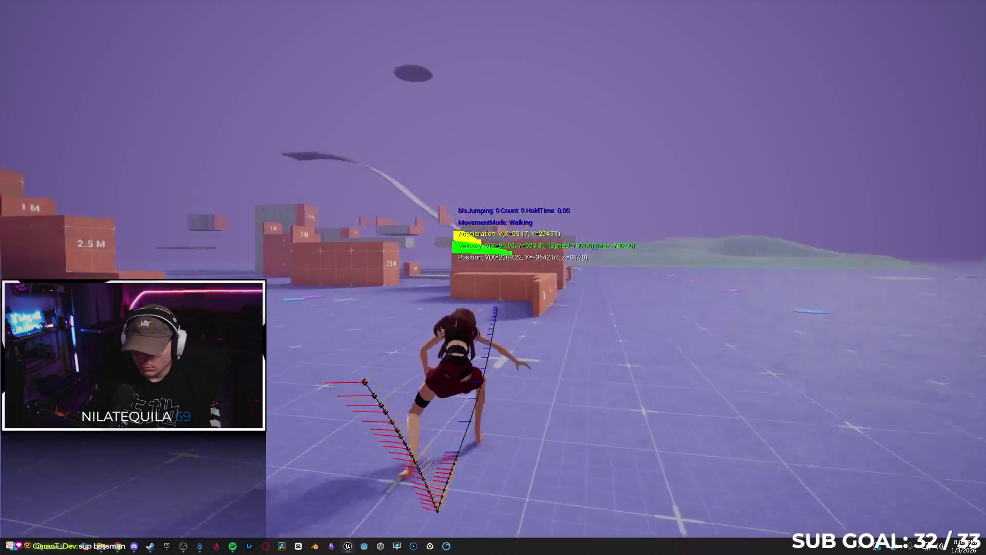
# Vault the 1 M box, mantle and ledge-catch the 2.5 M boxes, then end the play session.
pyautogui.press('space')
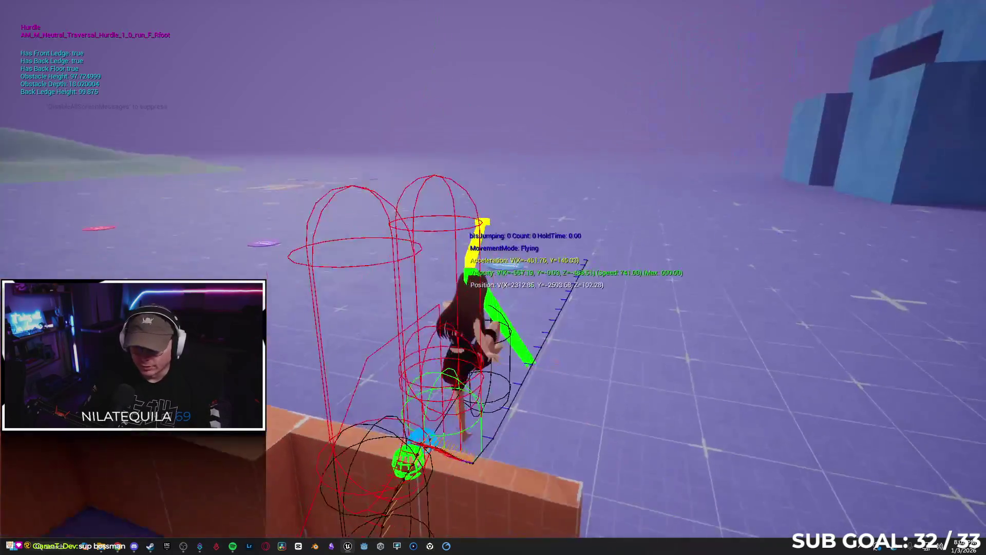
pyautogui.press('space')
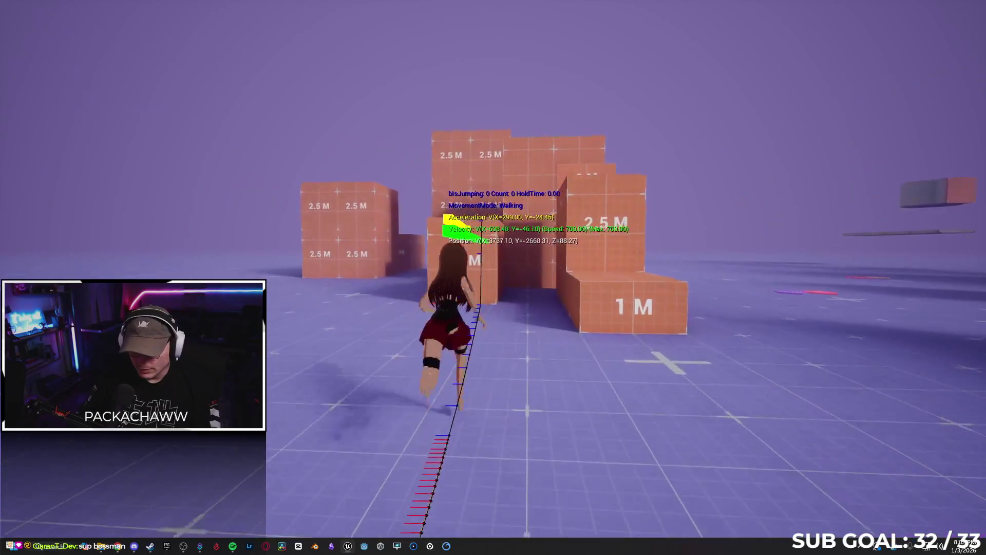
pyautogui.press('space')
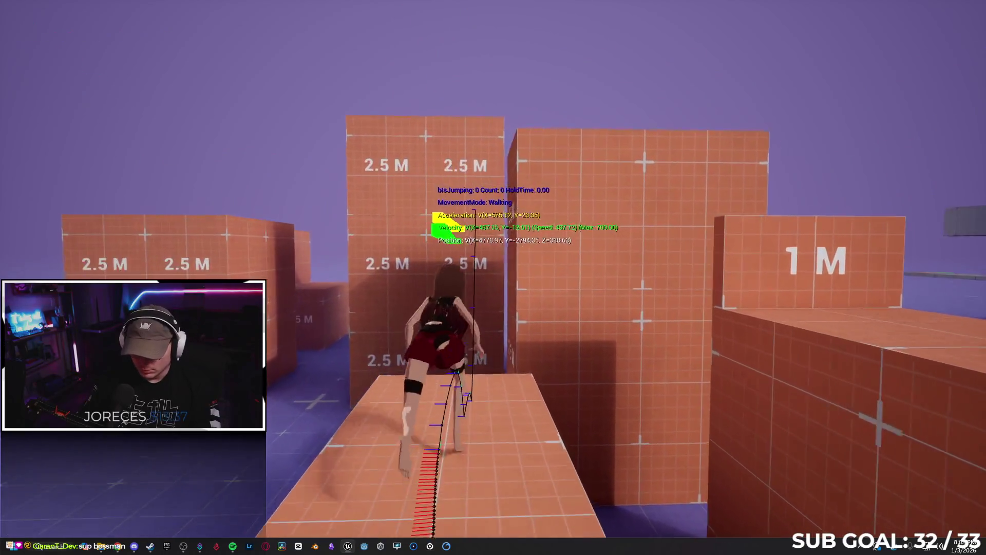
pyautogui.press('space')
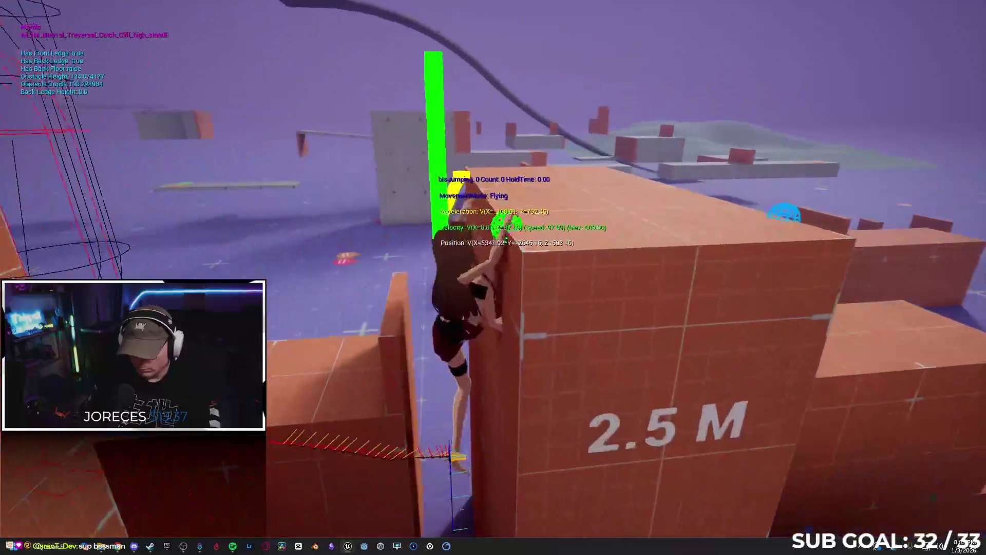
pyautogui.press('space')
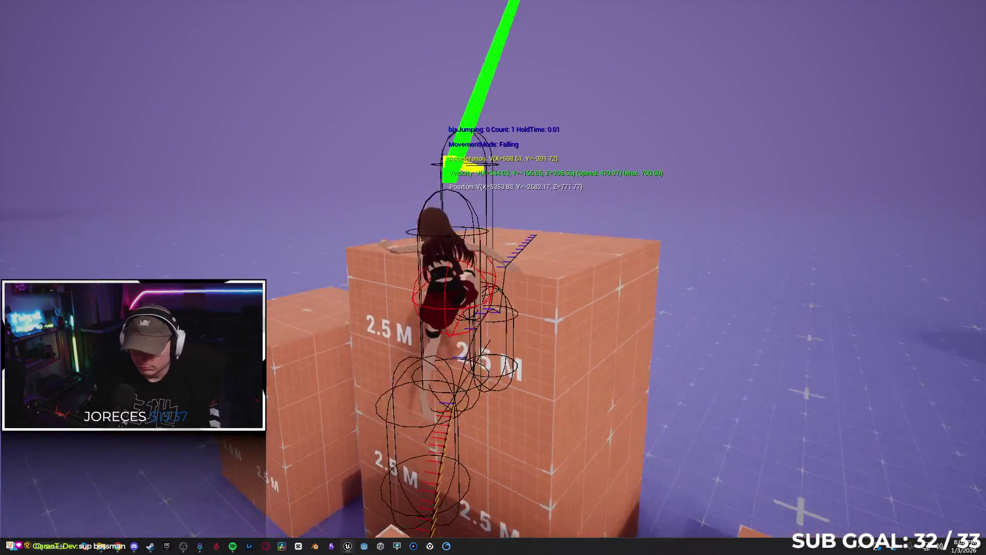
pyautogui.press('space')
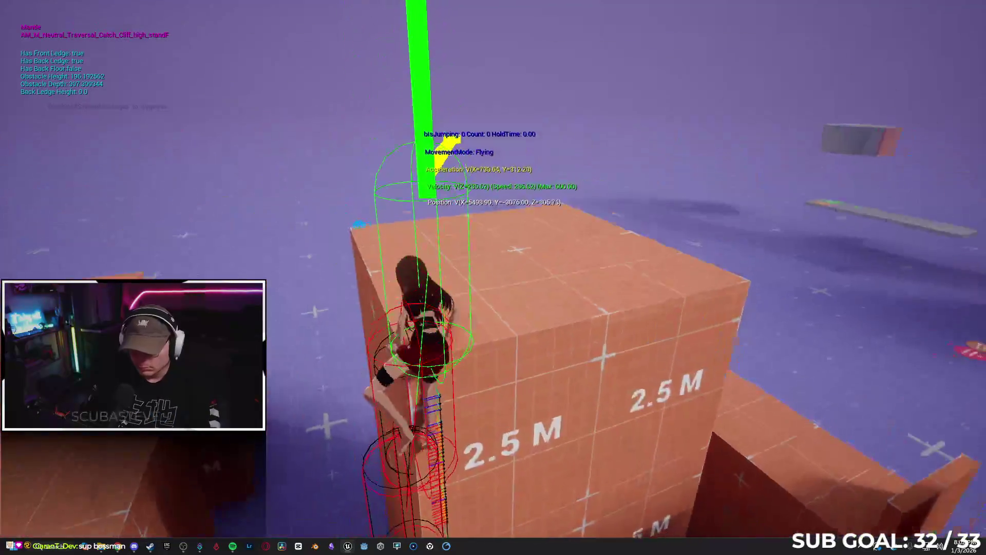
pyautogui.press('w')
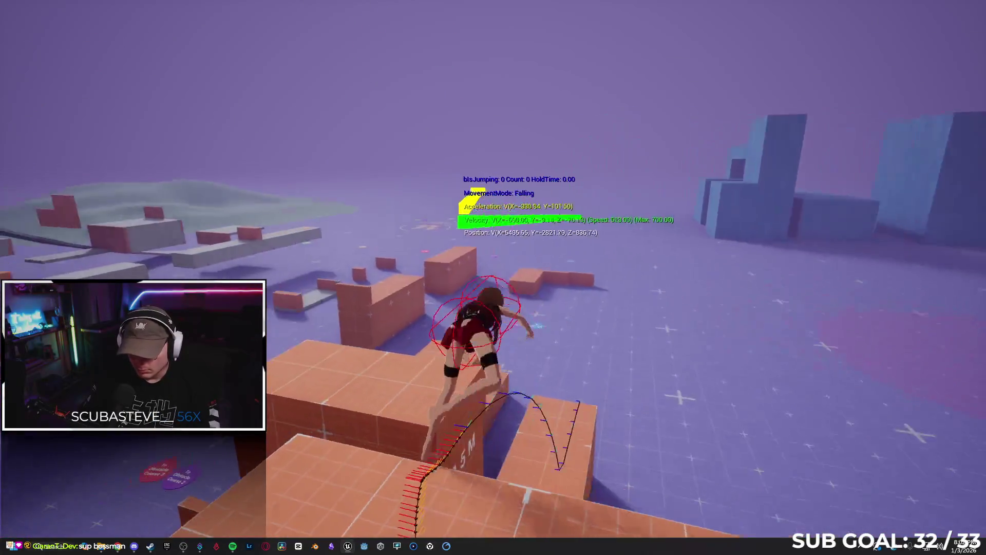
pyautogui.press('space')
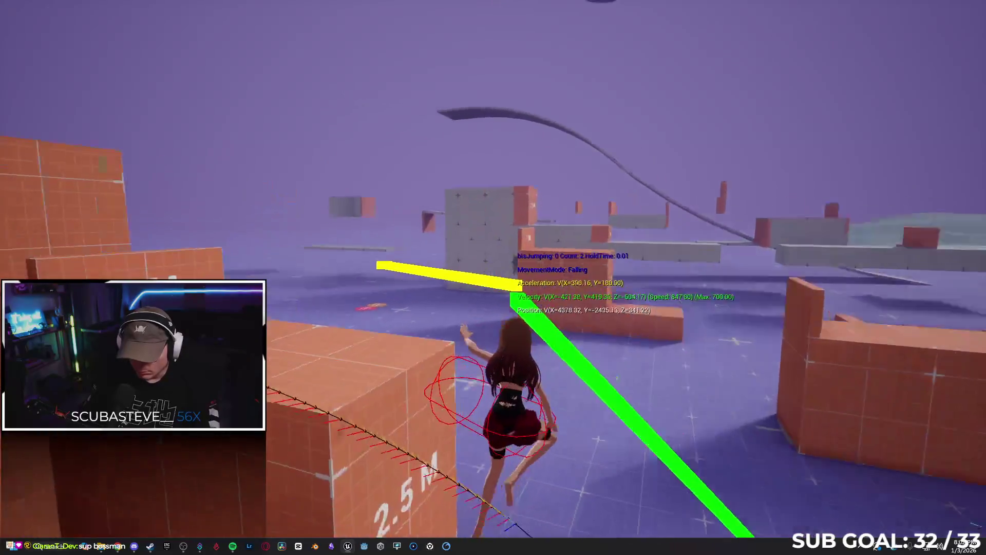
pyautogui.press('space')
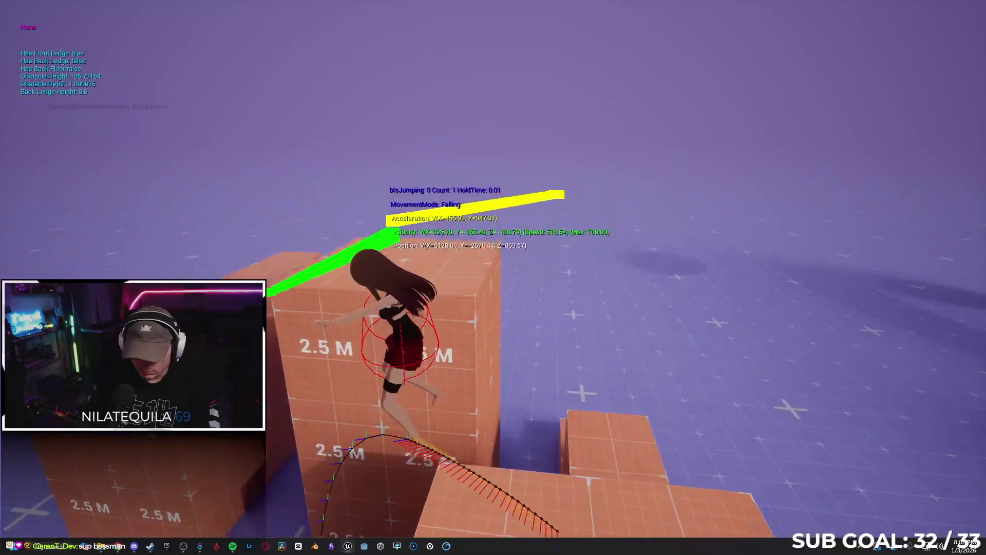
pyautogui.press('Escape')
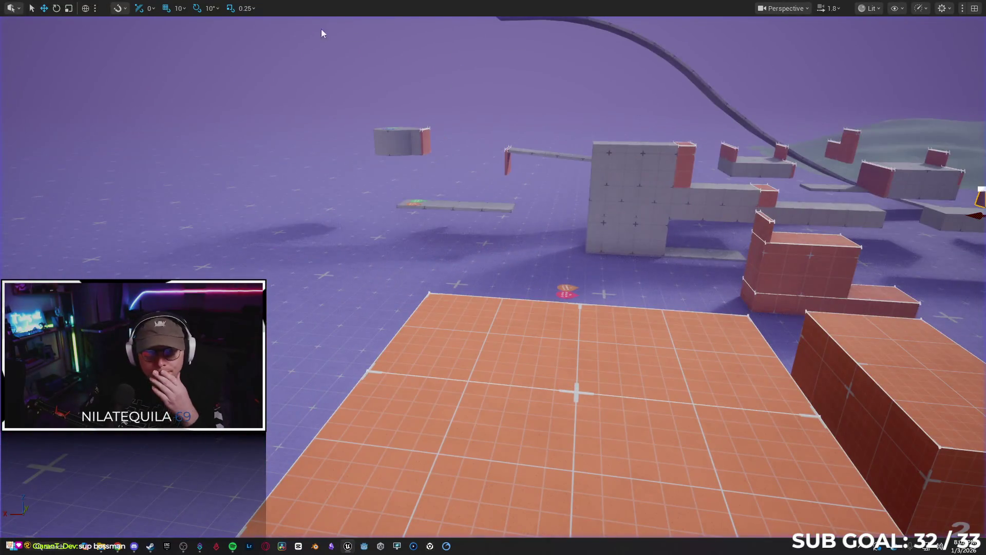
# Open SandboxCharacter_CMC's event graph and pan through the montage and Jump / Traversal Input sections.
pyautogui.press('F11')
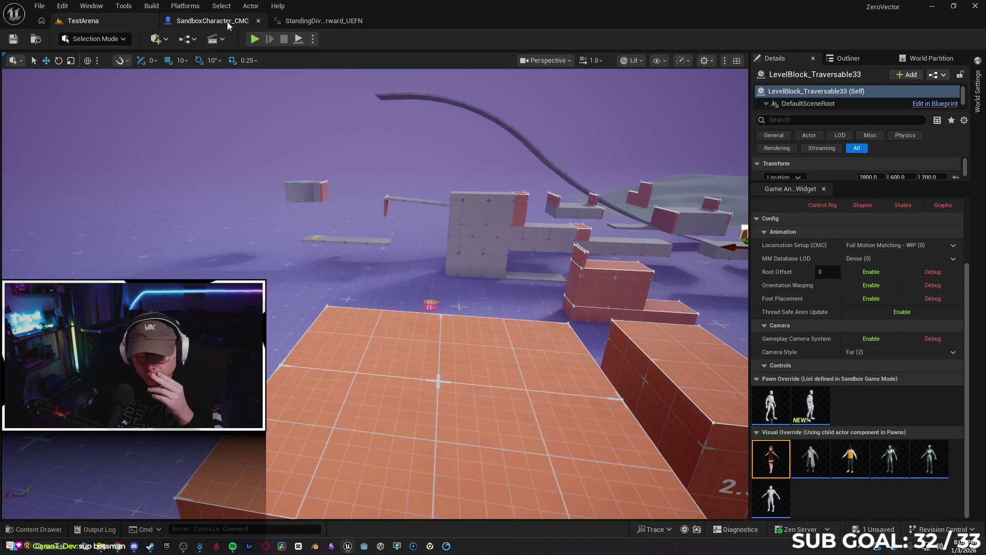
pyautogui.click(228, 22)
pyautogui.scroll(-3, 385, 396)
pyautogui.scroll(2, 365, 209)
pyautogui.moveTo(554, 165)
pyautogui.mouseDown()
pyautogui.moveTo(258, 128)
pyautogui.moveTo(187, 130)
pyautogui.mouseUp()
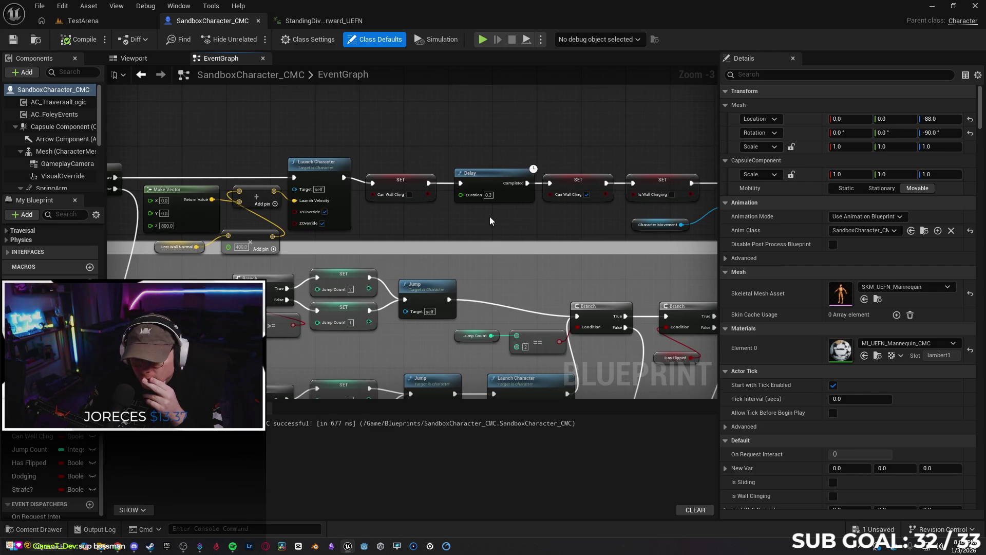
pyautogui.moveTo(478, 223)
pyautogui.mouseDown()
pyautogui.moveTo(330, 195)
pyautogui.moveTo(599, 133)
pyautogui.mouseUp()
pyautogui.moveTo(309, 208); pyautogui.dragTo(646, 234)
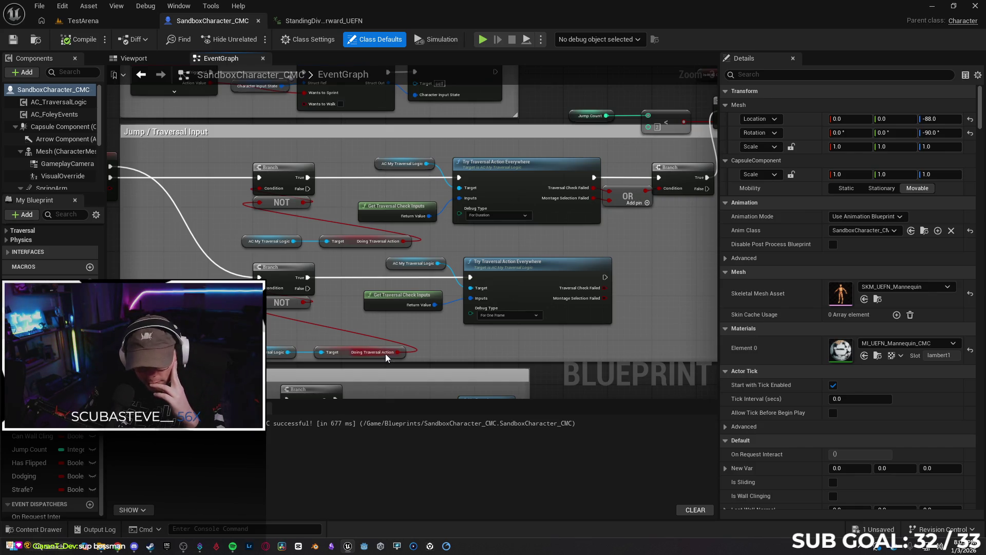
pyautogui.moveTo(582, 245)
pyautogui.mouseDown()
pyautogui.moveTo(376, 245)
pyautogui.moveTo(462, 287)
pyautogui.moveTo(391, 250)
pyautogui.moveTo(400, 246)
pyautogui.moveTo(355, 248)
pyautogui.moveTo(306, 278)
pyautogui.moveTo(257, 247)
pyautogui.moveTo(267, 287)
pyautogui.moveTo(227, 331)
pyautogui.mouseUp()
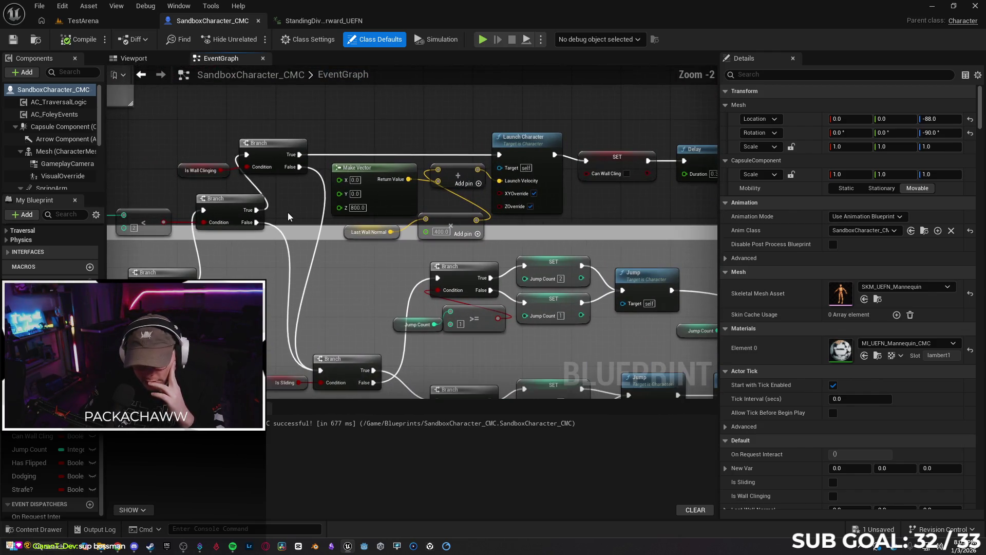
# Frame the wall-jump chain (Launch Character, 0.3 s Delay, Gravity Scale 1.0) and select the following nodes.
pyautogui.scroll(1, 291, 208)
pyautogui.moveTo(292, 208)
pyautogui.mouseDown()
pyautogui.moveTo(335, 166)
pyautogui.moveTo(392, 165)
pyautogui.moveTo(407, 188)
pyautogui.moveTo(289, 191)
pyautogui.mouseUp()
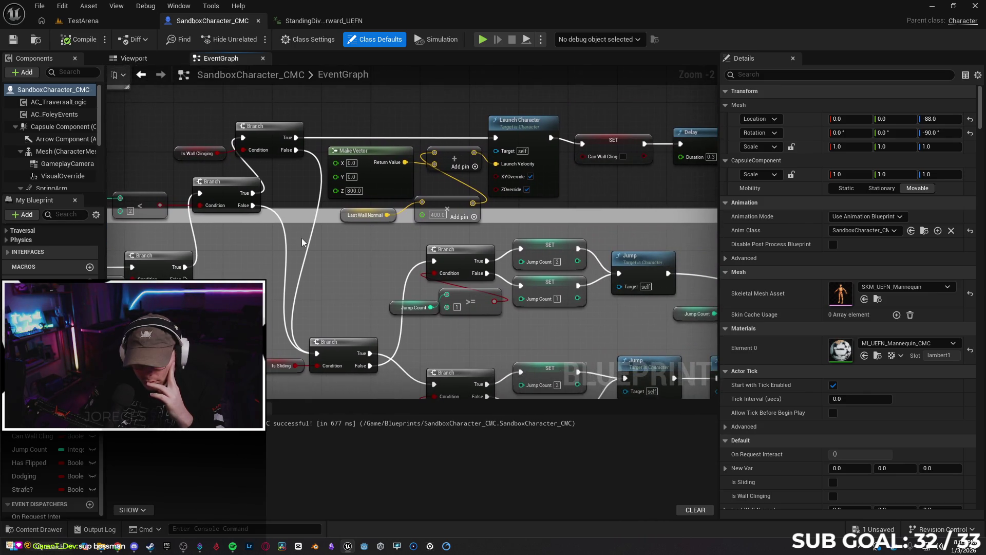
pyautogui.moveTo(350, 269)
pyautogui.mouseDown()
pyautogui.moveTo(163, 267)
pyautogui.moveTo(391, 242)
pyautogui.moveTo(445, 240)
pyautogui.moveTo(424, 253)
pyautogui.moveTo(451, 247)
pyautogui.moveTo(433, 257)
pyautogui.moveTo(330, 260)
pyautogui.moveTo(341, 234)
pyautogui.moveTo(279, 220)
pyautogui.moveTo(290, 198)
pyautogui.moveTo(339, 187)
pyautogui.mouseUp()
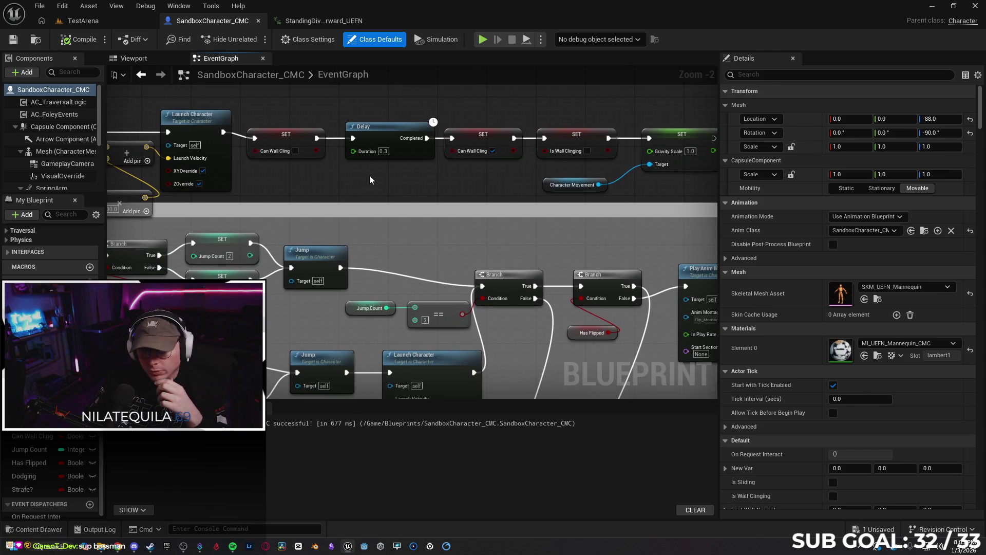
pyautogui.scroll(-1, 359, 189)
pyautogui.moveTo(324, 102); pyautogui.dragTo(284, 131)
pyautogui.moveTo(614, 208); pyautogui.dragTo(619, 204)
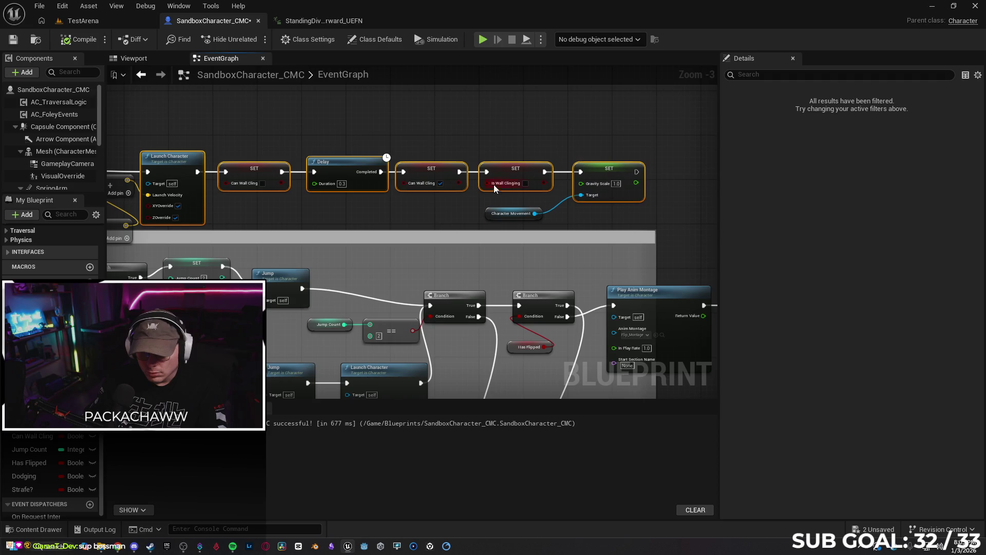
# Drag the SET, Delay and SET nodes rightward, then recentre the graph on Launch Character.
pyautogui.moveTo(258, 142); pyautogui.dragTo(540, 189)
pyautogui.moveTo(599, 172); pyautogui.dragTo(662, 173)
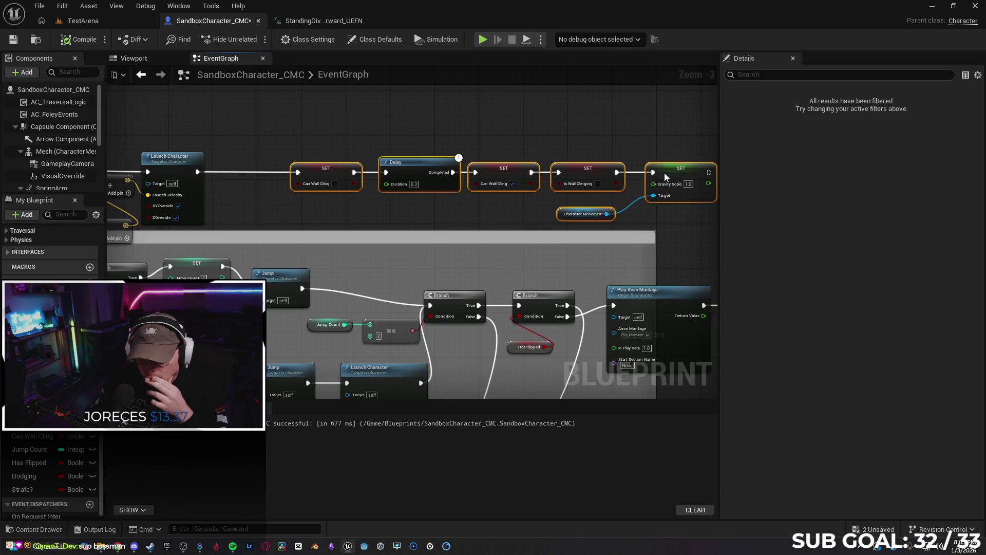
pyautogui.moveTo(353, 218)
pyautogui.mouseDown()
pyautogui.moveTo(585, 191)
pyautogui.moveTo(559, 119)
pyautogui.mouseUp()
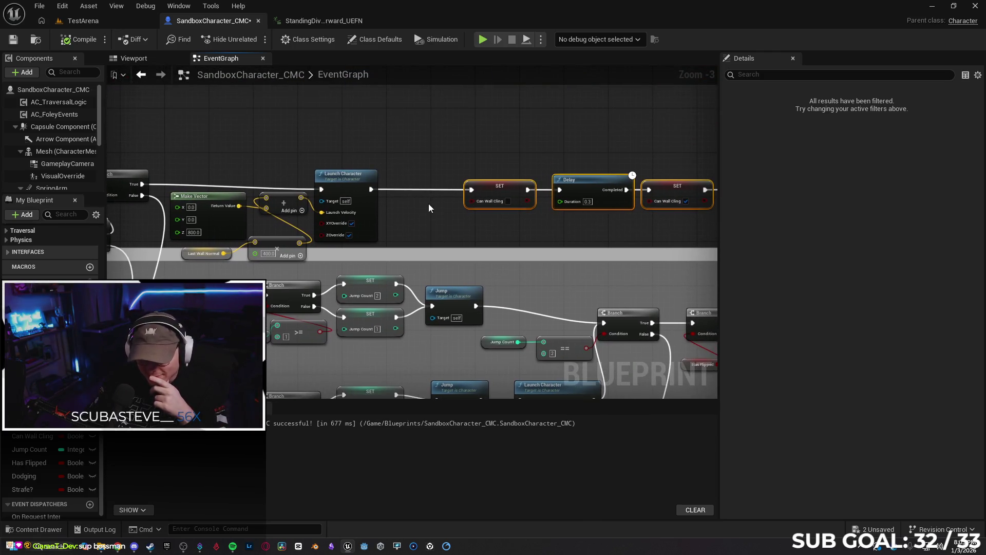
pyautogui.click(425, 214)
pyautogui.scroll(1, 408, 219)
pyautogui.moveTo(434, 235)
pyautogui.mouseDown()
pyautogui.moveTo(390, 169)
pyautogui.moveTo(416, 226)
pyautogui.moveTo(351, 175)
pyautogui.moveTo(386, 177)
pyautogui.mouseUp()
# Add a SET Jump Count node set to 1 after the wall-jump Launch Character, then return to TestArena.
pyautogui.write('set jump')
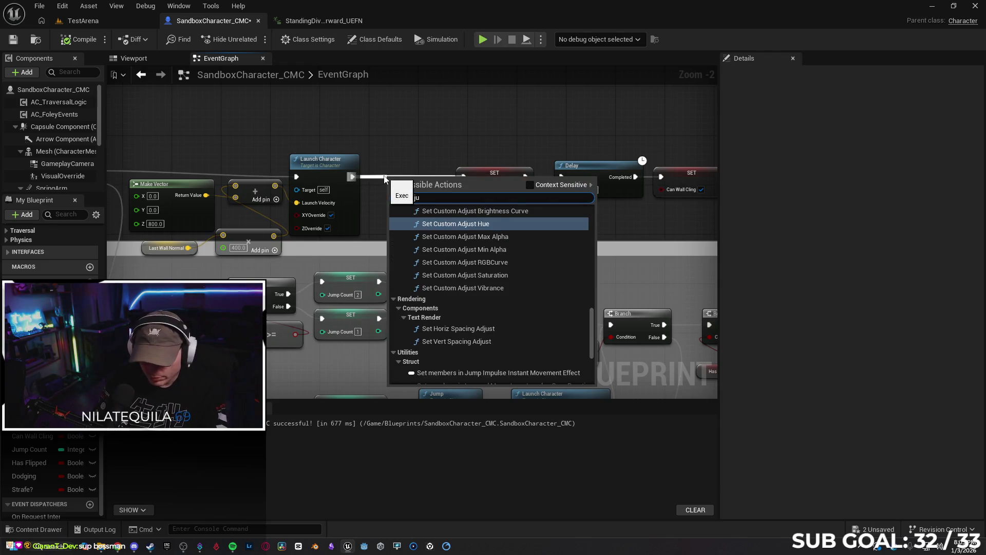
pyautogui.write(' co')
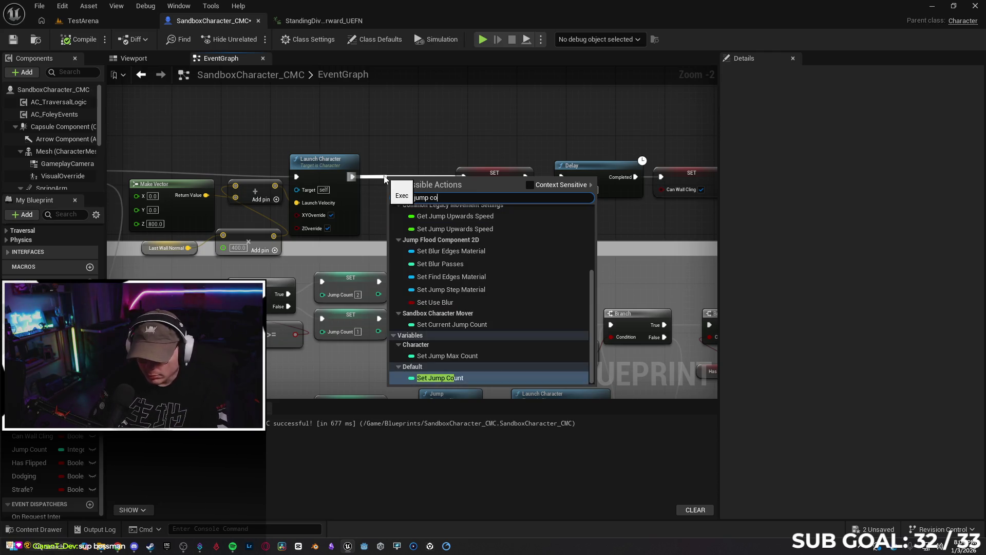
pyautogui.press('Return')
pyautogui.moveTo(419, 180); pyautogui.dragTo(417, 174)
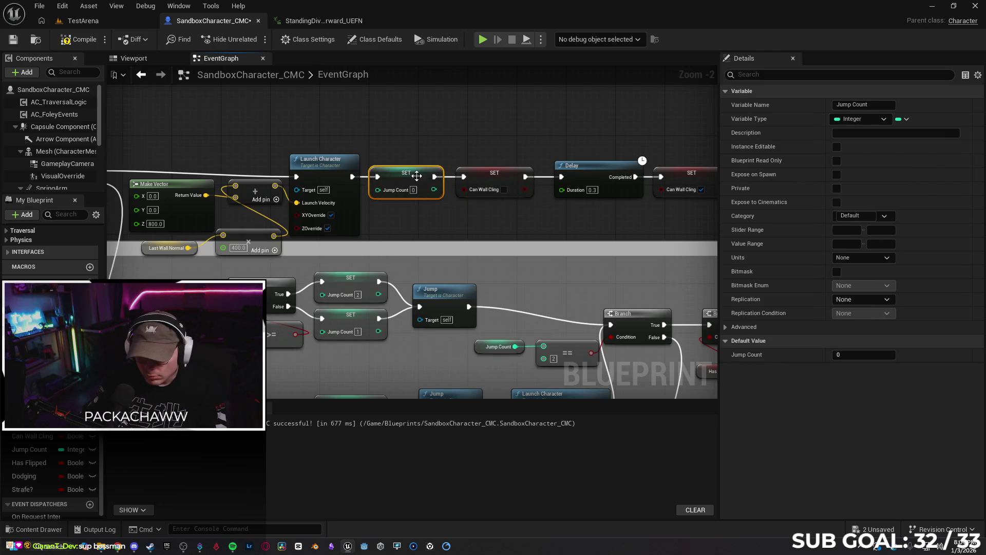
pyautogui.click(457, 239)
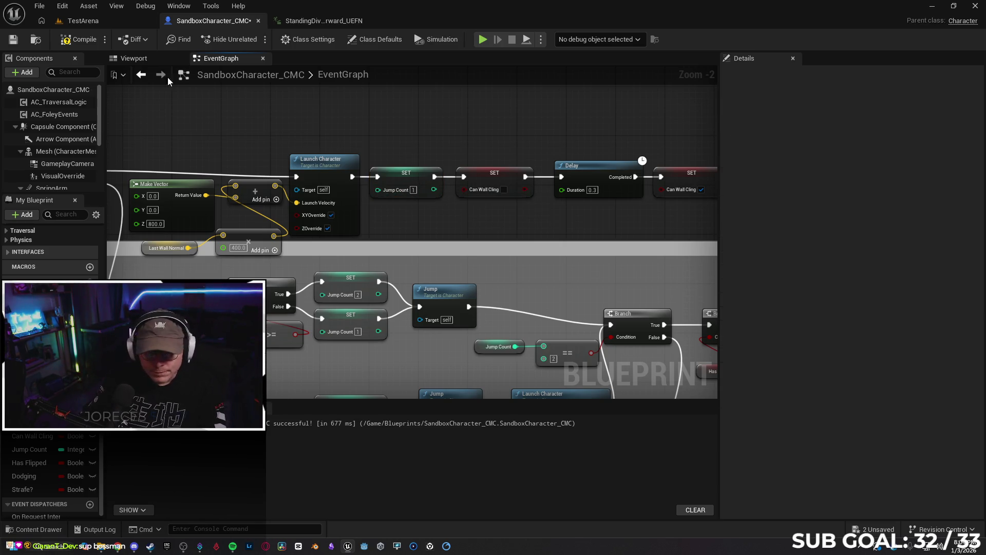
pyautogui.click(99, 25)
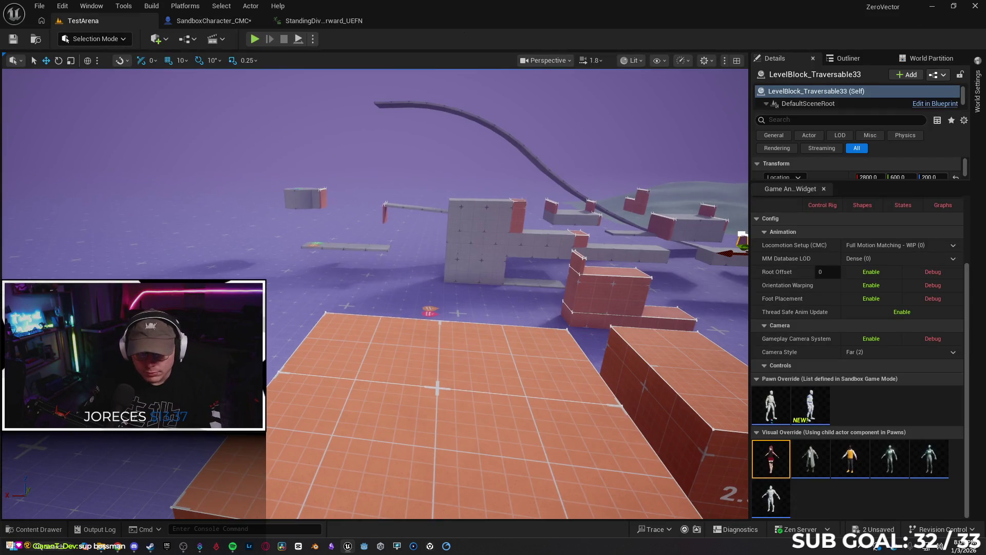
pyautogui.rightClick(238, 329)
# Play-test wall jumps off the 2.5 m boxes to check the jump count, then return to SandboxCharacter_CMC.
pyautogui.click(277, 116)
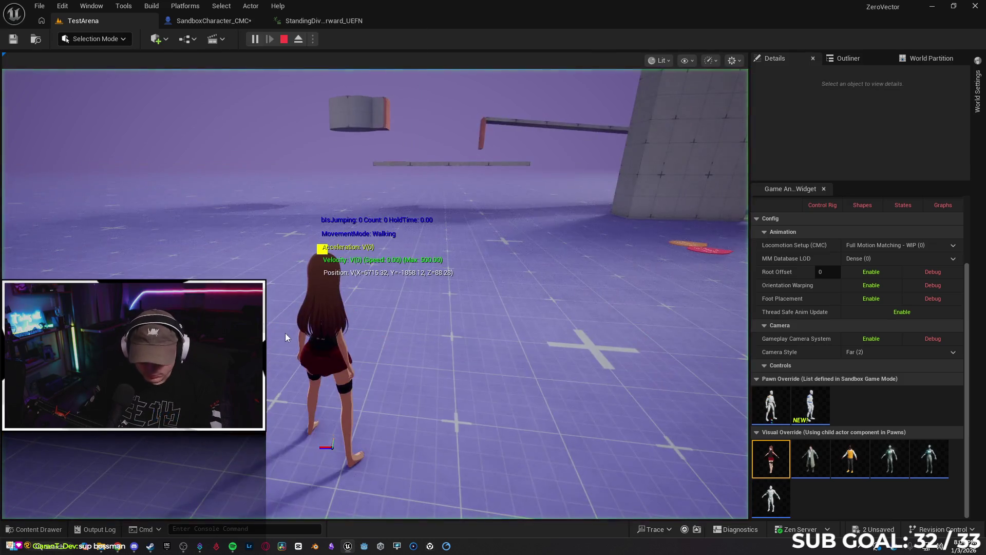
pyautogui.press('space')
pyautogui.press('space')
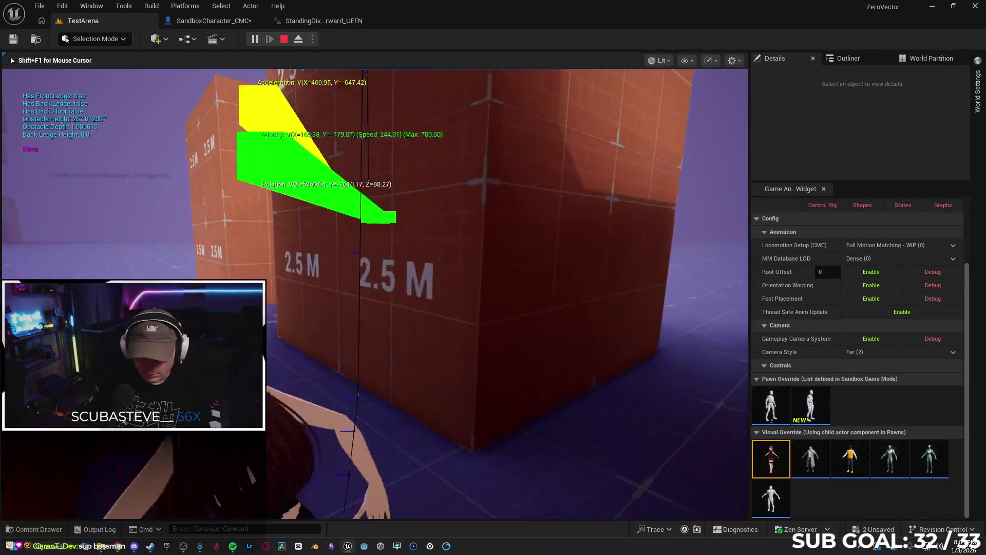
pyautogui.press('space')
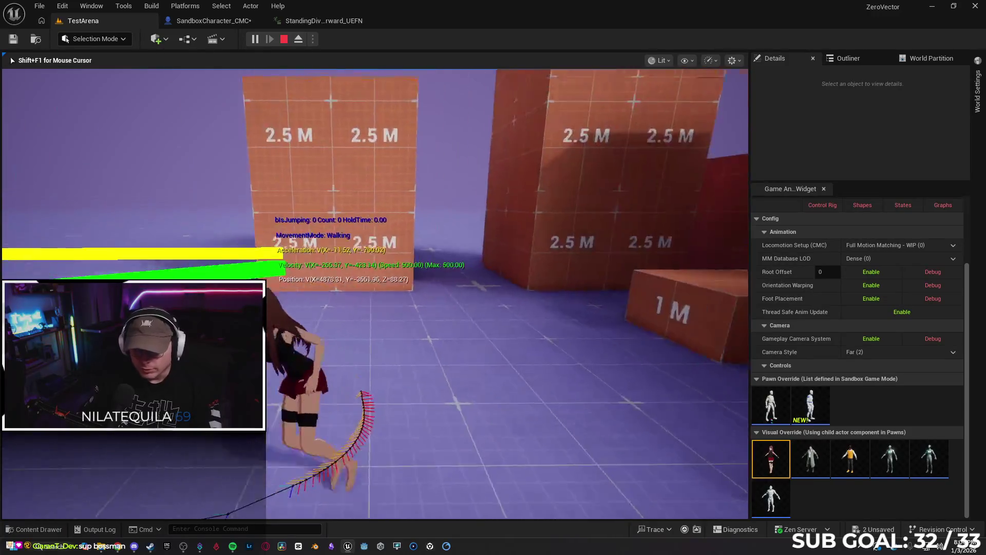
pyautogui.press('space')
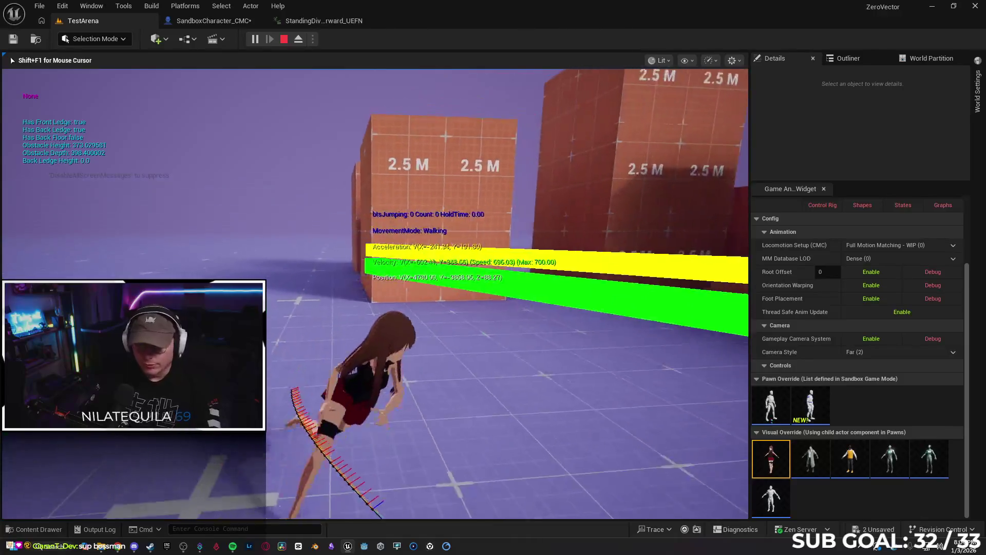
pyautogui.press('space')
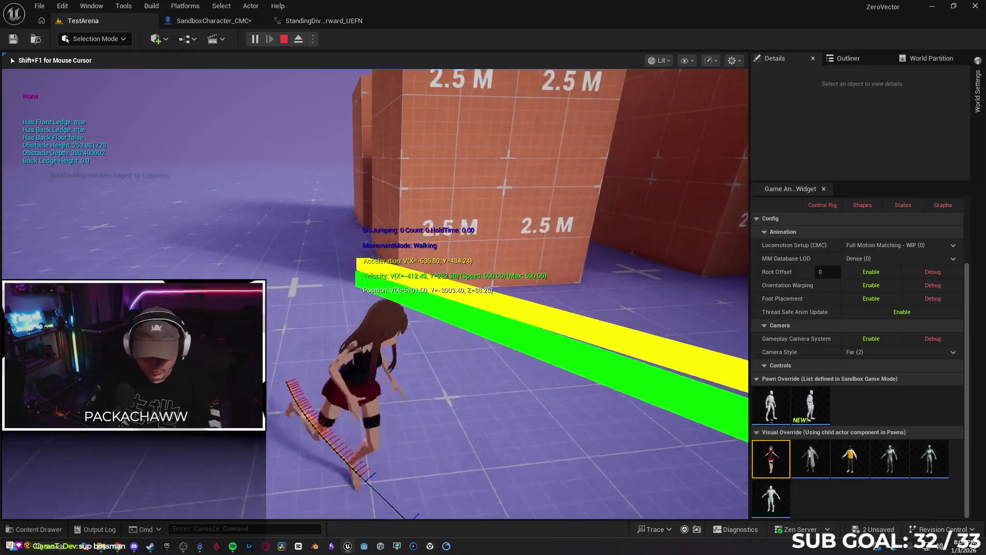
pyautogui.press('F8')
pyautogui.click(214, 21)
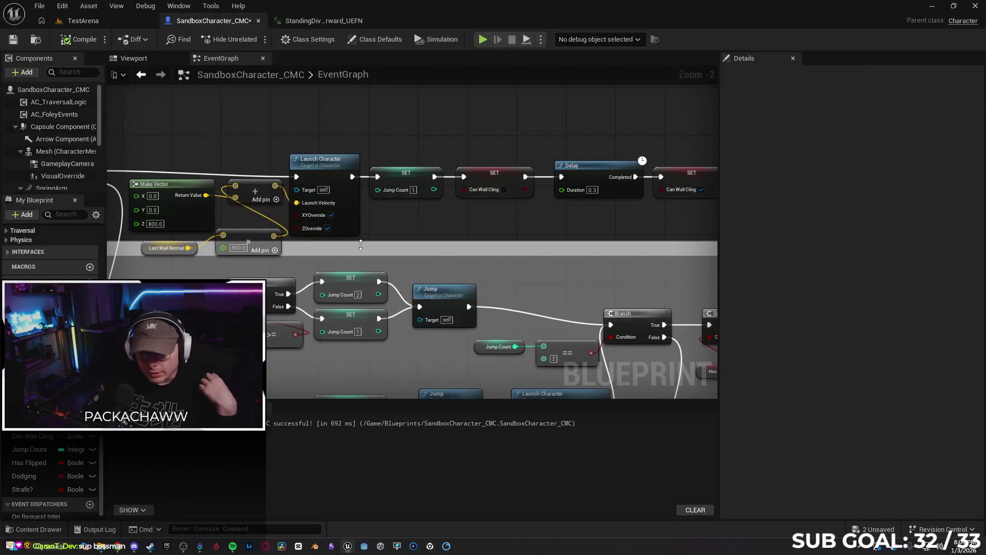
pyautogui.moveTo(402, 222)
pyautogui.mouseDown()
pyautogui.moveTo(506, 194)
pyautogui.moveTo(568, 205)
pyautogui.moveTo(642, 188)
pyautogui.moveTo(273, 333)
pyautogui.moveTo(488, 308)
pyautogui.moveTo(590, 244)
pyautogui.moveTo(590, 232)
pyautogui.moveTo(510, 248)
pyautogui.mouseUp()
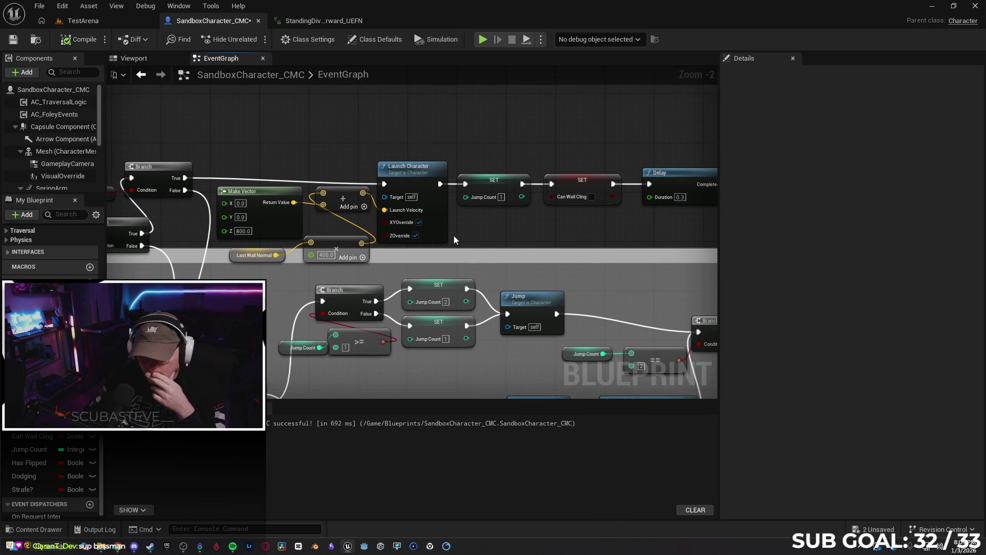
pyautogui.click(503, 175)
pyautogui.press('Delete')
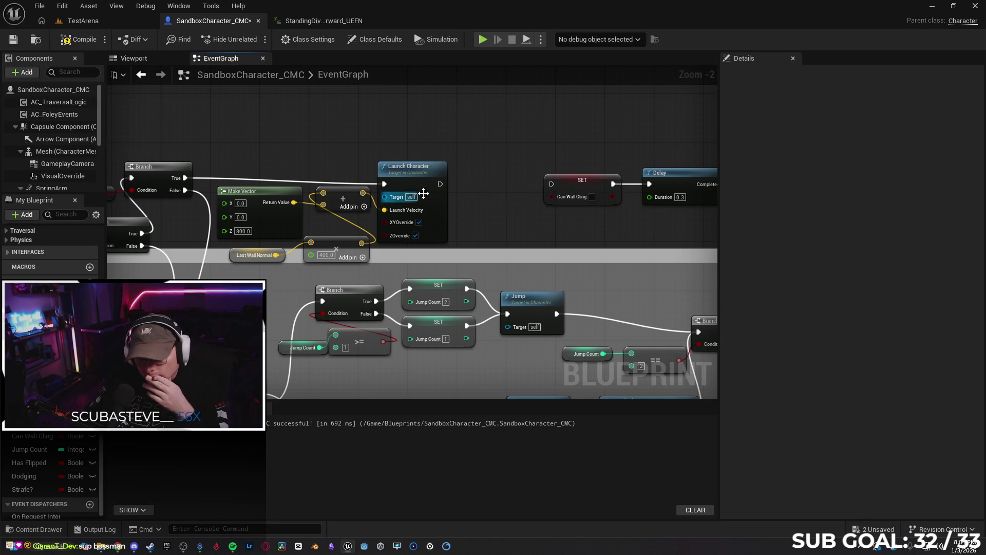
pyautogui.moveTo(440, 184); pyautogui.dragTo(552, 184)
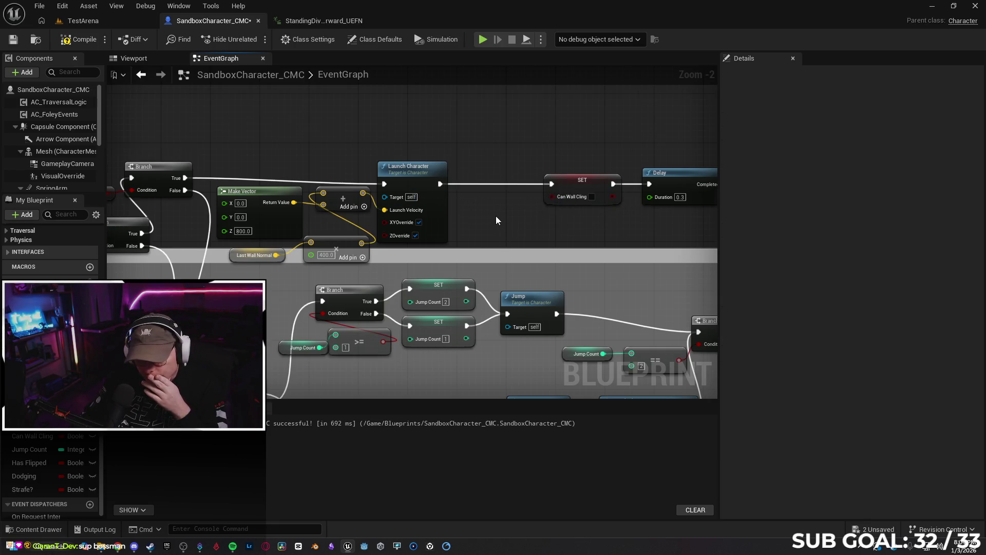
pyautogui.scroll(-3, 495, 217)
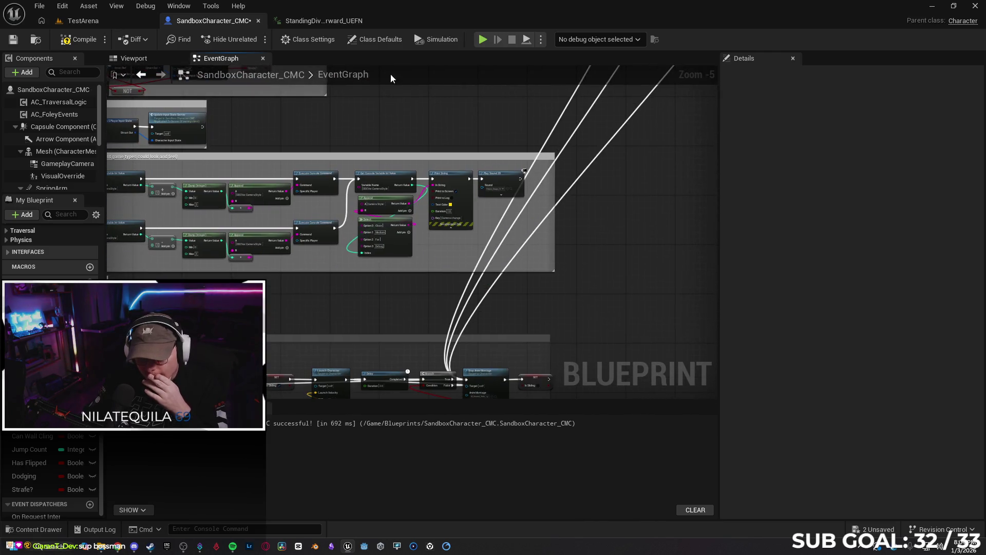
pyautogui.moveTo(414, 291); pyautogui.dragTo(537, 176)
pyautogui.scroll(1, 537, 177)
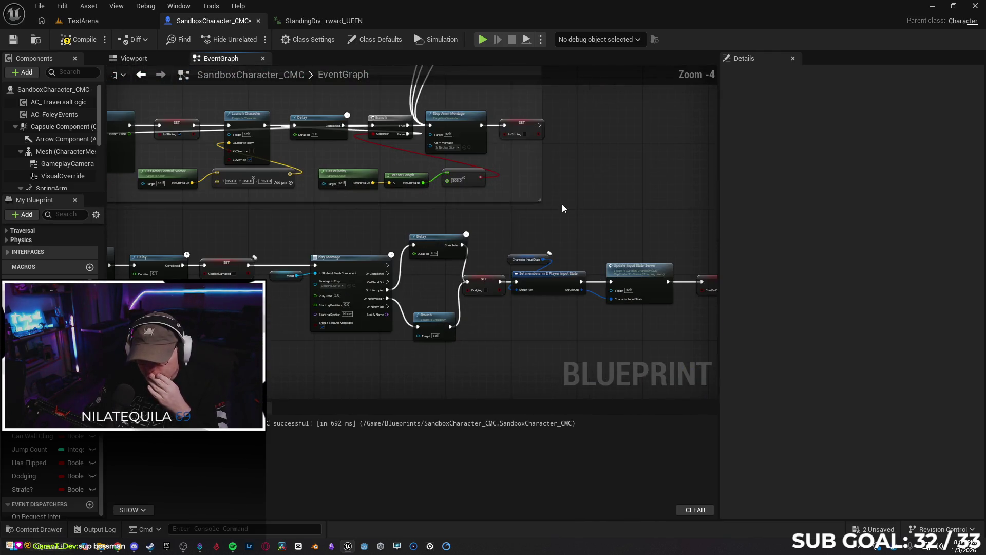
pyautogui.scroll(-4, 581, 190)
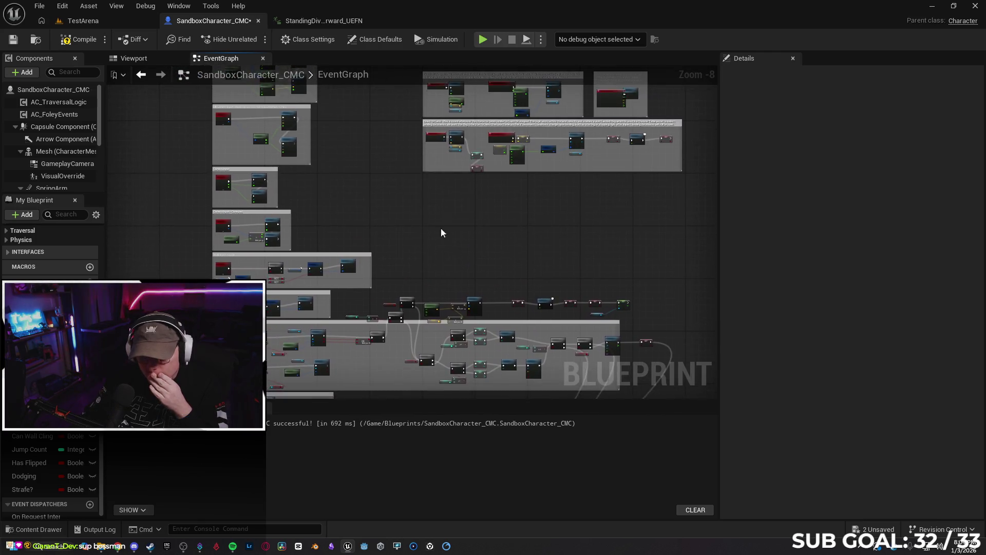
pyautogui.scroll(6, 441, 248)
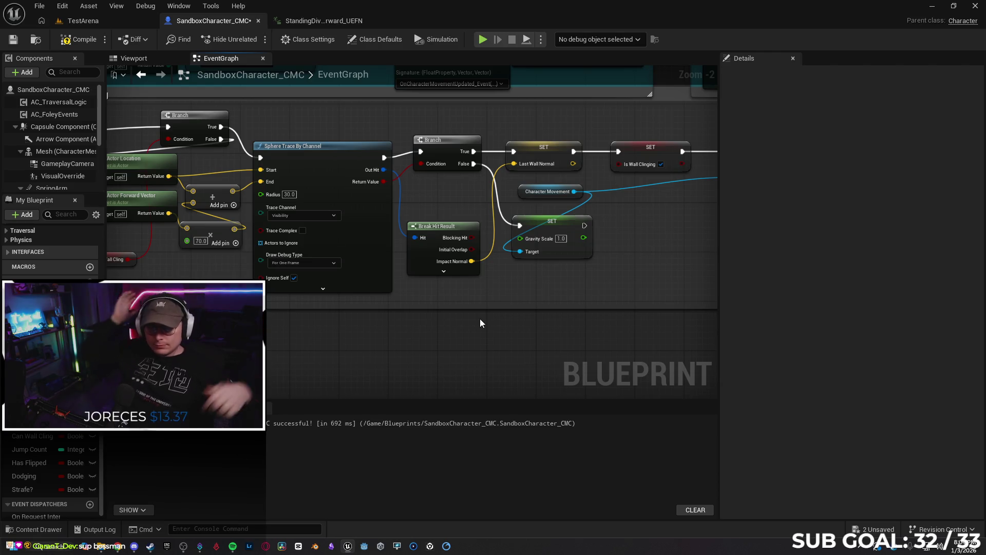
pyautogui.moveTo(581, 322); pyautogui.dragTo(436, 312)
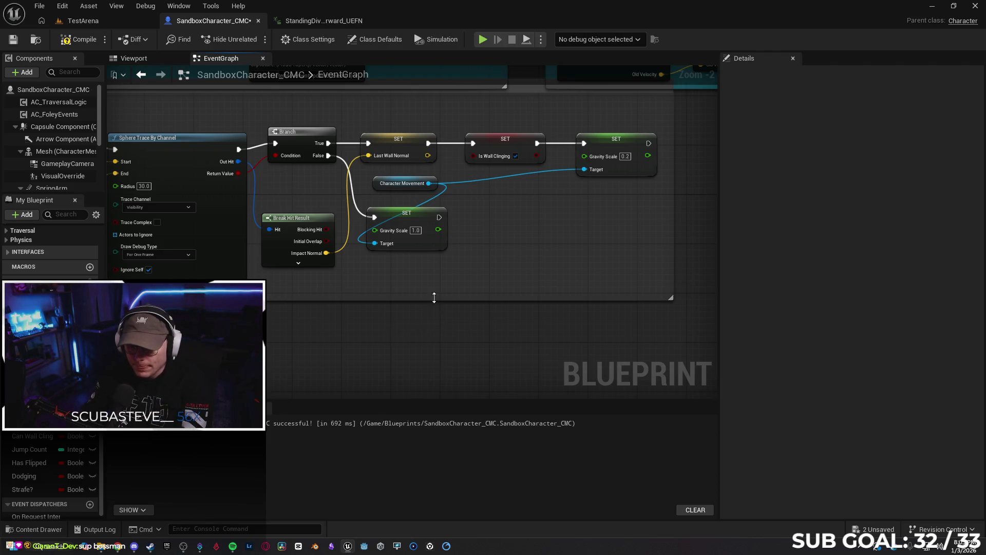
pyautogui.moveTo(421, 220); pyautogui.dragTo(431, 208)
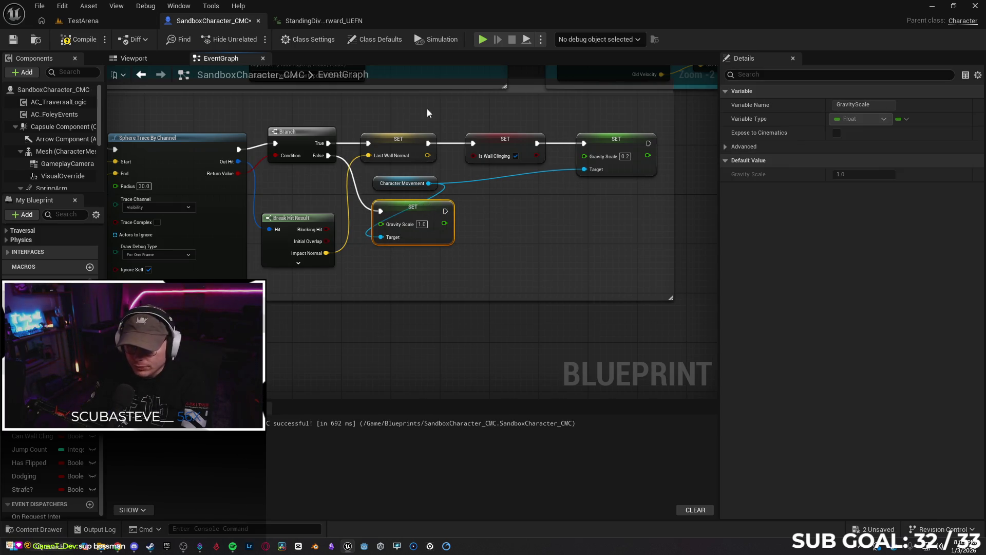
pyautogui.click(222, 106)
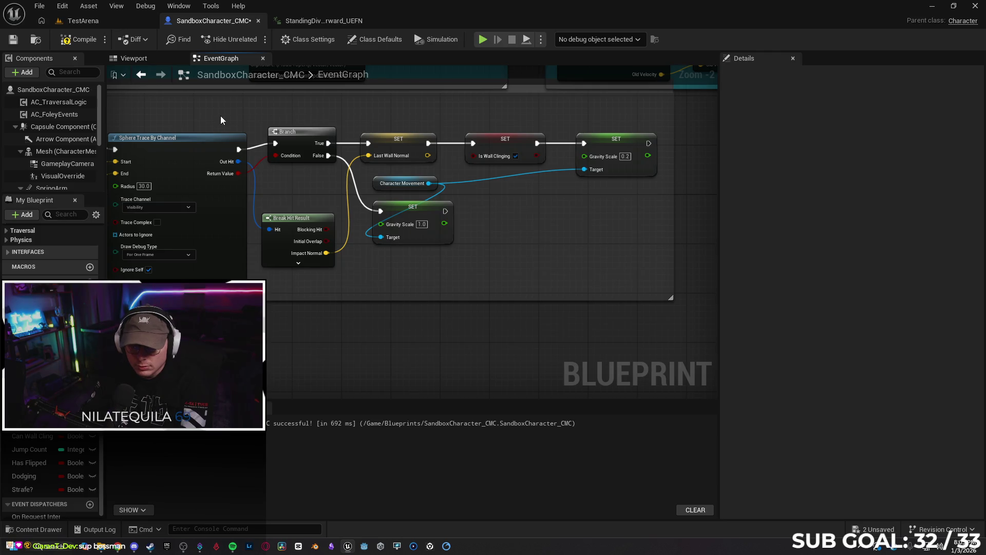
pyautogui.moveTo(231, 121)
pyautogui.mouseDown()
pyautogui.moveTo(442, 154)
pyautogui.moveTo(598, 163)
pyautogui.mouseUp()
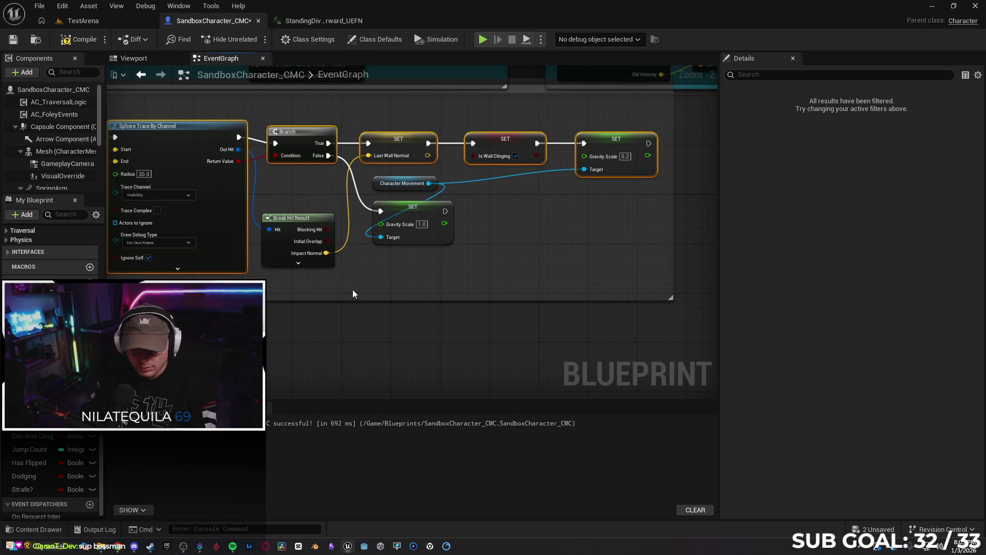
pyautogui.click(405, 281)
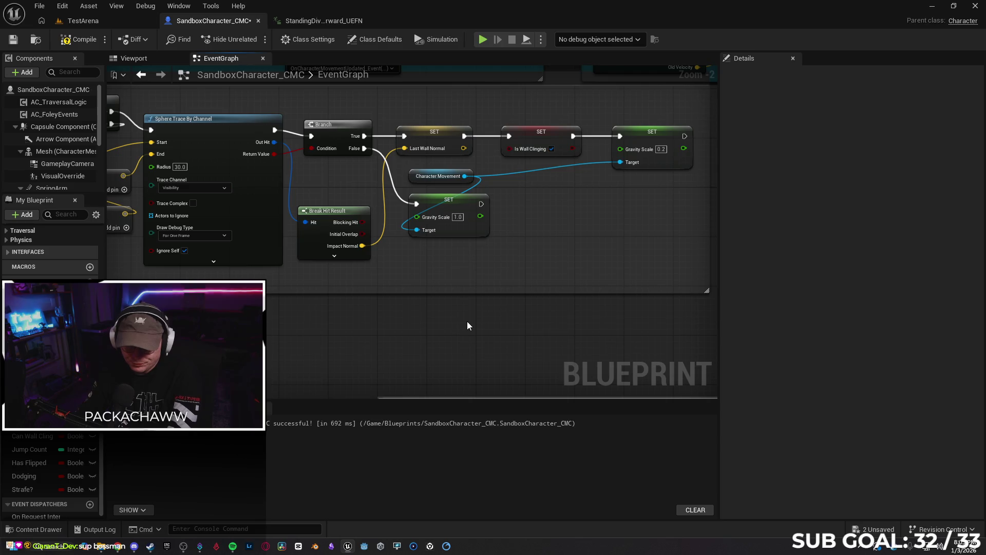
pyautogui.scroll(-1, 529, 264)
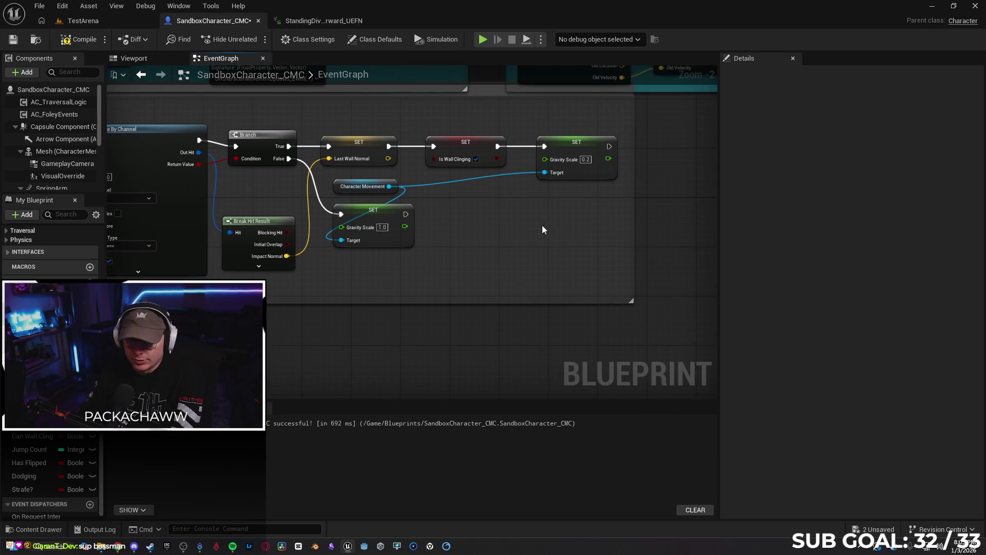
pyautogui.moveTo(286, 116)
pyautogui.mouseDown()
pyautogui.moveTo(549, 166)
pyautogui.moveTo(647, 155)
pyautogui.mouseUp()
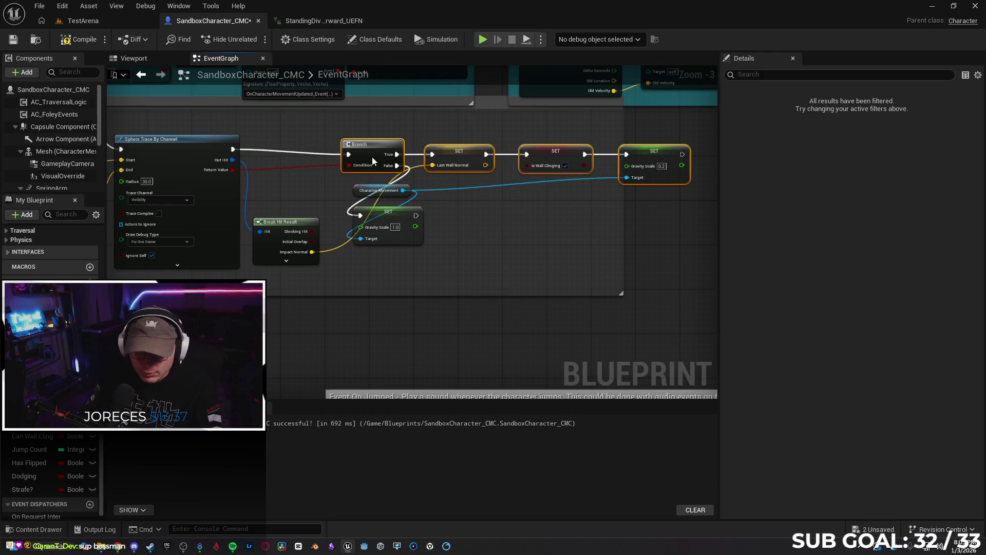
pyautogui.hotkey('ctrl', 'z')
pyautogui.moveTo(281, 108)
pyautogui.mouseDown()
pyautogui.moveTo(319, 164)
pyautogui.moveTo(318, 154)
pyautogui.mouseUp()
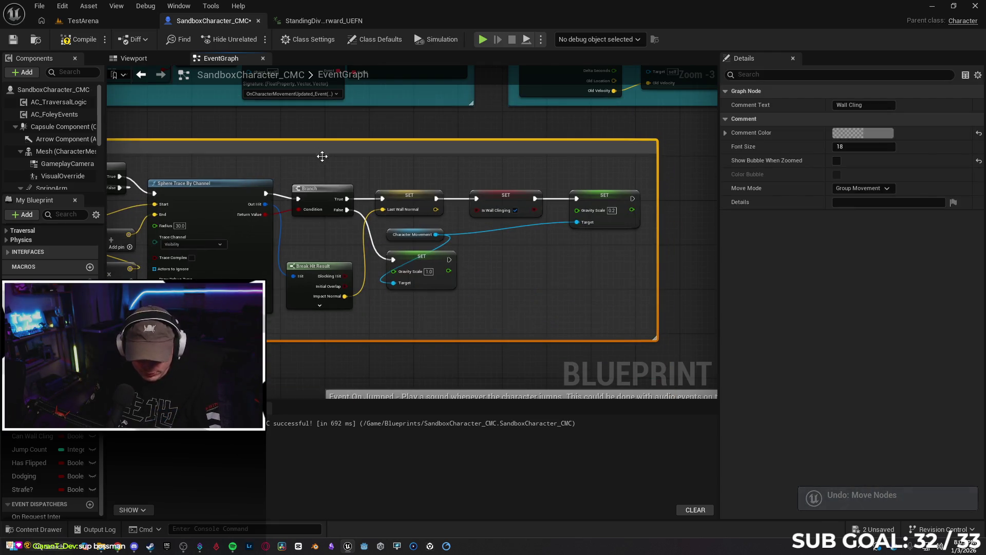
pyautogui.hotkey('ctrl', 'z')
pyautogui.moveTo(284, 125)
pyautogui.mouseDown()
pyautogui.moveTo(297, 143)
pyautogui.moveTo(565, 260)
pyautogui.mouseUp()
pyautogui.moveTo(582, 149); pyautogui.dragTo(682, 144)
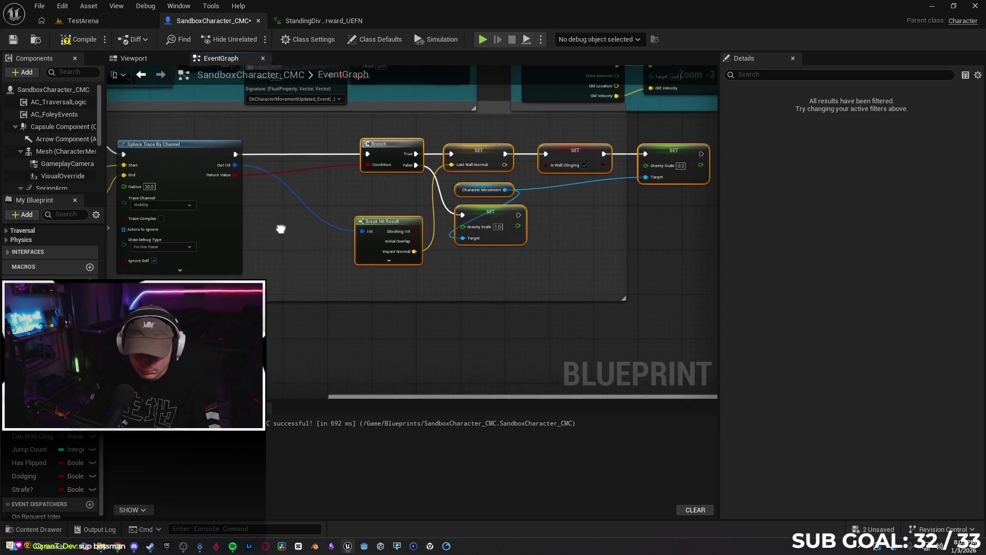
pyautogui.moveTo(281, 227); pyautogui.dragTo(334, 256)
pyautogui.click(295, 180)
pyautogui.moveTo(287, 179); pyautogui.dragTo(343, 184)
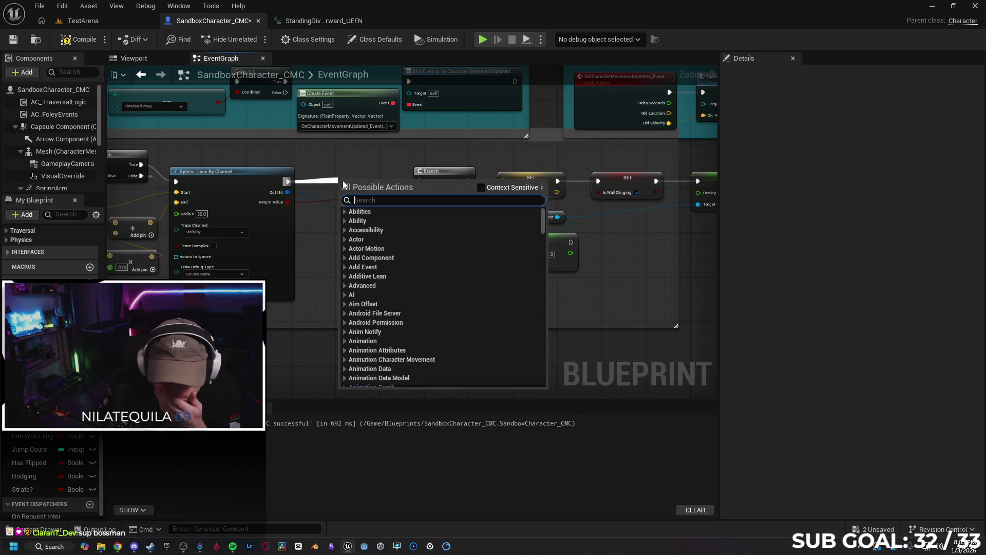
pyautogui.press('Escape')
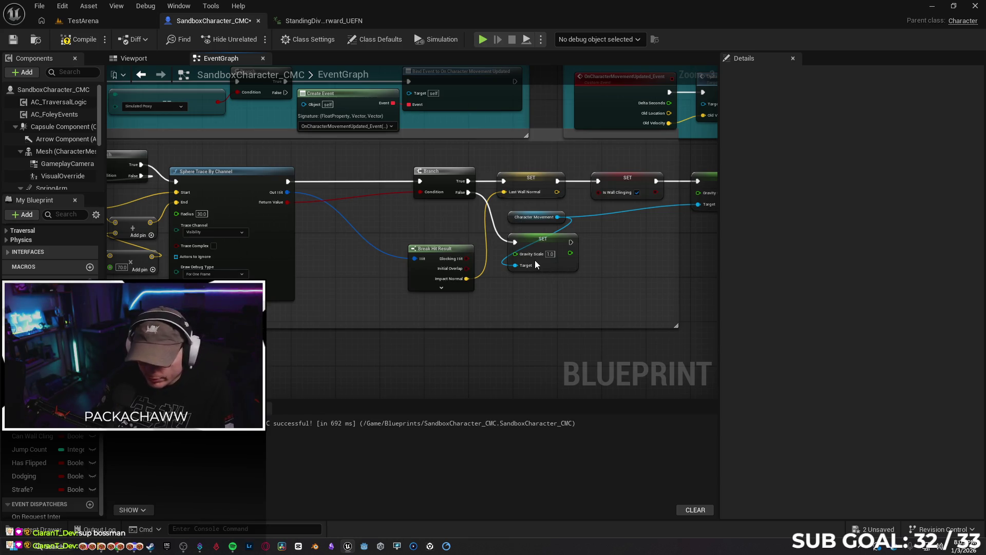
pyautogui.hotkey('ctrl', 'z')
pyautogui.moveTo(570, 266); pyautogui.dragTo(474, 259)
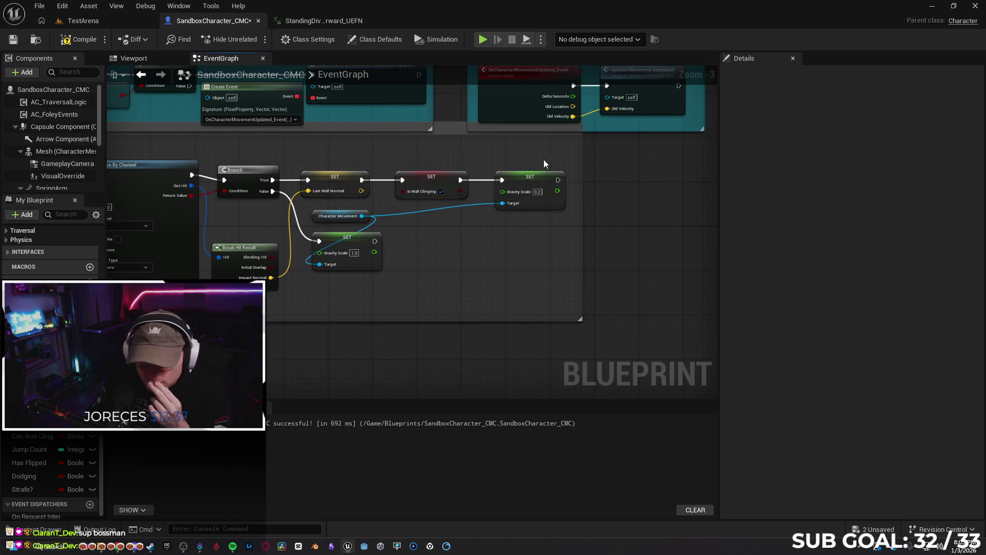
pyautogui.moveTo(560, 181); pyautogui.dragTo(595, 180)
# Add a Set Jump Count node after SET Gravity Scale in the wall-cling chain, then go back to TestArena.
pyautogui.write('jump')
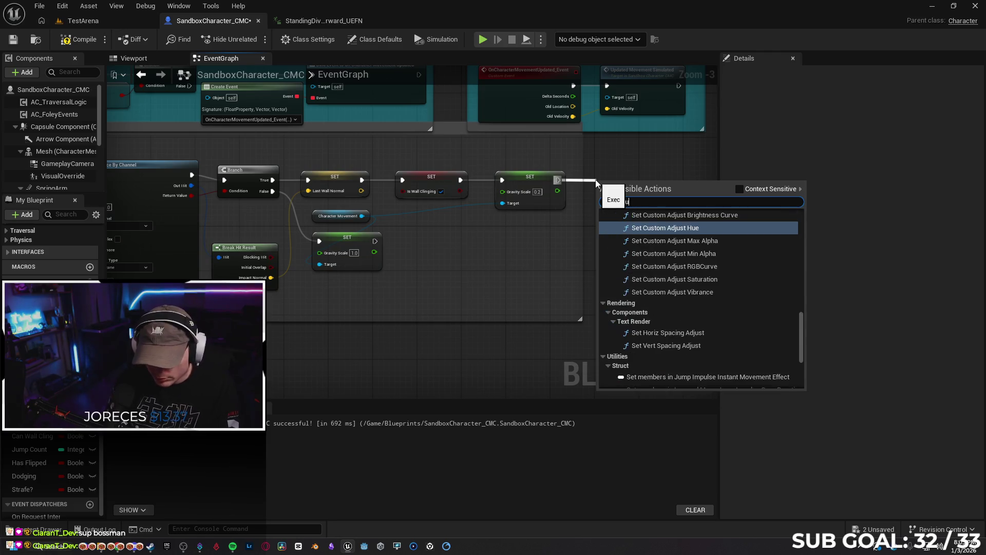
pyautogui.write(' count')
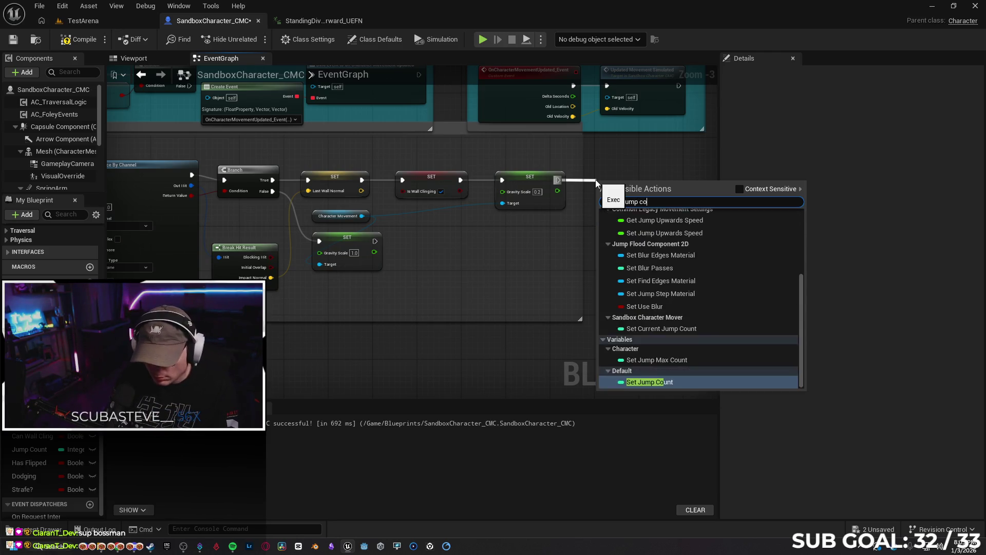
pyautogui.press('Return')
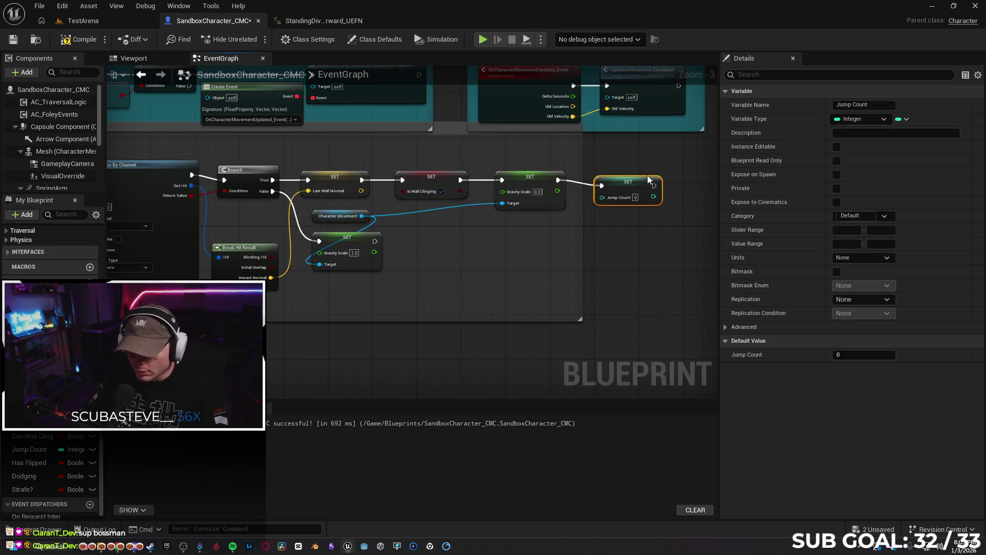
pyautogui.click(665, 263)
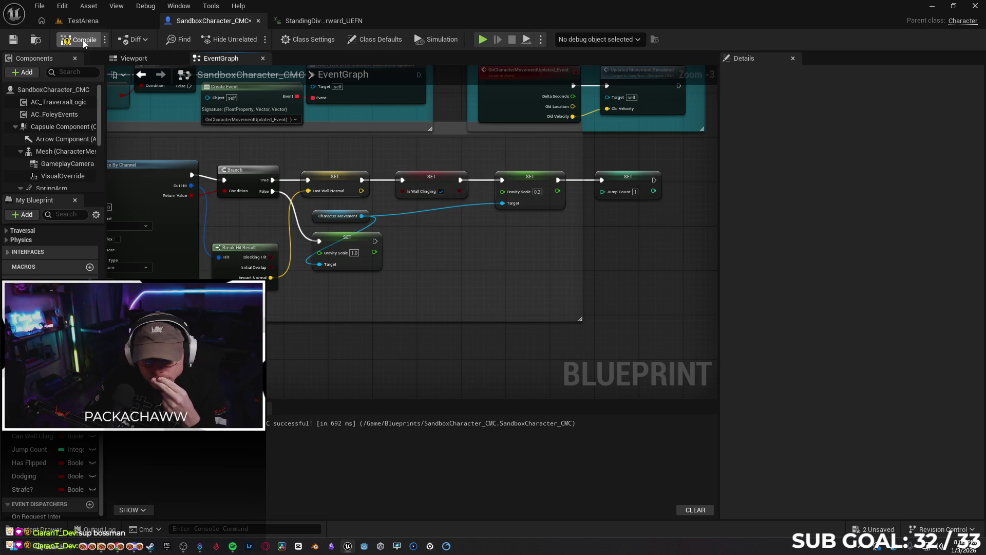
pyautogui.click(83, 21)
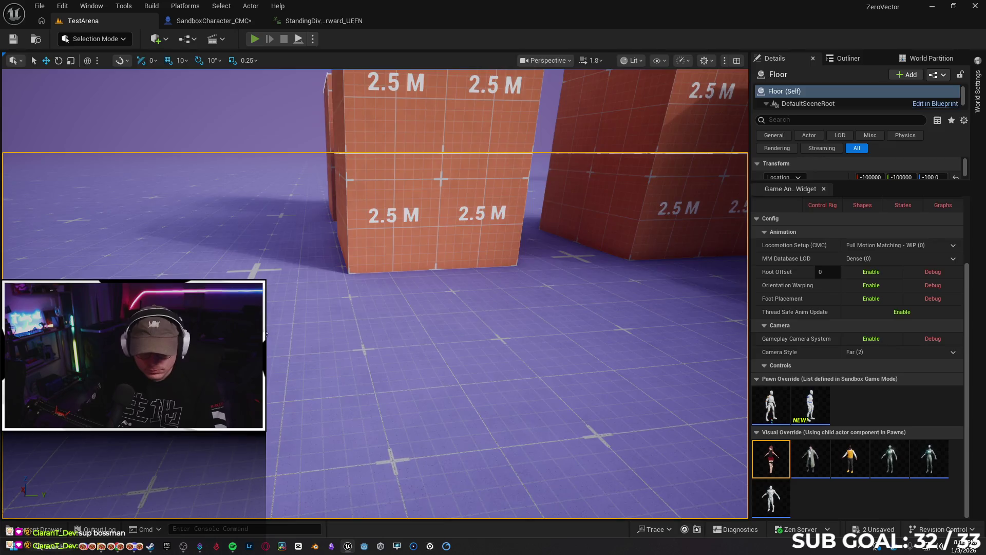
# Sprint and jump onto and off the block stack, watching the debug jump count reach 2.
pyautogui.click(254, 39)
pyautogui.press('shift')
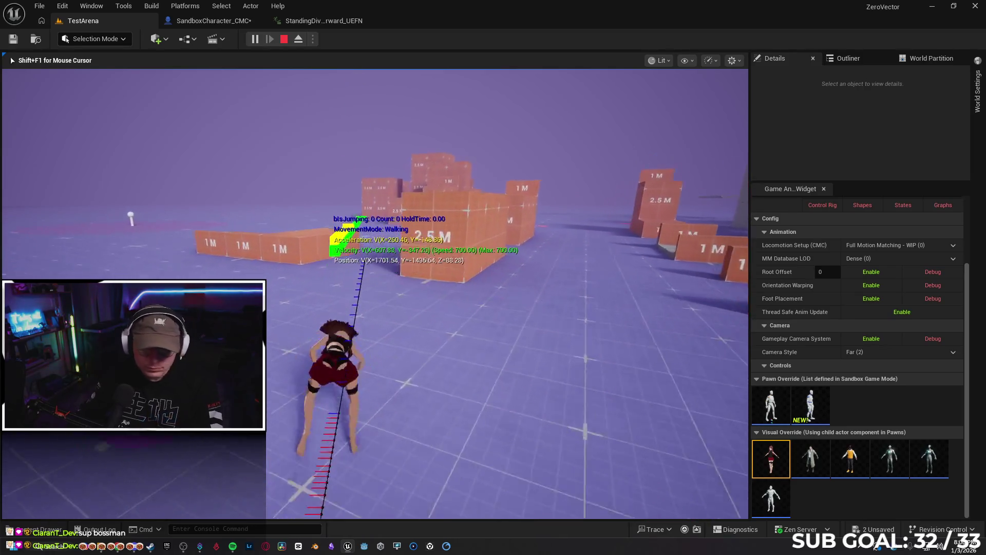
pyautogui.press('space')
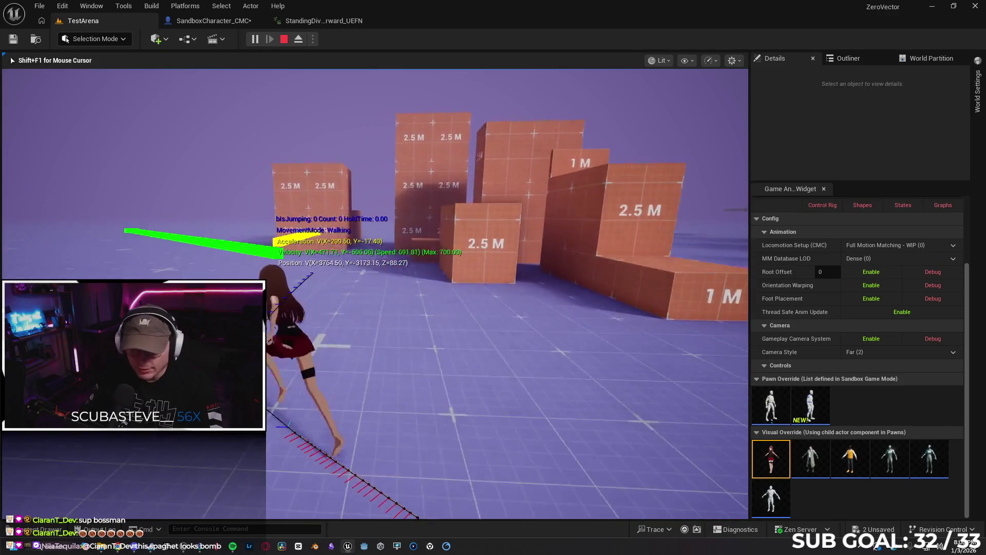
pyautogui.press('space')
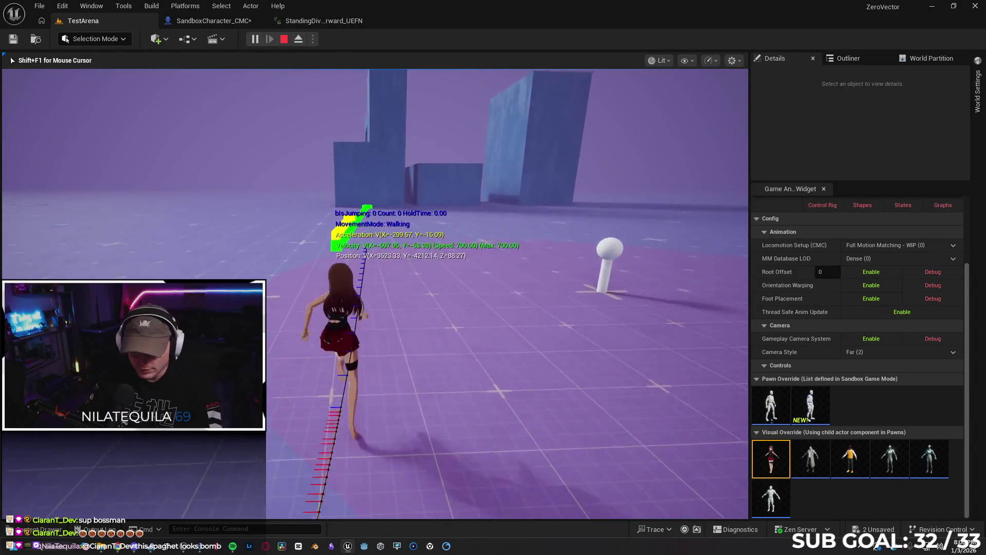
pyautogui.press('space')
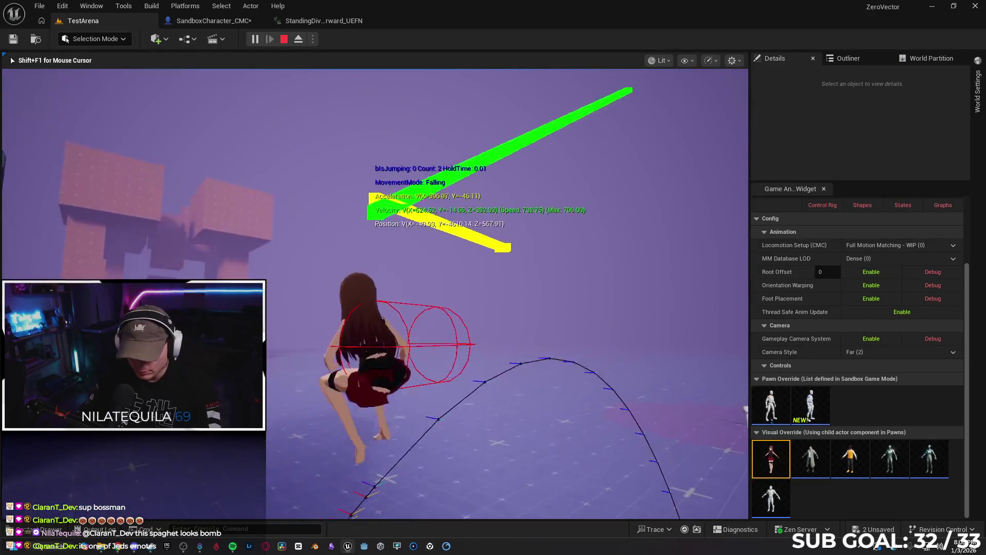
pyautogui.press('Escape')
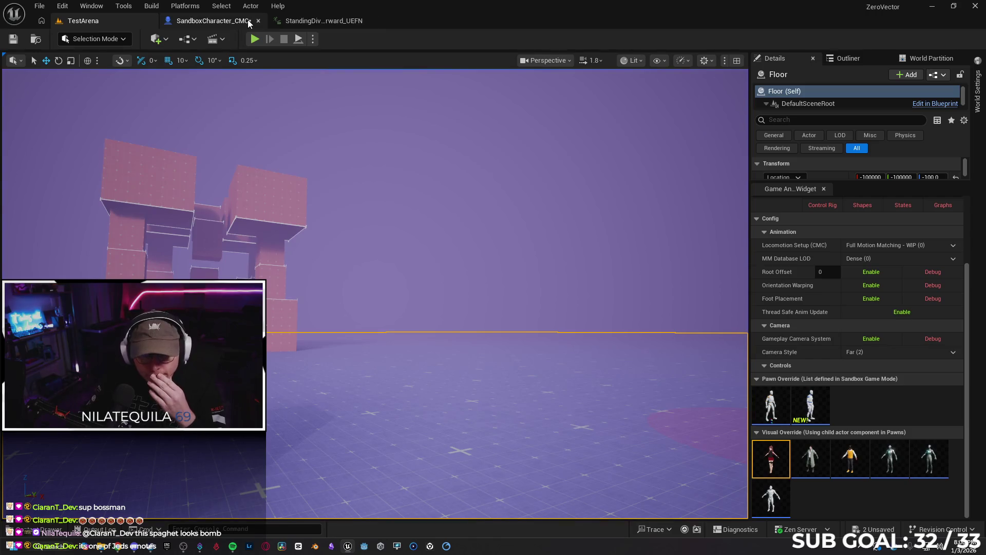
# Find the Jump Count comparison under Event On Jumped and align its getter to the grid.
pyautogui.click(249, 22)
pyautogui.click(639, 189)
pyautogui.click(639, 206)
pyautogui.moveTo(452, 342)
pyautogui.mouseDown()
pyautogui.moveTo(529, 191)
pyautogui.moveTo(387, 197)
pyautogui.moveTo(374, 159)
pyautogui.moveTo(436, 275)
pyautogui.mouseUp()
pyautogui.scroll(2, 436, 276)
pyautogui.moveTo(434, 218); pyautogui.dragTo(532, 100)
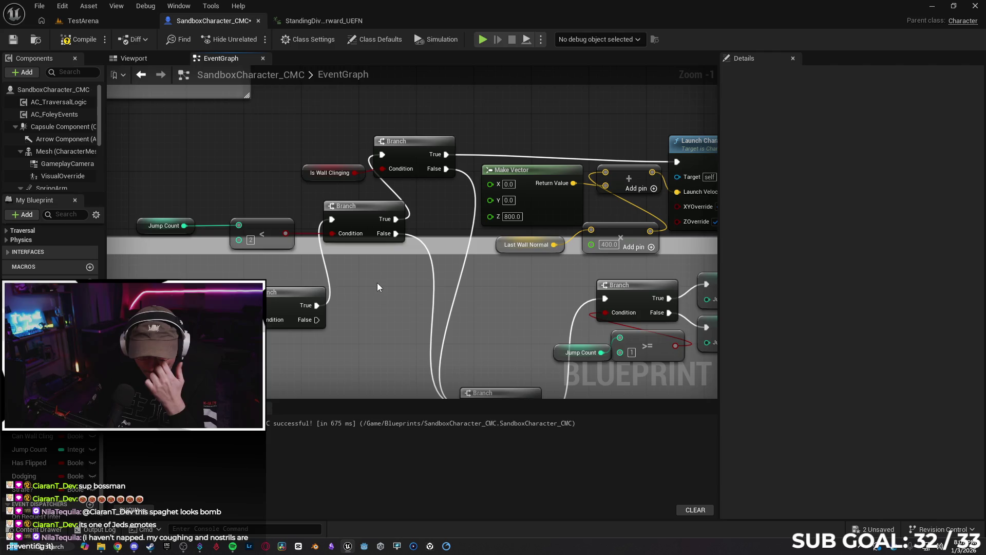
pyautogui.moveTo(373, 290)
pyautogui.mouseDown()
pyautogui.moveTo(351, 276)
pyautogui.moveTo(398, 280)
pyautogui.mouseUp()
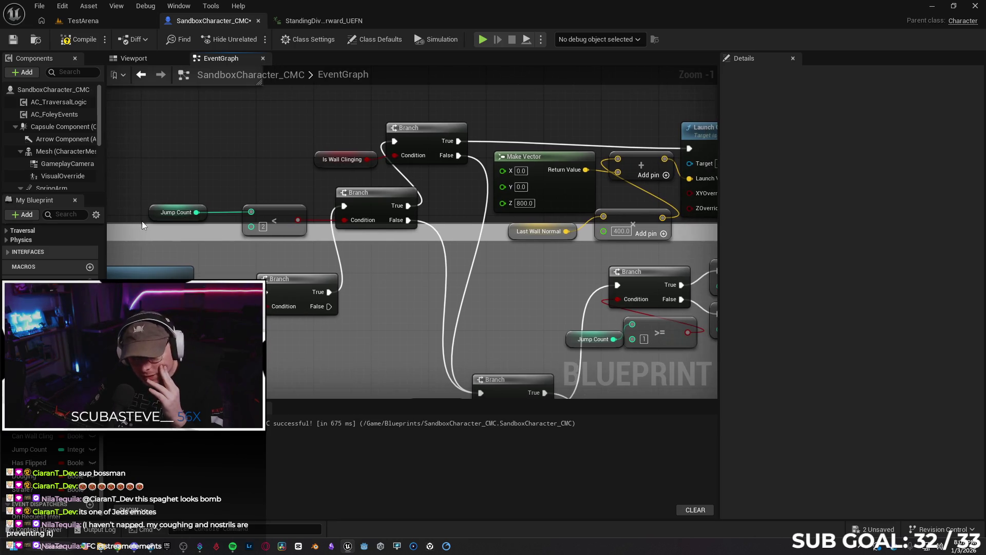
pyautogui.click(172, 211)
pyautogui.moveTo(171, 213); pyautogui.dragTo(173, 221)
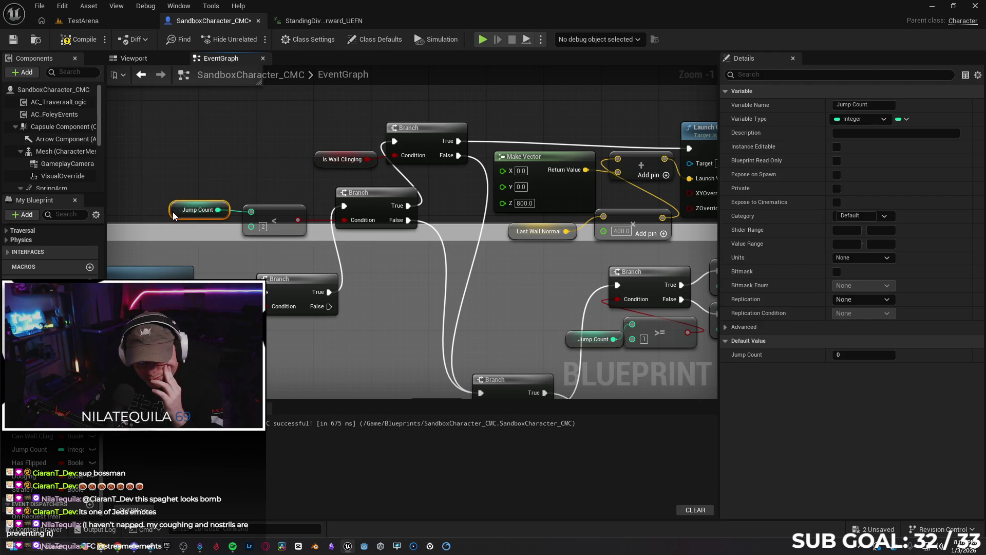
# Raise the '<' node's jump limit from 2 to 3 and switch to TestArena to retest.
pyautogui.click(431, 264)
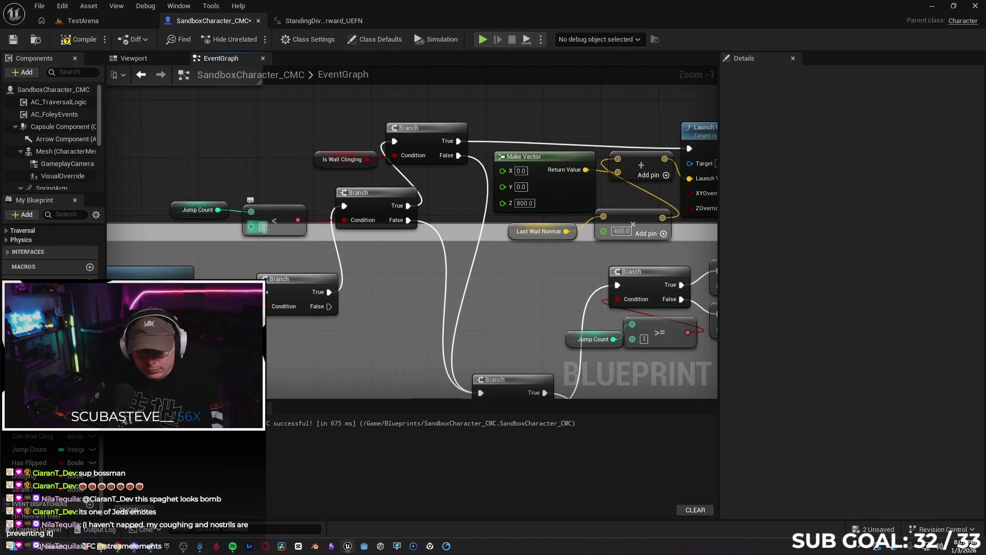
pyautogui.write('3')
pyautogui.press('Return')
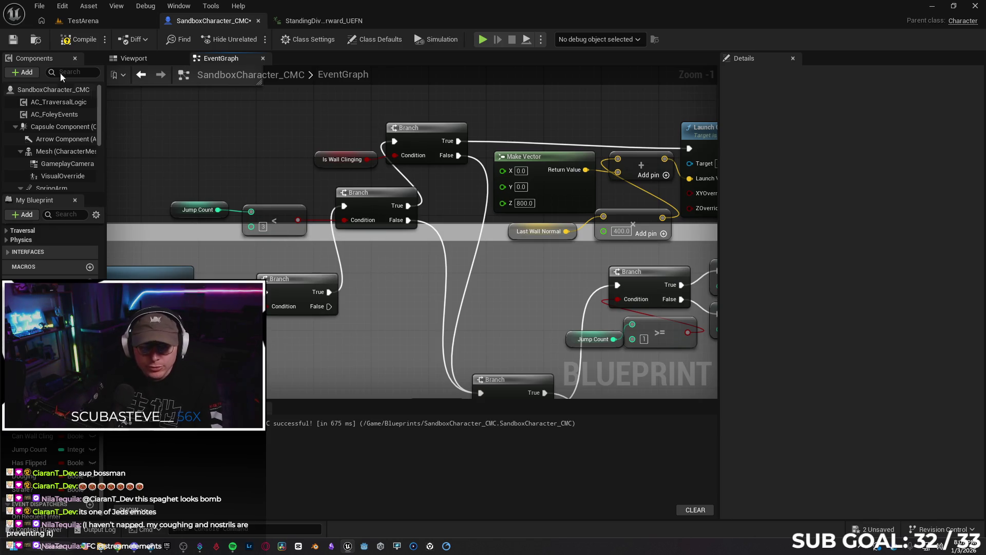
pyautogui.click(101, 23)
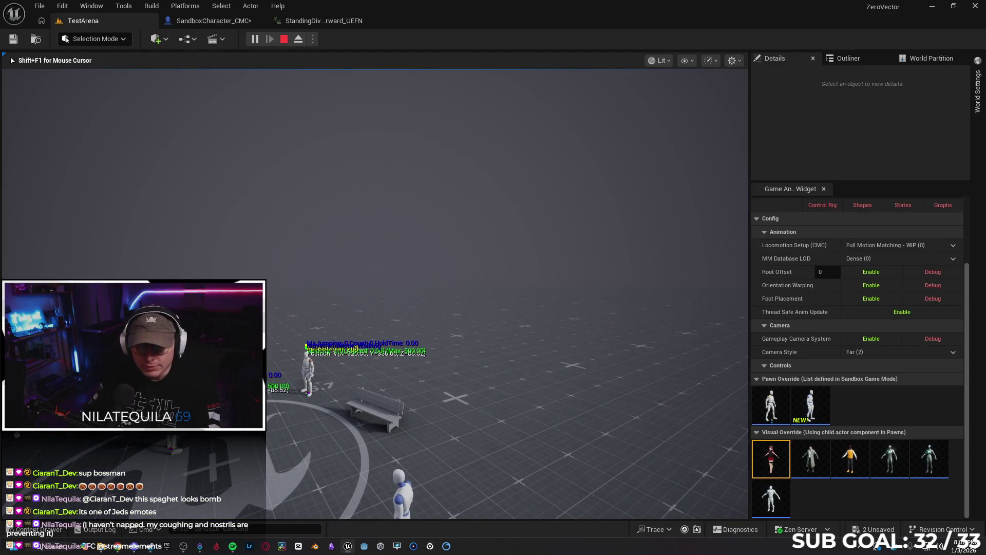
# Replay the wall-jump test toward the blue wall, then set the '<' Jump Count limit back to 2.
pyautogui.press('Escape')
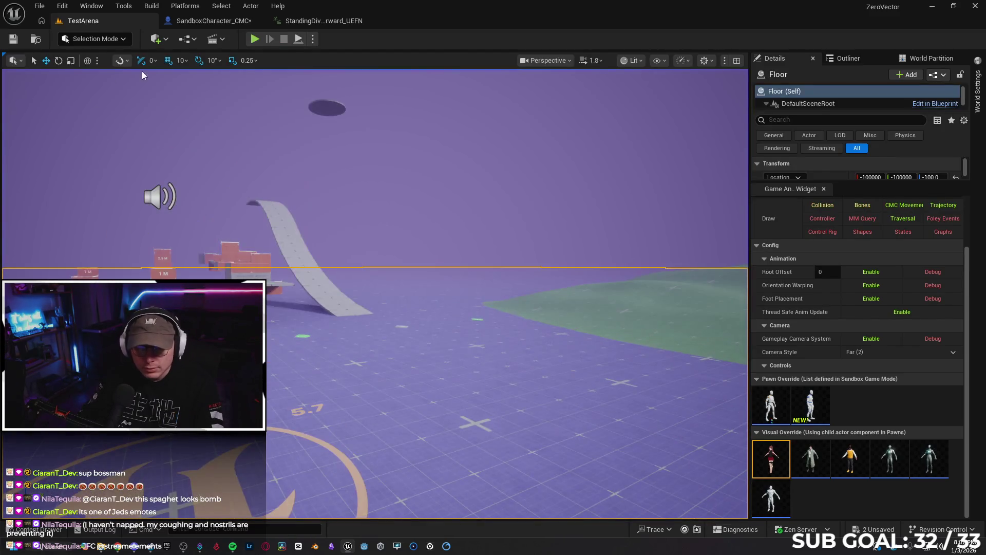
pyautogui.hotkey('alt', 'p')
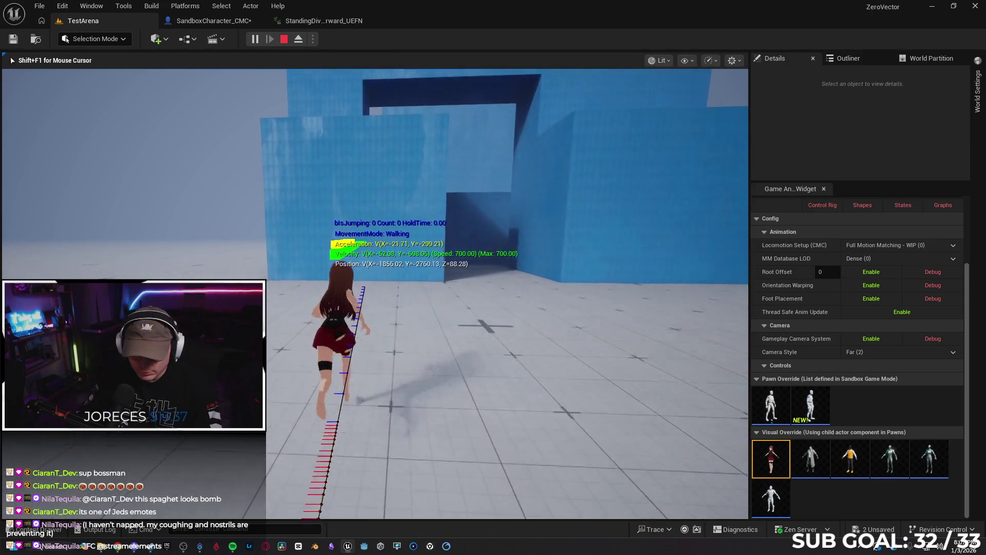
pyautogui.press('space')
pyautogui.press('space')
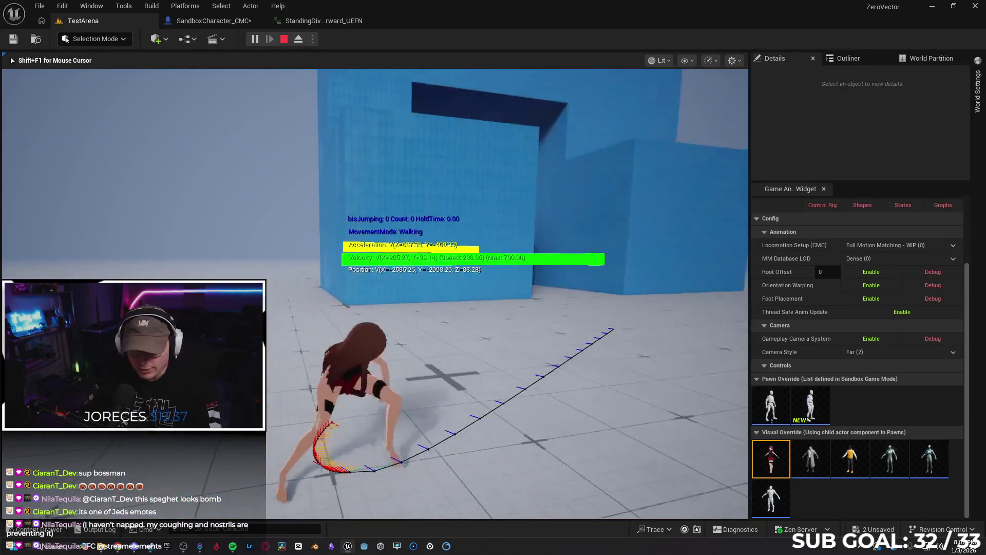
pyautogui.press('space')
pyautogui.press('space')
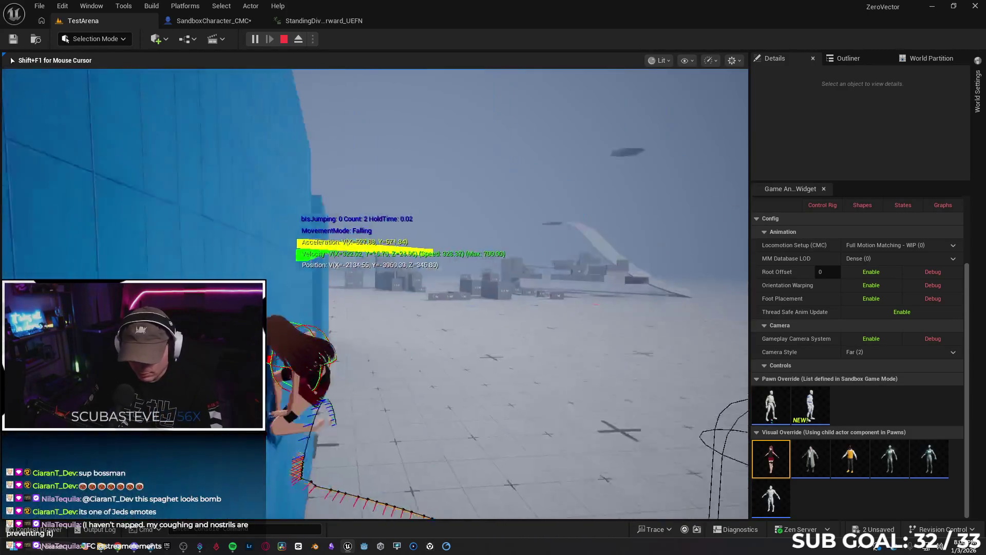
pyautogui.press('Escape')
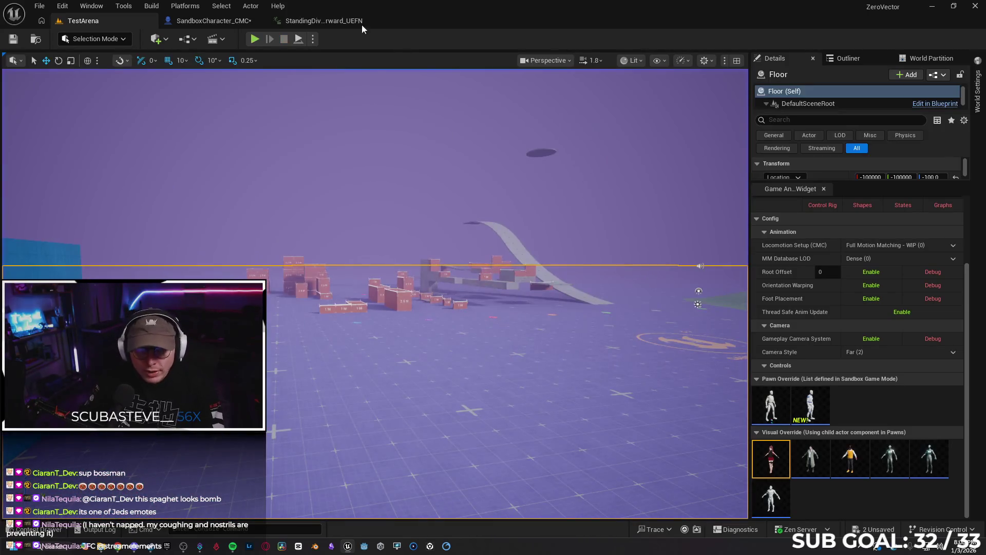
pyautogui.write('2')
pyautogui.press('Return')
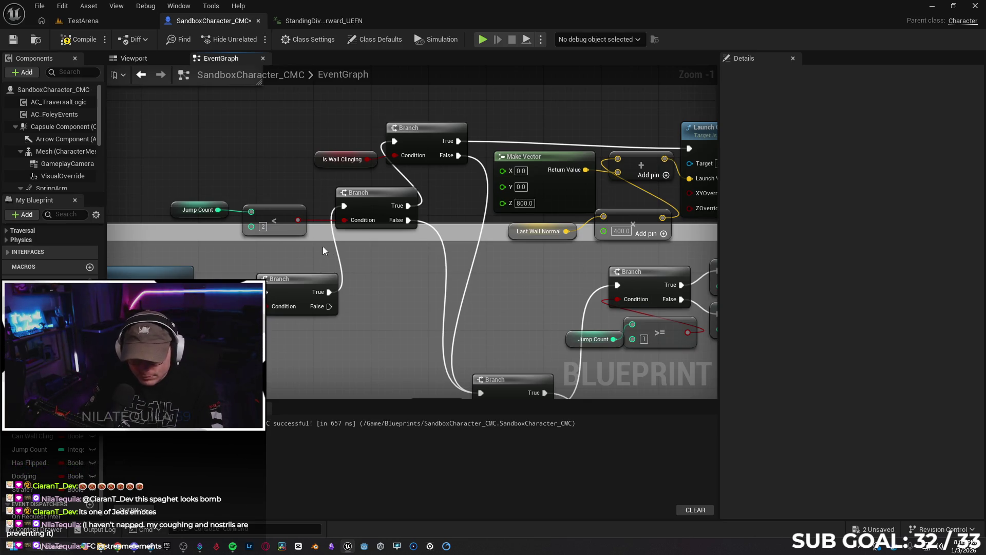
pyautogui.moveTo(397, 256)
pyautogui.mouseDown()
pyautogui.moveTo(267, 237)
pyautogui.moveTo(380, 262)
pyautogui.moveTo(119, 251)
pyautogui.mouseUp()
pyautogui.moveTo(308, 257)
pyautogui.mouseDown()
pyautogui.moveTo(286, 231)
pyautogui.moveTo(137, 238)
pyautogui.moveTo(547, 223)
pyautogui.moveTo(351, 251)
pyautogui.mouseUp()
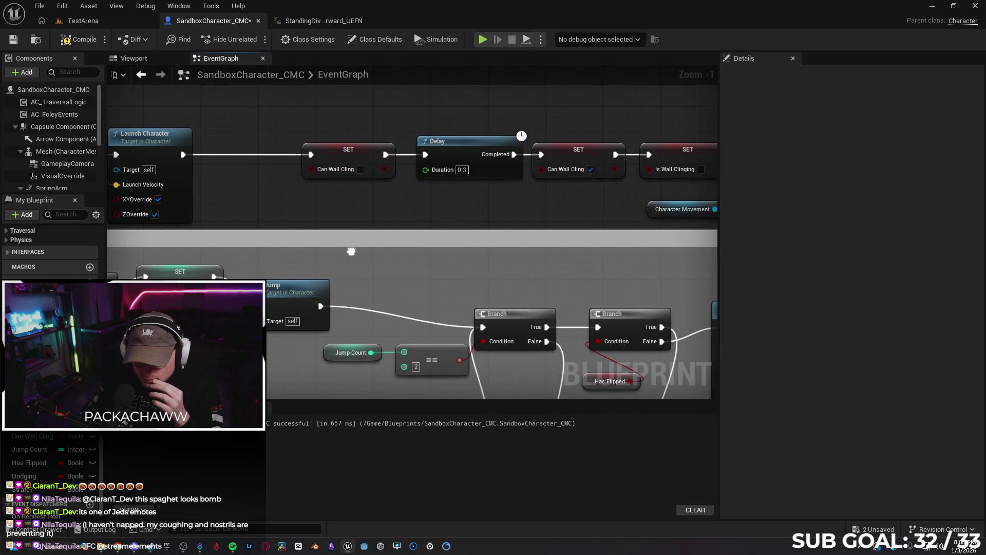
pyautogui.scroll(-5, 291, 229)
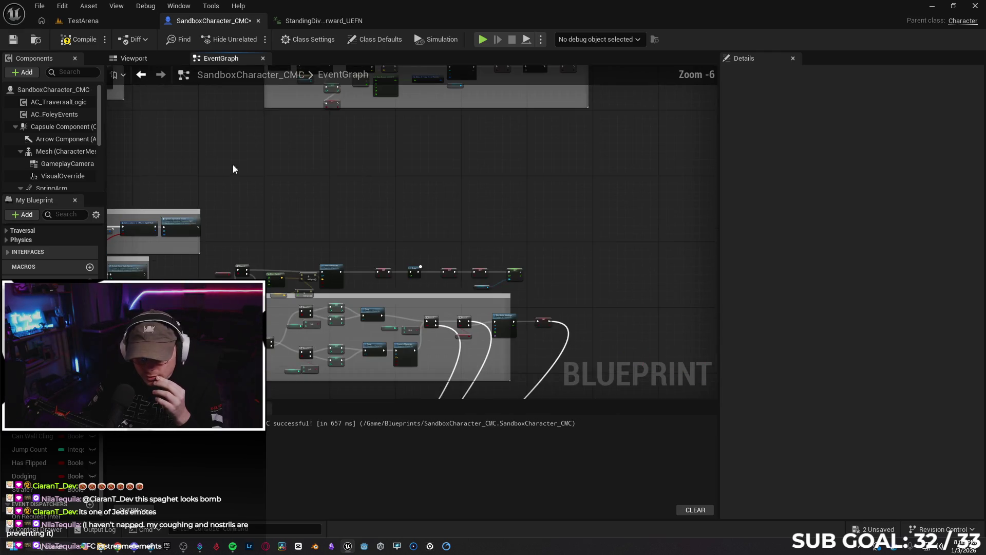
pyautogui.scroll(4, 235, 205)
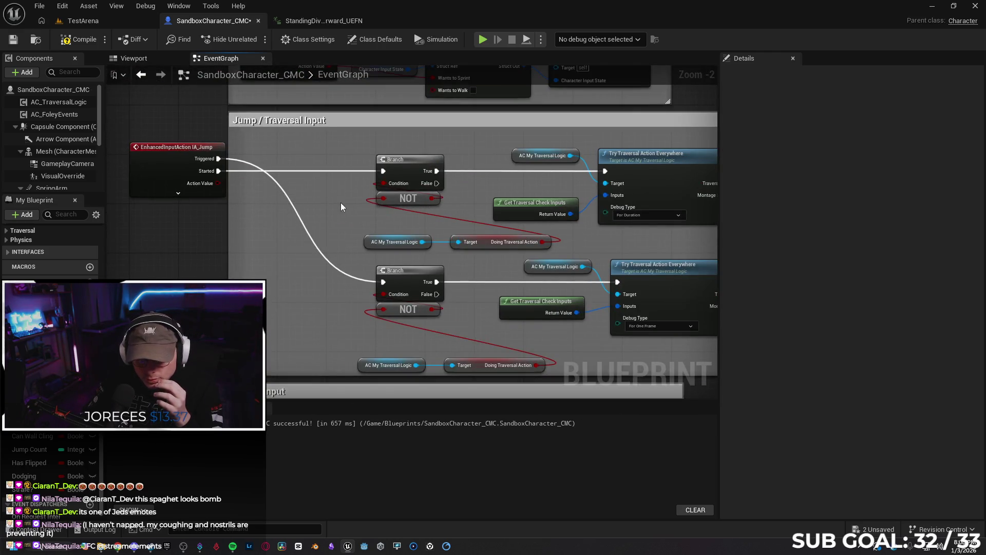
pyautogui.moveTo(341, 202); pyautogui.dragTo(168, 189)
pyautogui.moveTo(597, 212)
pyautogui.mouseDown()
pyautogui.moveTo(608, 214)
pyautogui.moveTo(531, 209)
pyautogui.moveTo(665, 191)
pyautogui.moveTo(241, 241)
pyautogui.mouseUp()
pyautogui.moveTo(440, 343); pyautogui.dragTo(72, 284)
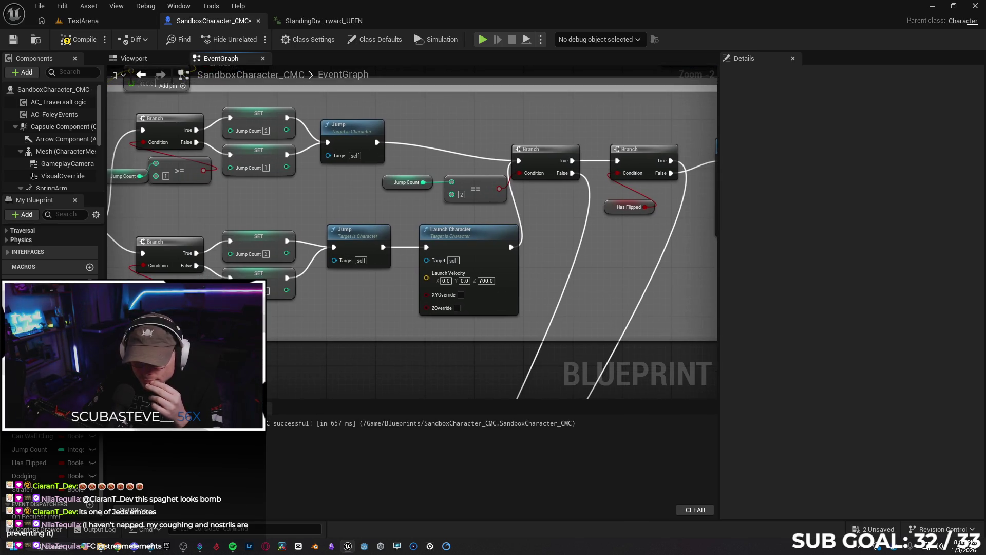
pyautogui.moveTo(716, 277); pyautogui.dragTo(474, 281)
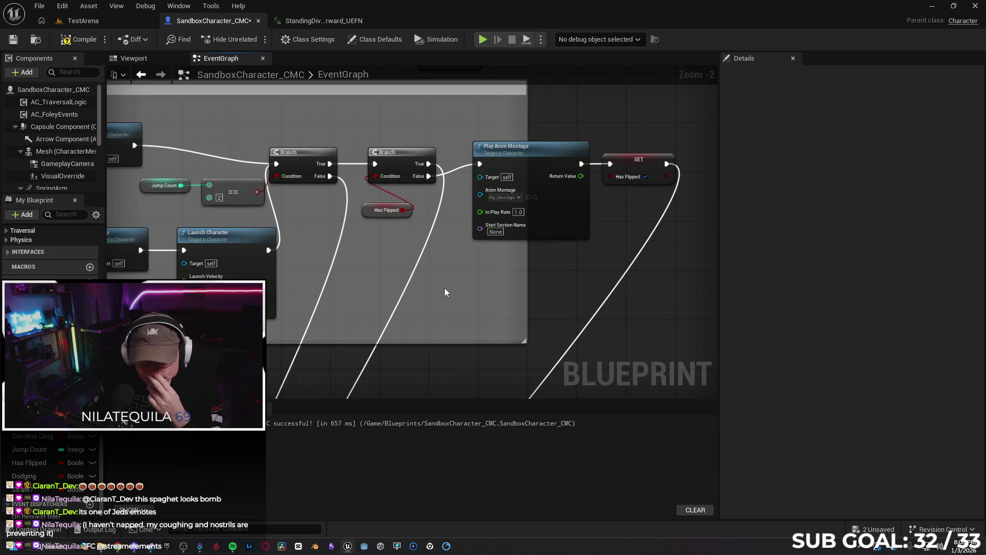
pyautogui.moveTo(303, 262)
pyautogui.mouseDown()
pyautogui.moveTo(356, 229)
pyautogui.moveTo(590, 214)
pyautogui.moveTo(562, 254)
pyautogui.moveTo(553, 214)
pyautogui.moveTo(401, 235)
pyautogui.moveTo(405, 244)
pyautogui.mouseUp()
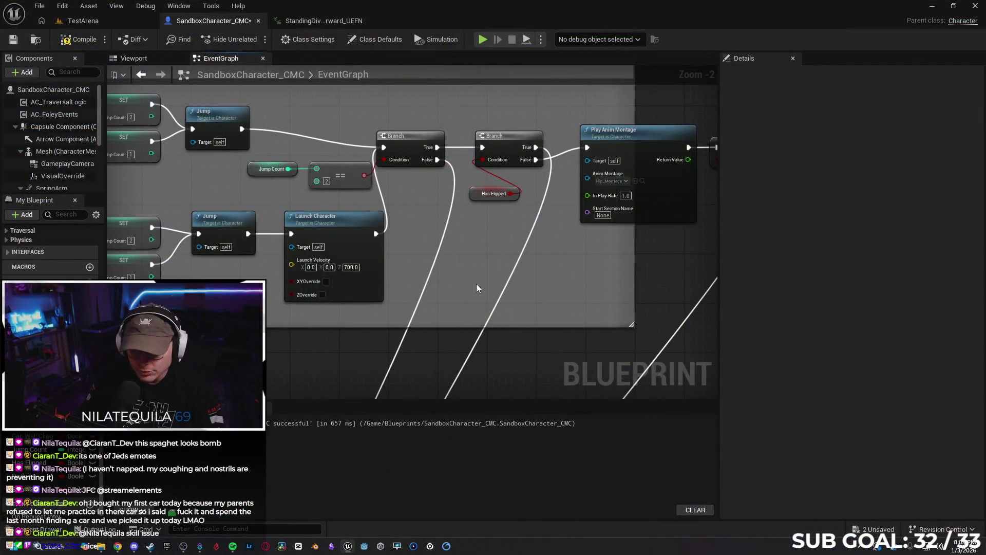
pyautogui.moveTo(554, 288)
pyautogui.mouseDown()
pyautogui.moveTo(414, 295)
pyautogui.moveTo(646, 267)
pyautogui.mouseUp()
# Pan to the flip check's Branch and Play Anim Montage nodes and select the Has Flipped getter.
pyautogui.moveTo(317, 282)
pyautogui.mouseDown()
pyautogui.moveTo(514, 284)
pyautogui.moveTo(352, 310)
pyautogui.mouseUp()
pyautogui.moveTo(466, 282)
pyautogui.mouseDown()
pyautogui.moveTo(502, 269)
pyautogui.moveTo(392, 291)
pyautogui.mouseUp()
pyautogui.moveTo(516, 296)
pyautogui.mouseDown()
pyautogui.moveTo(442, 310)
pyautogui.moveTo(577, 322)
pyautogui.moveTo(430, 302)
pyautogui.moveTo(530, 294)
pyautogui.moveTo(568, 306)
pyautogui.moveTo(221, 311)
pyautogui.moveTo(535, 298)
pyautogui.moveTo(559, 309)
pyautogui.moveTo(456, 308)
pyautogui.moveTo(517, 308)
pyautogui.moveTo(405, 291)
pyautogui.moveTo(491, 330)
pyautogui.moveTo(333, 316)
pyautogui.moveTo(491, 309)
pyautogui.moveTo(392, 300)
pyautogui.mouseUp()
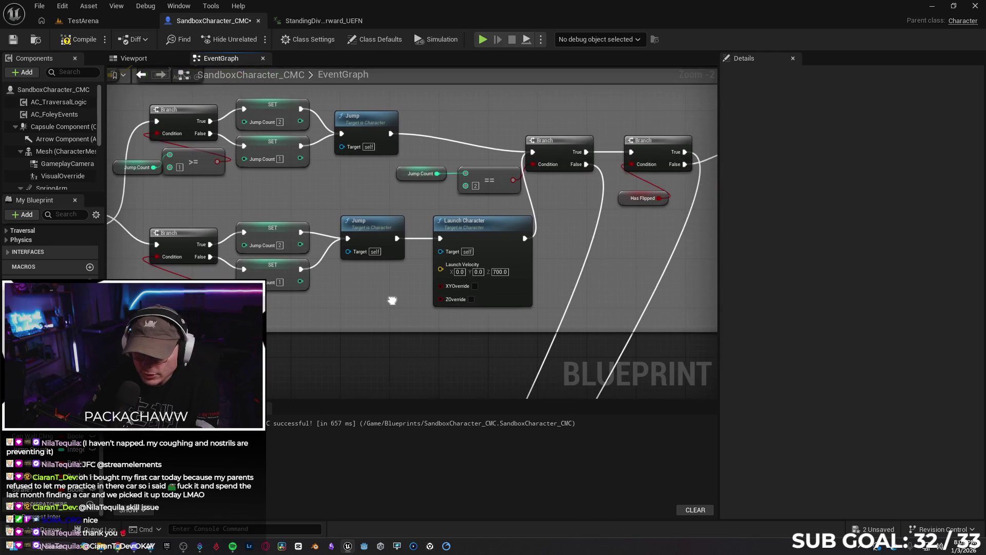
pyautogui.moveTo(577, 225); pyautogui.dragTo(460, 227)
pyautogui.moveTo(344, 141)
pyautogui.mouseDown()
pyautogui.moveTo(370, 109)
pyautogui.moveTo(338, 116)
pyautogui.mouseUp()
pyautogui.moveTo(434, 121)
pyautogui.mouseDown()
pyautogui.moveTo(421, 123)
pyautogui.moveTo(414, 107)
pyautogui.mouseUp()
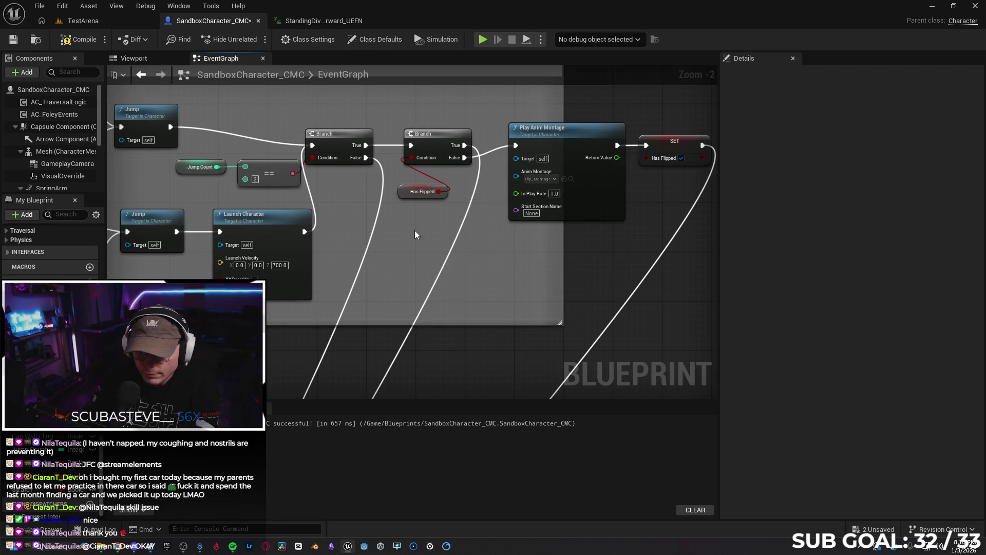
pyautogui.click(405, 196)
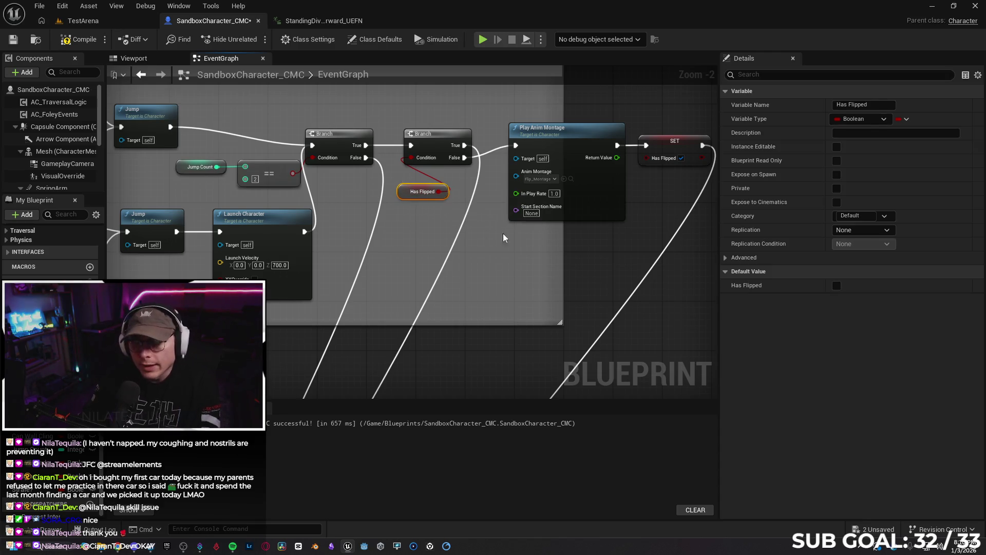
pyautogui.moveTo(529, 286); pyautogui.dragTo(453, 289)
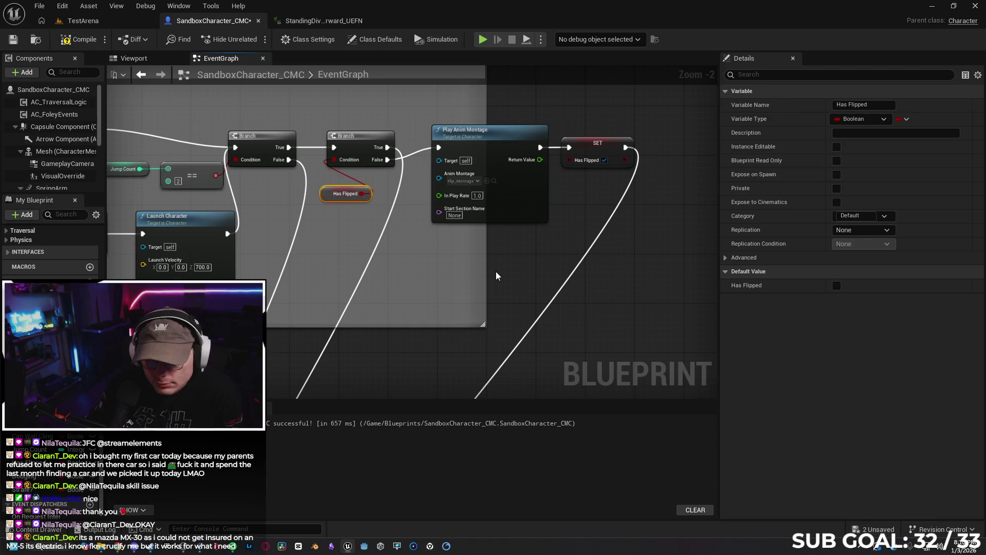
pyautogui.moveTo(152, 188); pyautogui.dragTo(230, 176)
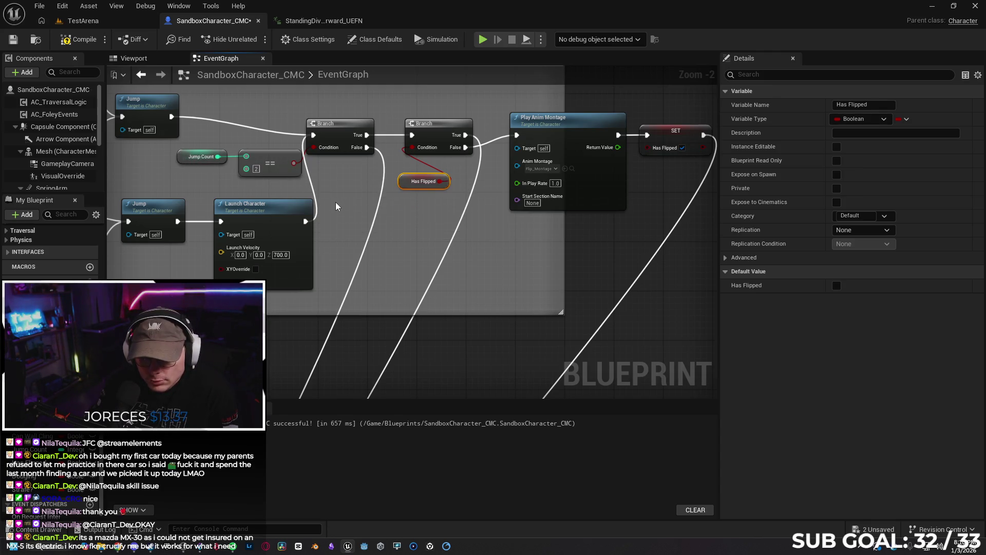
# Change the flip check's == value to 3 and compile the blueprint.
pyautogui.write('3')
pyautogui.click(328, 205)
pyautogui.click(69, 41)
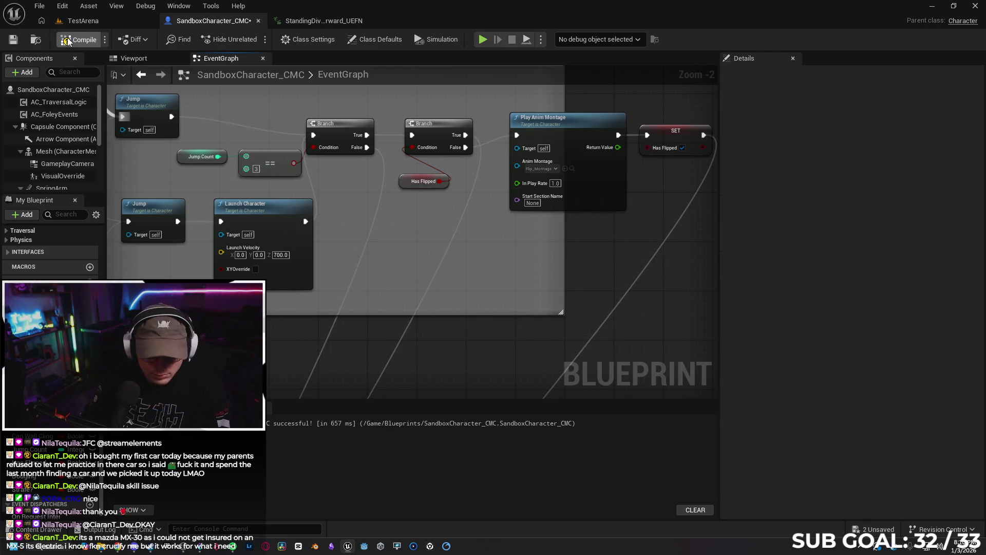
# Play-test a double jump in TestArena, then return to the character blueprint graph.
pyautogui.click(85, 21)
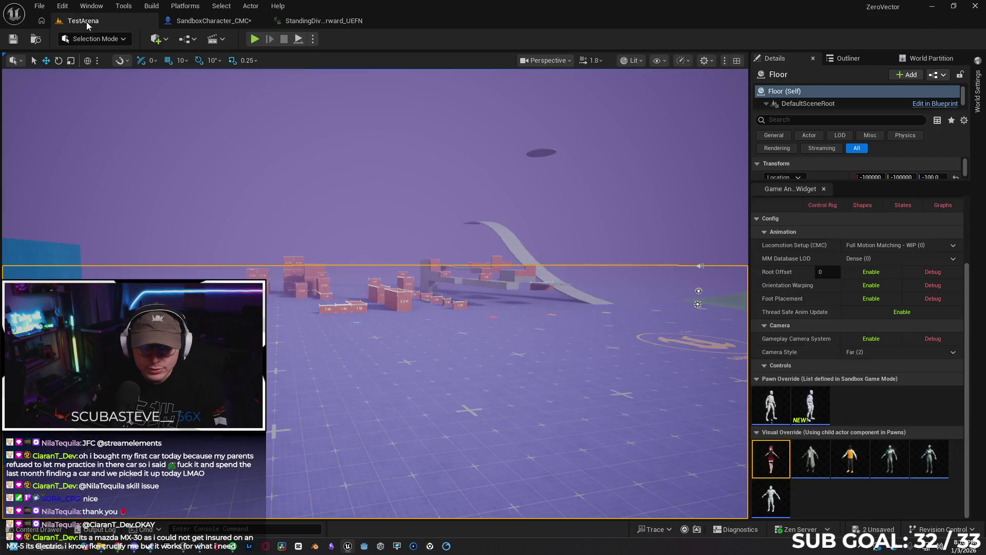
pyautogui.click(253, 40)
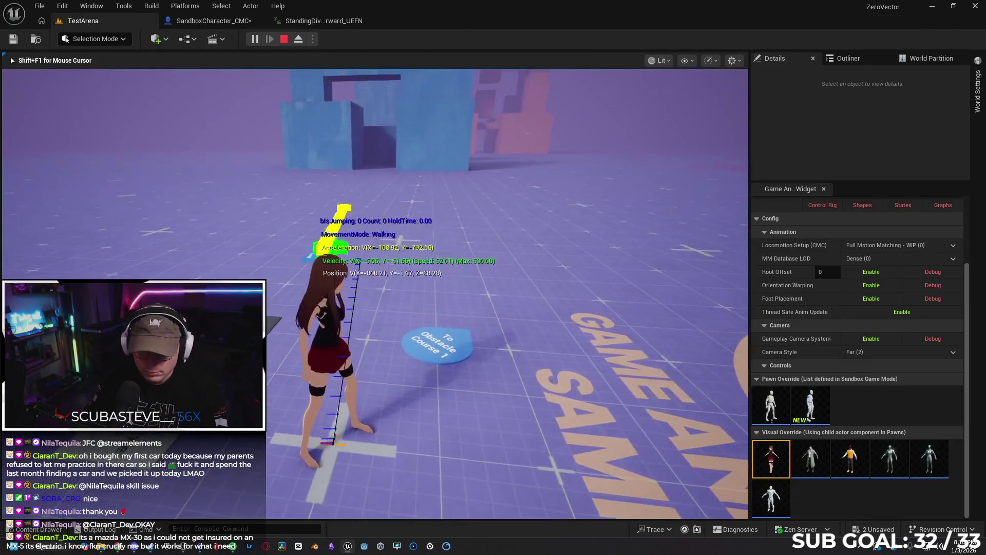
pyautogui.press('space')
pyautogui.press('space')
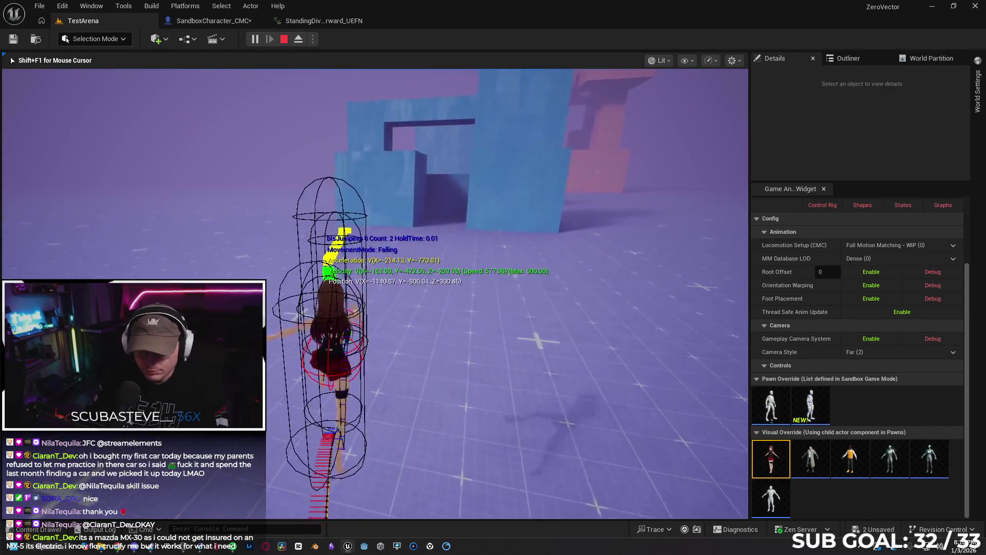
pyautogui.press('Escape')
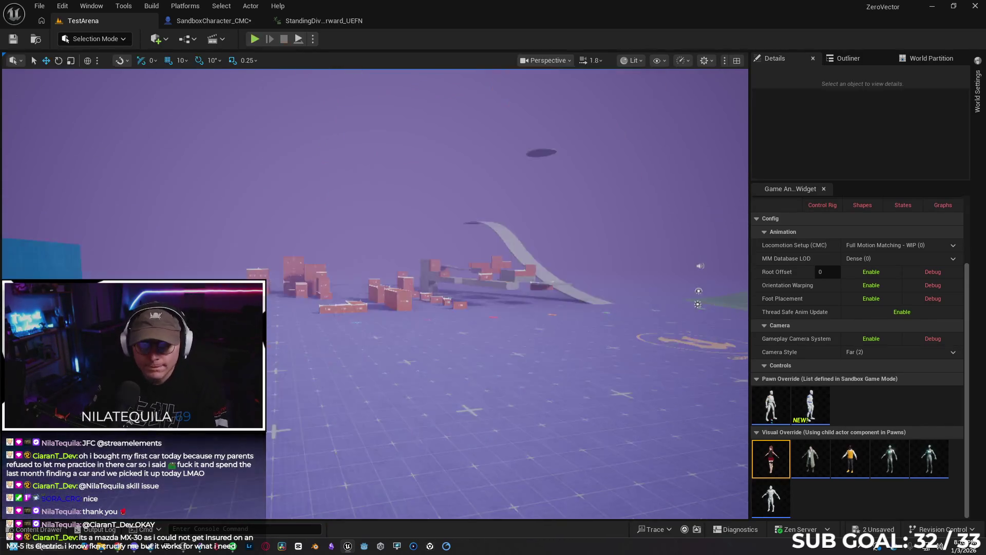
pyautogui.click(318, 21)
pyautogui.click(208, 22)
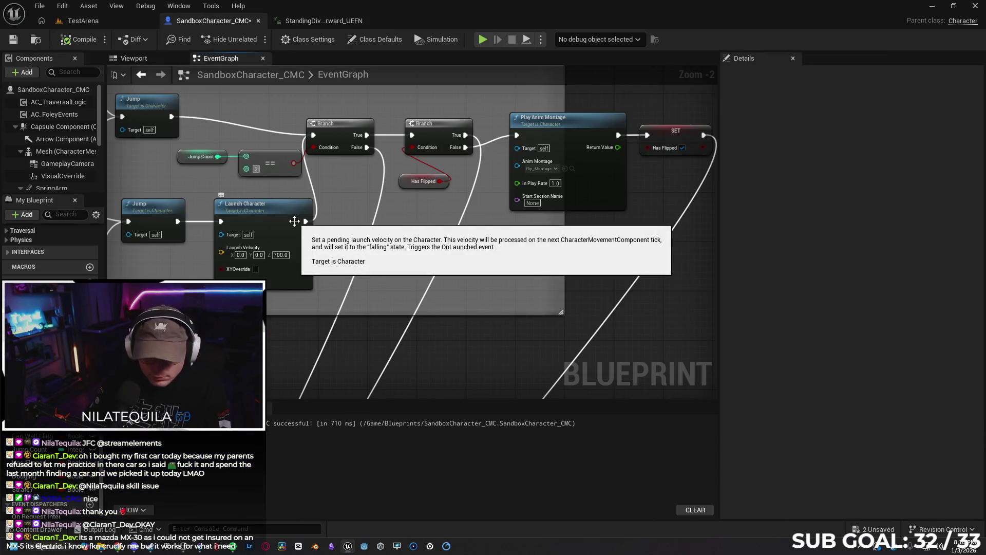
# Commit 2 on the flip == node and nudge the wall-jump Launch Character node up and right.
pyautogui.click(341, 177)
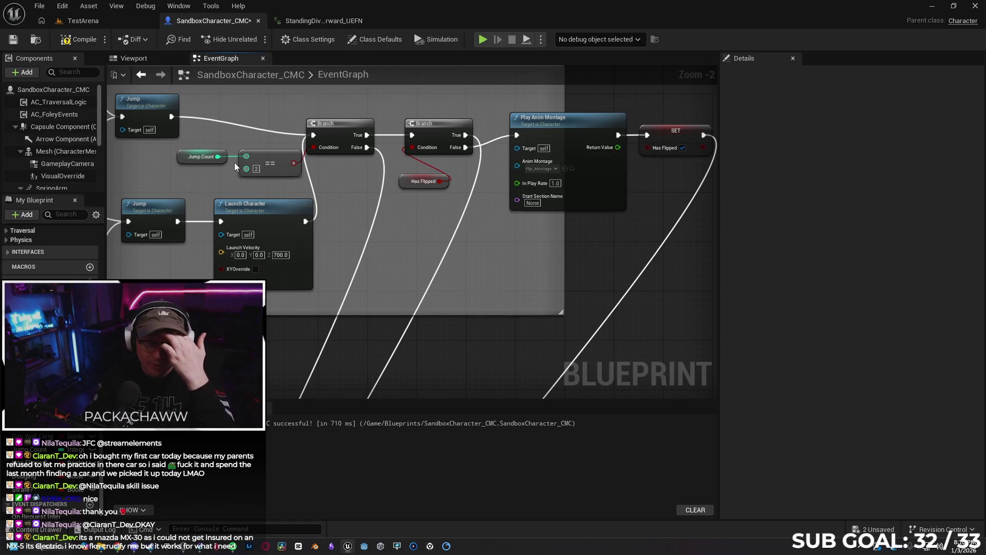
pyautogui.moveTo(243, 175)
pyautogui.mouseDown()
pyautogui.moveTo(242, 250)
pyautogui.moveTo(366, 191)
pyautogui.moveTo(323, 217)
pyautogui.moveTo(467, 215)
pyautogui.mouseUp()
pyautogui.moveTo(353, 295); pyautogui.dragTo(81, 267)
pyautogui.moveTo(449, 300)
pyautogui.mouseDown()
pyautogui.moveTo(433, 338)
pyautogui.moveTo(484, 330)
pyautogui.mouseUp()
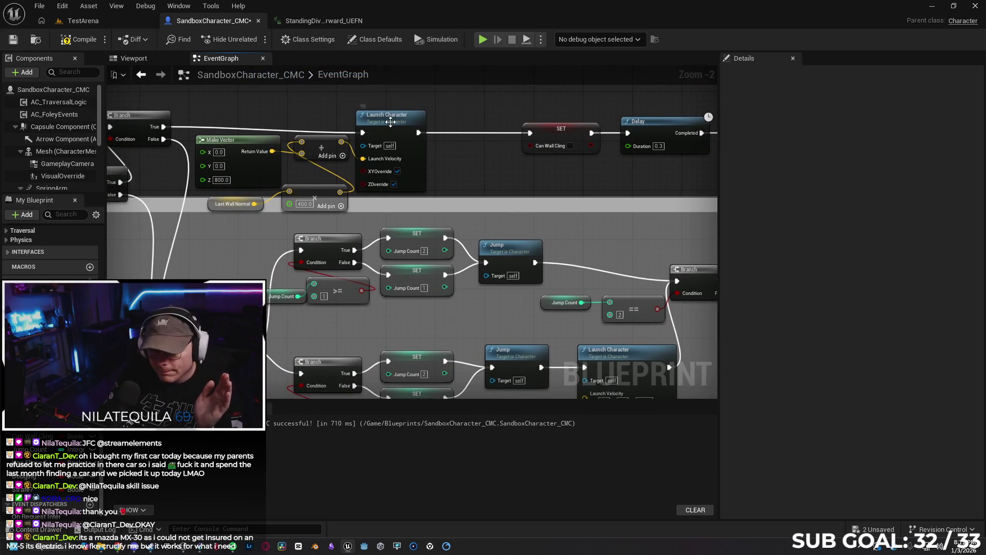
pyautogui.moveTo(387, 122); pyautogui.dragTo(393, 117)
# Review the wall-jump launch: Z 800 vector plus Last Wall Normal scaled by 400.
pyautogui.moveTo(478, 180)
pyautogui.mouseDown()
pyautogui.moveTo(635, 180)
pyautogui.moveTo(416, 202)
pyautogui.moveTo(316, 188)
pyautogui.moveTo(184, 189)
pyautogui.moveTo(671, 149)
pyautogui.moveTo(481, 202)
pyautogui.moveTo(579, 185)
pyautogui.mouseUp()
pyautogui.scroll(-6, 579, 184)
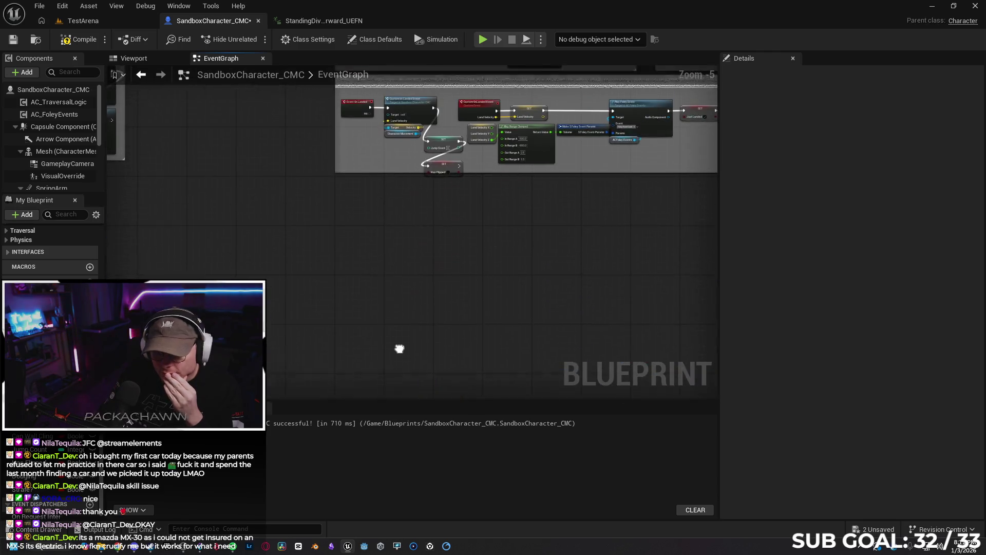
pyautogui.scroll(5, 282, 266)
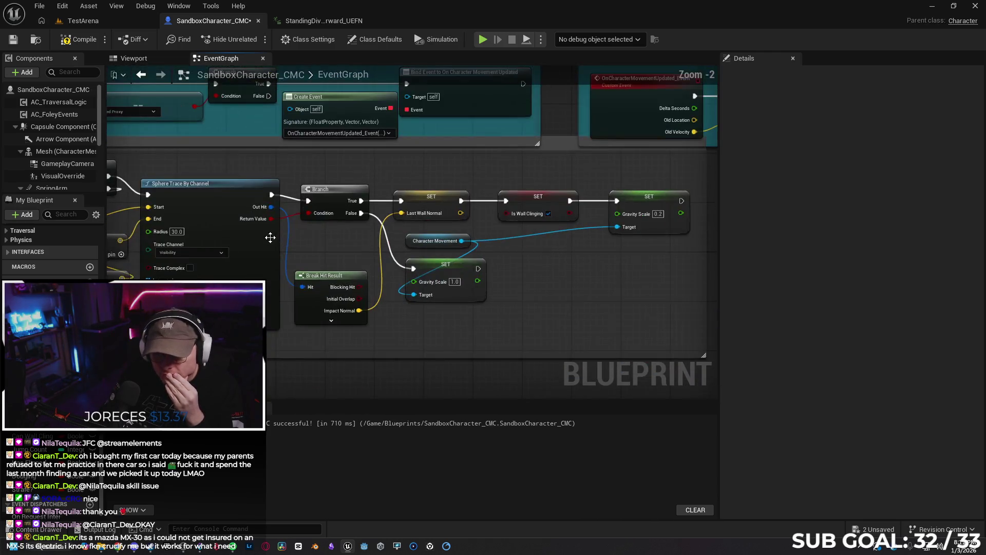
pyautogui.scroll(-5, 616, 262)
pyautogui.scroll(6, 457, 202)
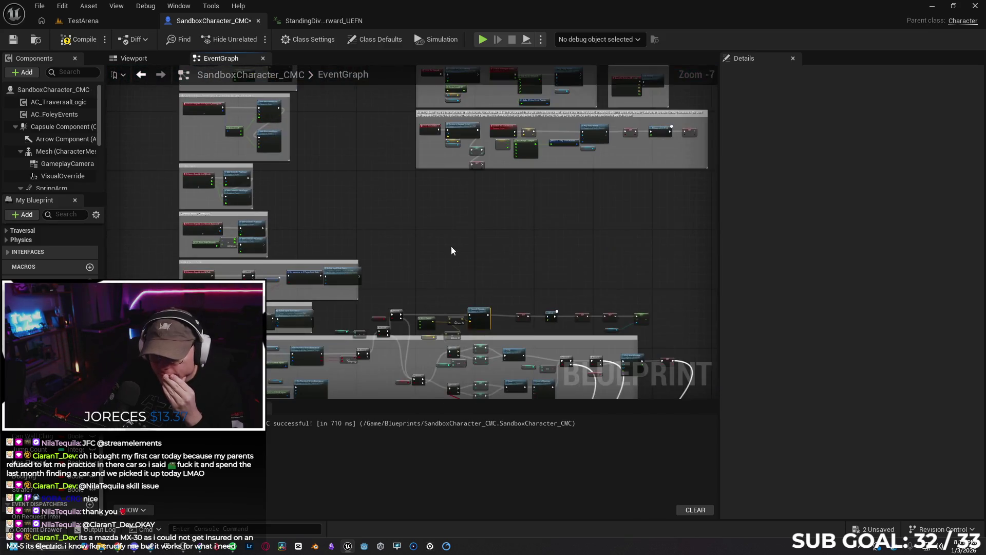
pyautogui.moveTo(458, 203); pyautogui.dragTo(346, 106)
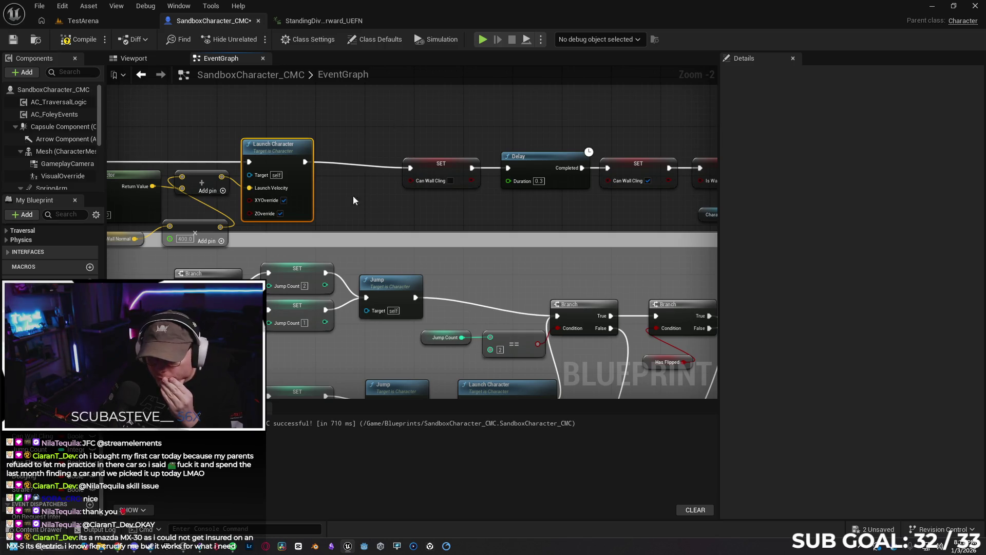
pyautogui.moveTo(363, 142); pyautogui.dragTo(317, 156)
pyautogui.moveTo(489, 224)
pyautogui.mouseDown()
pyautogui.moveTo(320, 225)
pyautogui.moveTo(521, 211)
pyautogui.mouseUp()
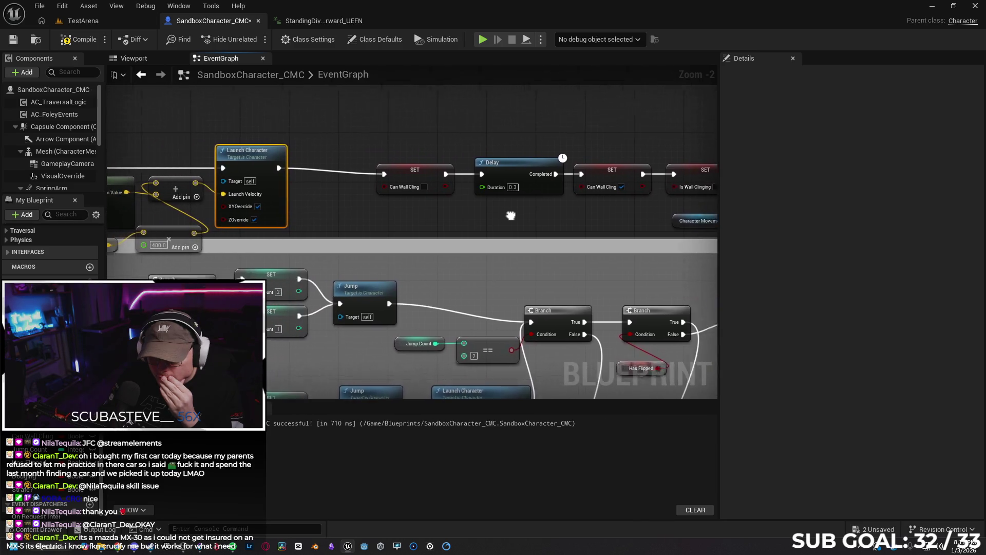
pyautogui.moveTo(371, 224)
pyautogui.mouseDown()
pyautogui.moveTo(502, 206)
pyautogui.moveTo(599, 174)
pyautogui.moveTo(548, 185)
pyautogui.moveTo(640, 180)
pyautogui.moveTo(587, 192)
pyautogui.moveTo(651, 188)
pyautogui.moveTo(565, 185)
pyautogui.moveTo(340, 213)
pyautogui.moveTo(310, 237)
pyautogui.moveTo(505, 194)
pyautogui.mouseUp()
pyautogui.moveTo(313, 197)
pyautogui.mouseDown()
pyautogui.moveTo(637, 183)
pyautogui.moveTo(745, 163)
pyautogui.mouseUp()
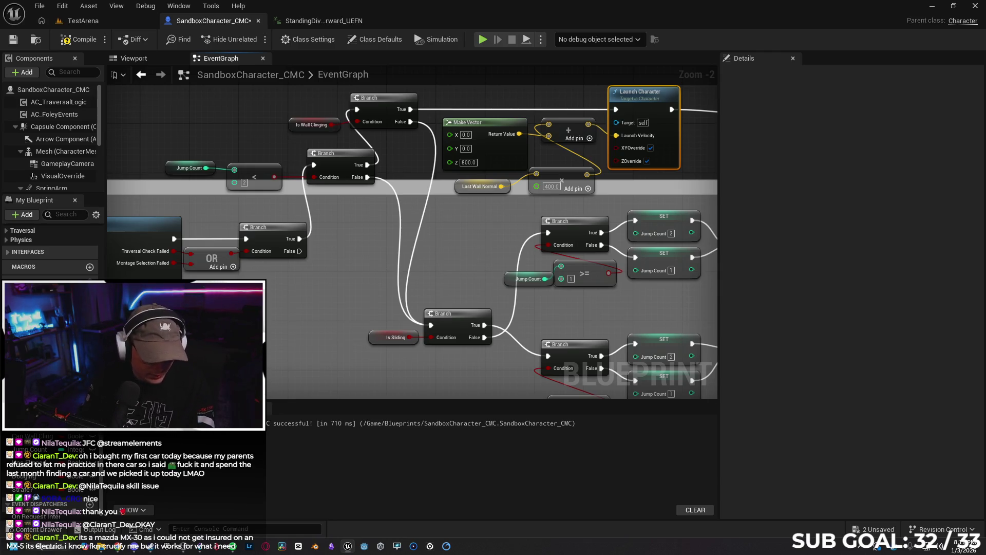
# Search Google for 'mazda mx30' in a new tab, skim the results, then close it.
pyautogui.hotkey('alt', 'Tab')
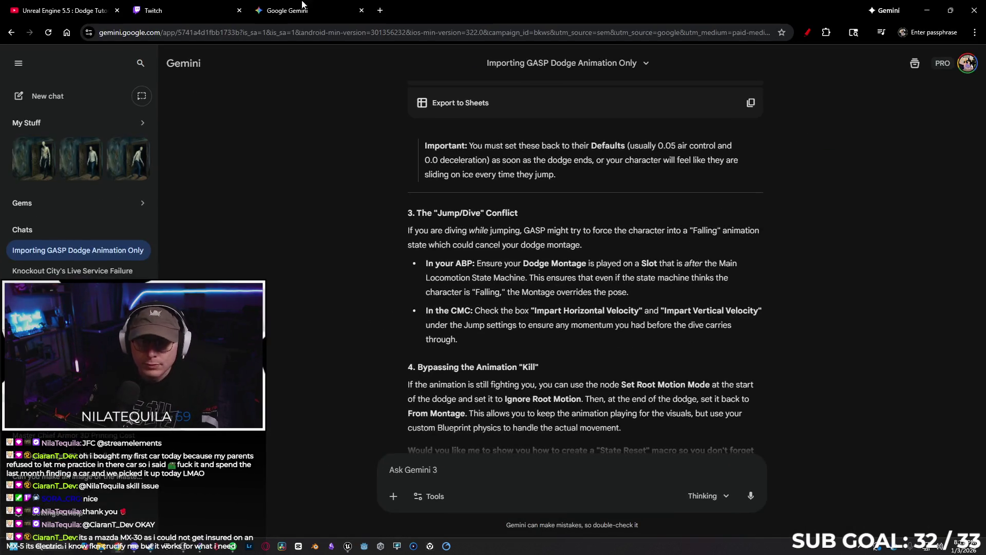
pyautogui.click(381, 10)
pyautogui.write('mazd')
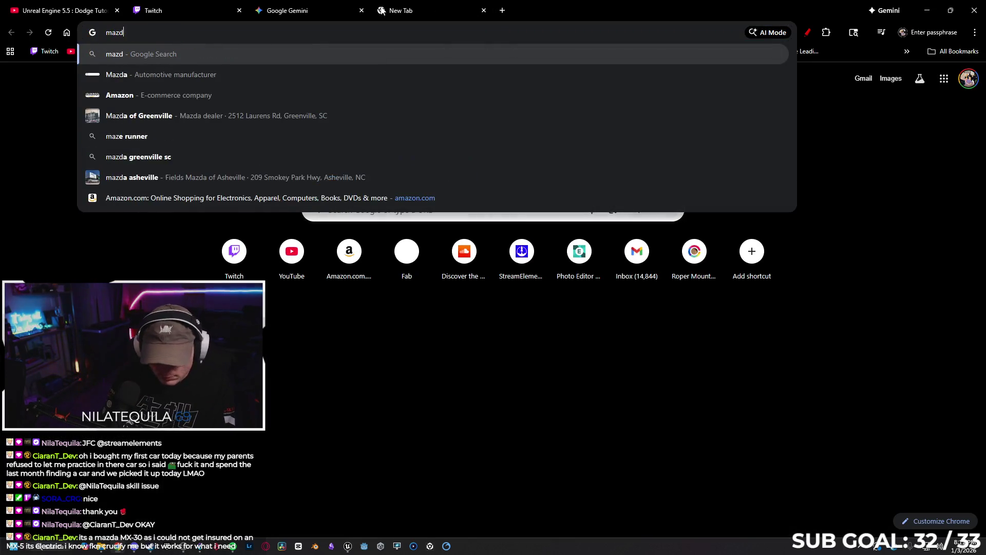
pyautogui.write('a mx30')
pyautogui.press('Return')
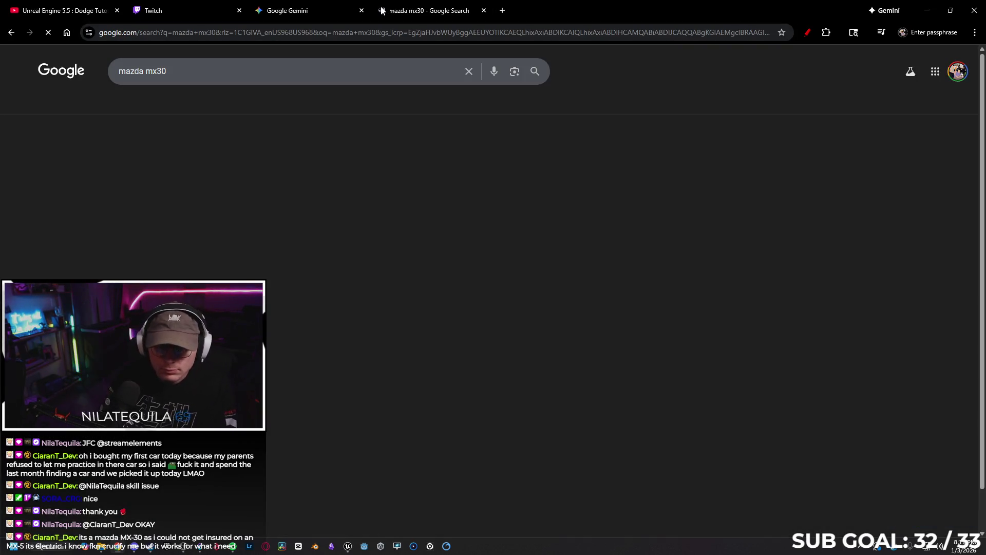
pyautogui.scroll(-3, 621, 225)
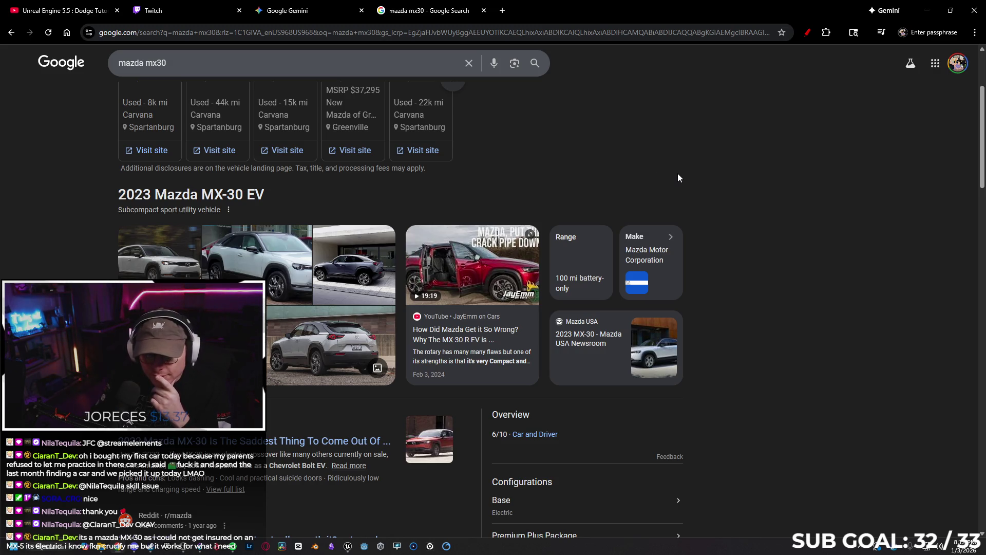
pyautogui.click(483, 10)
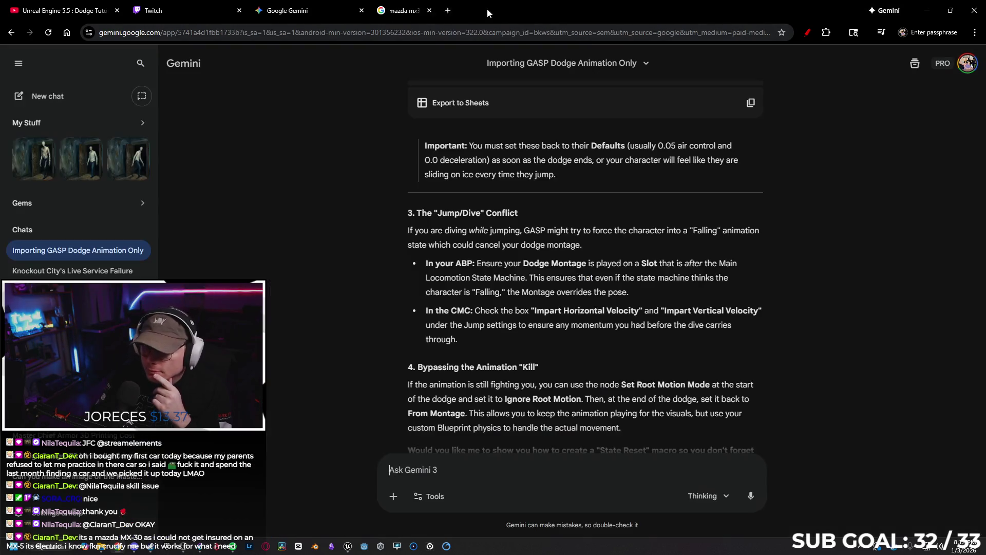
# Glance back at the Unreal blueprint graph and the TestArena level.
pyautogui.click(927, 10)
pyautogui.moveTo(552, 243); pyautogui.dragTo(564, 256)
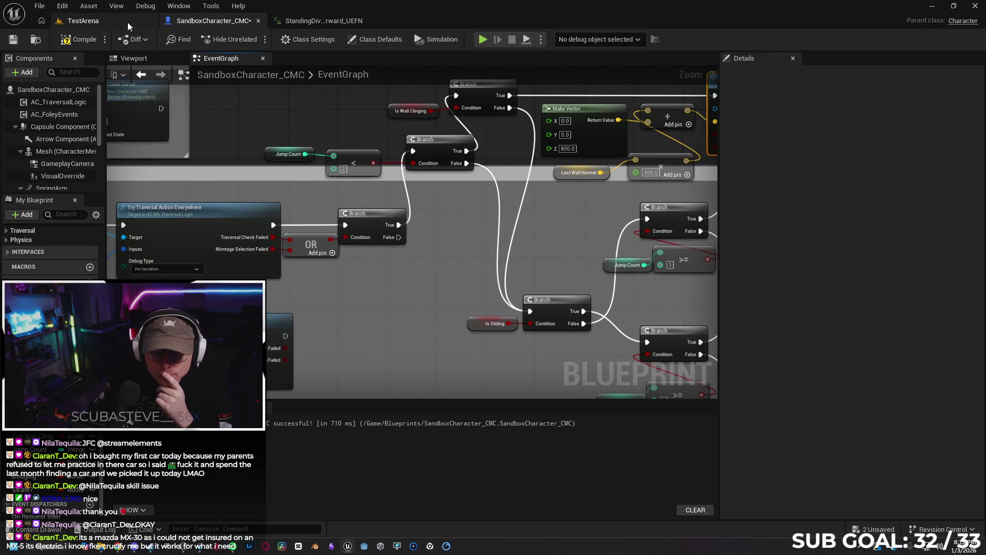
pyautogui.click(112, 23)
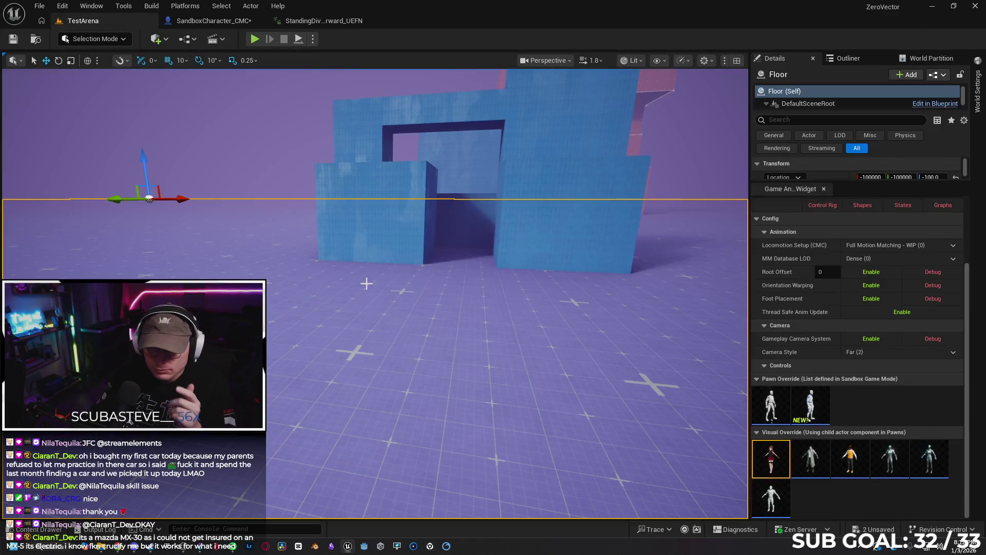
# Ask Gemini how to let the character jump twice again after clinging to a wall.
pyautogui.click(134, 547)
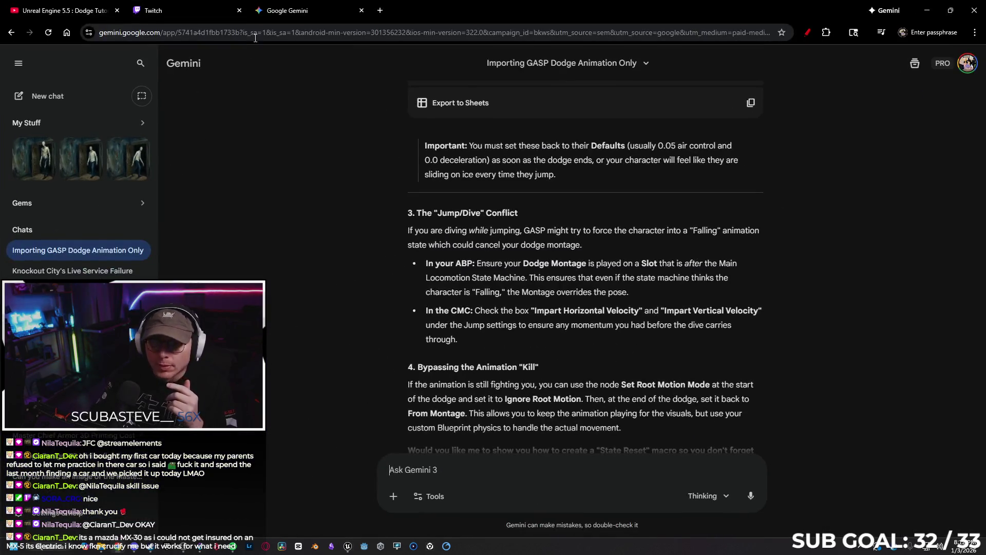
pyautogui.scroll(-2, 507, 419)
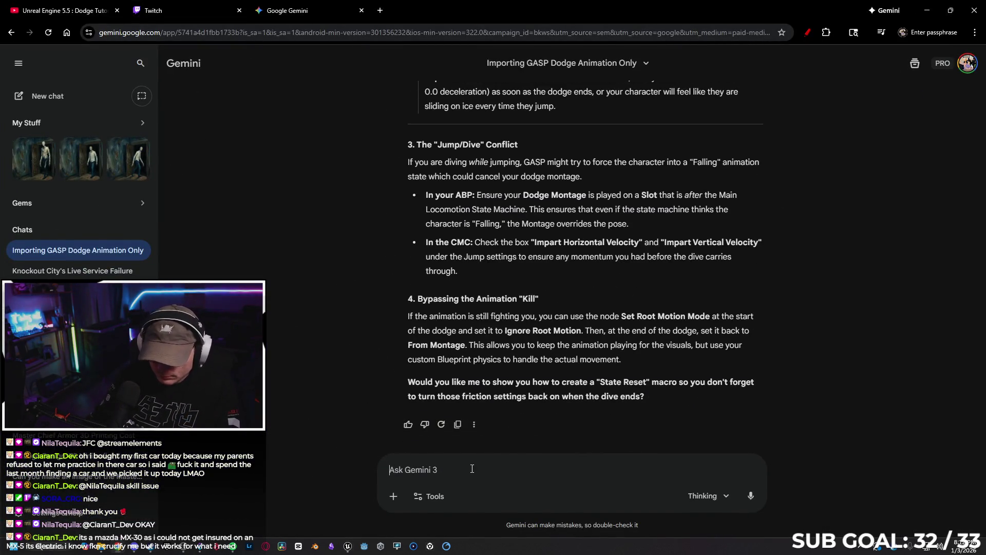
pyautogui.write('Do you remember when we ')
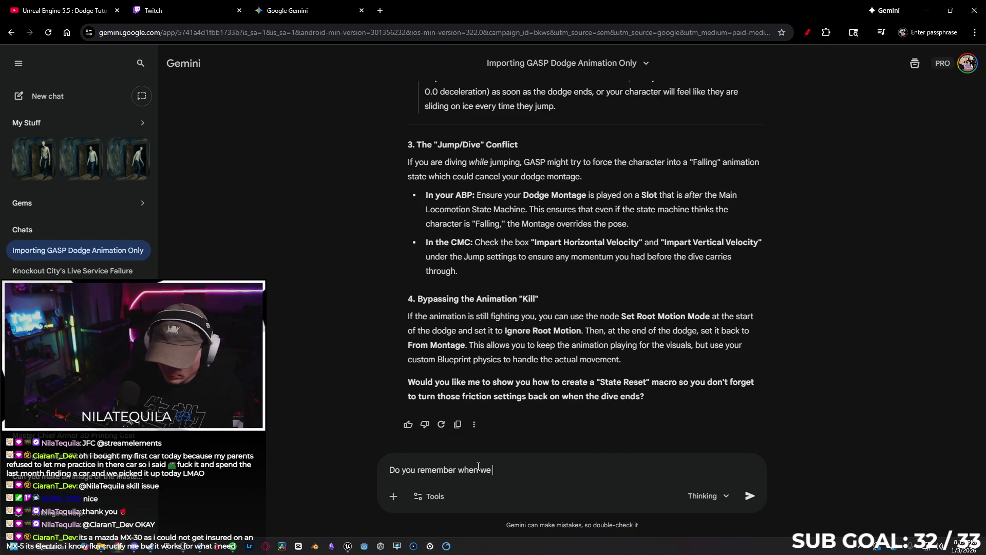
pyautogui.write('changed to whe')
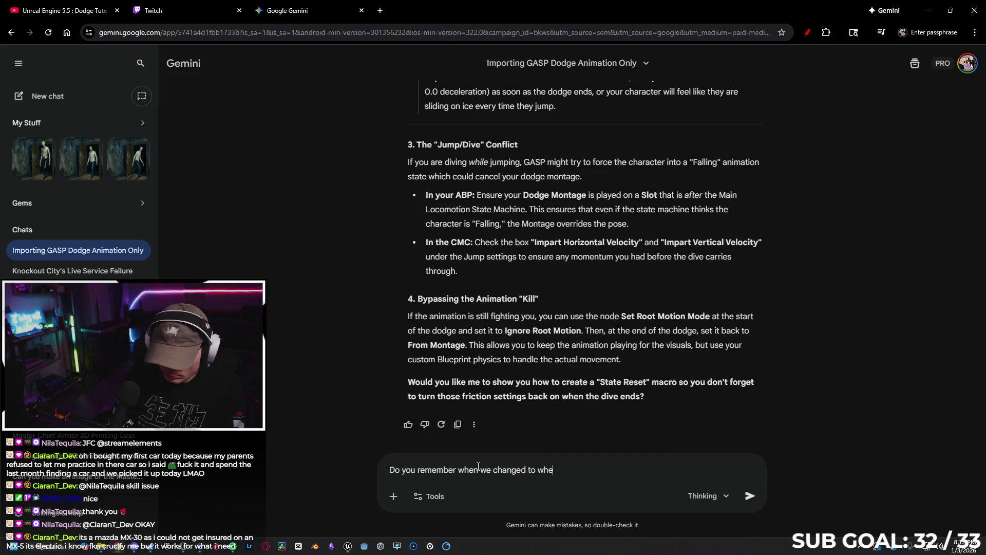
pyautogui.write('re if a charca')
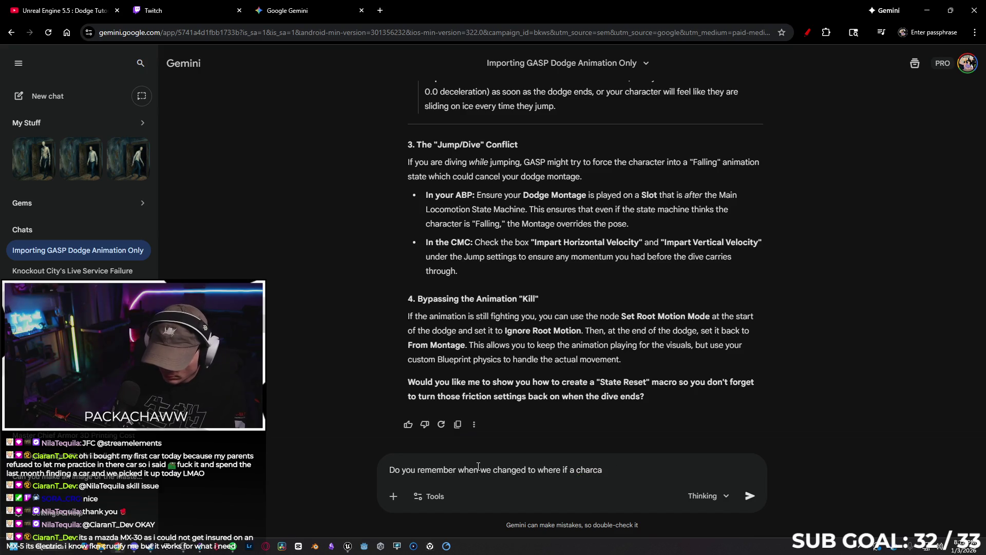
pyautogui.write('tercter has')
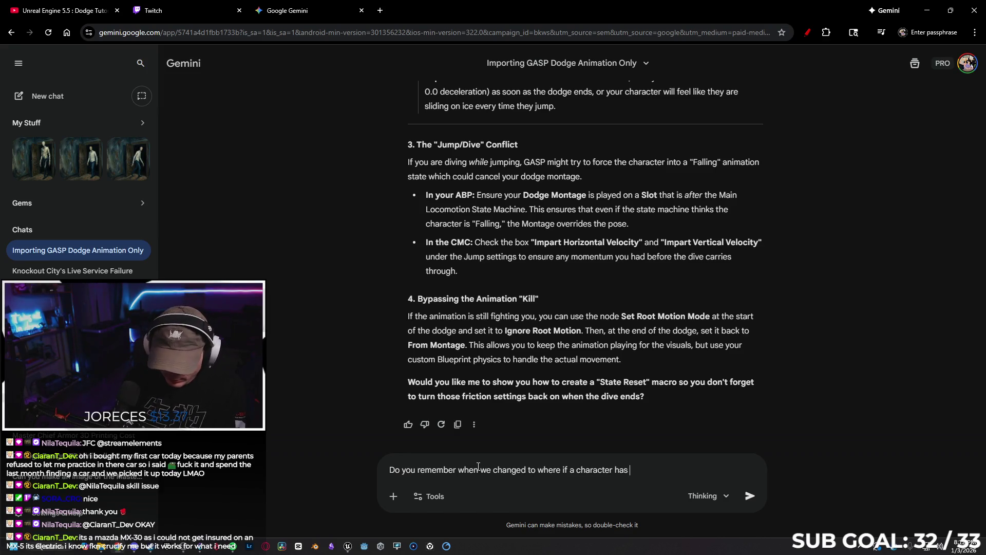
pyautogui.press('BackSpace')
pyautogui.press('BackSpace')
pyautogui.press('BackSpace')
pyautogui.write('is')
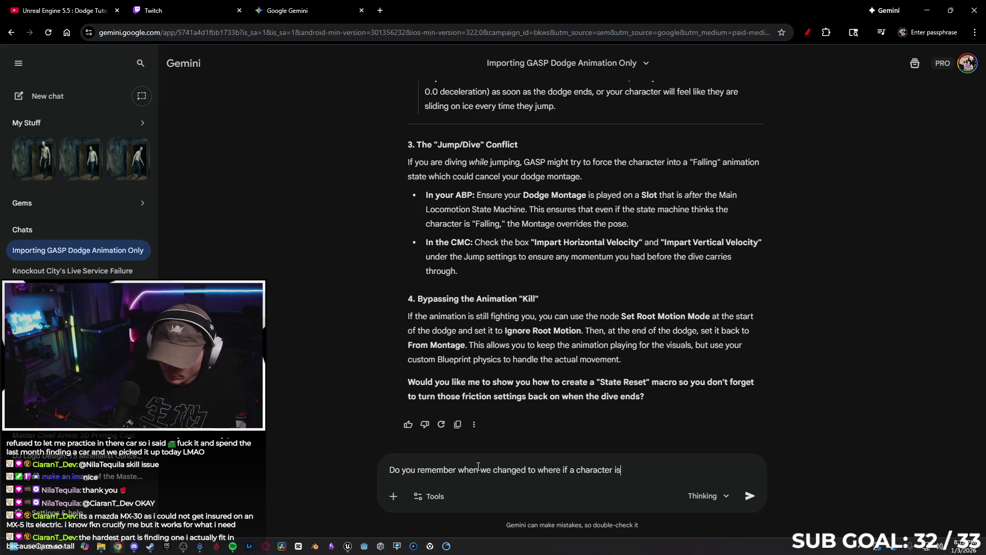
pyautogui.write(' wall c')
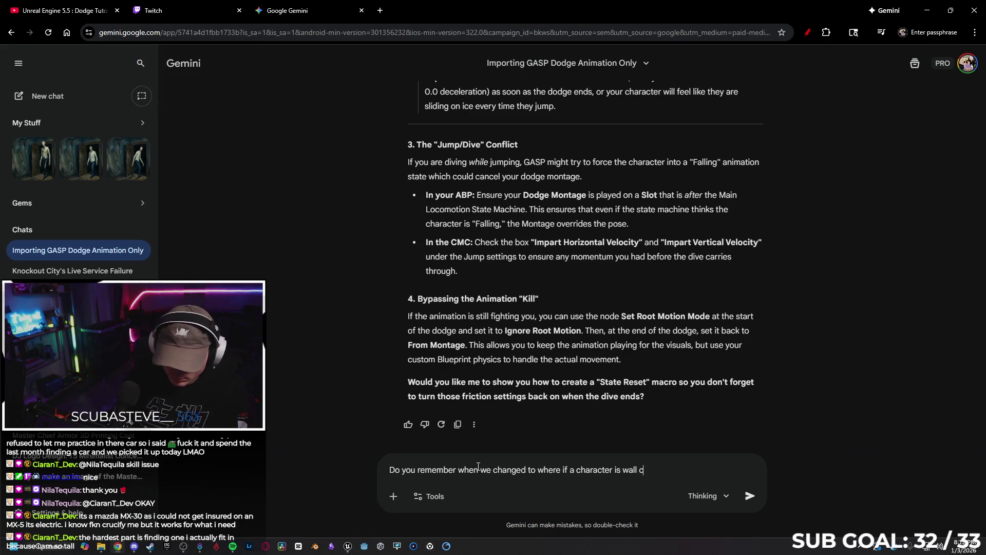
pyautogui.write('linging they cannot dou')
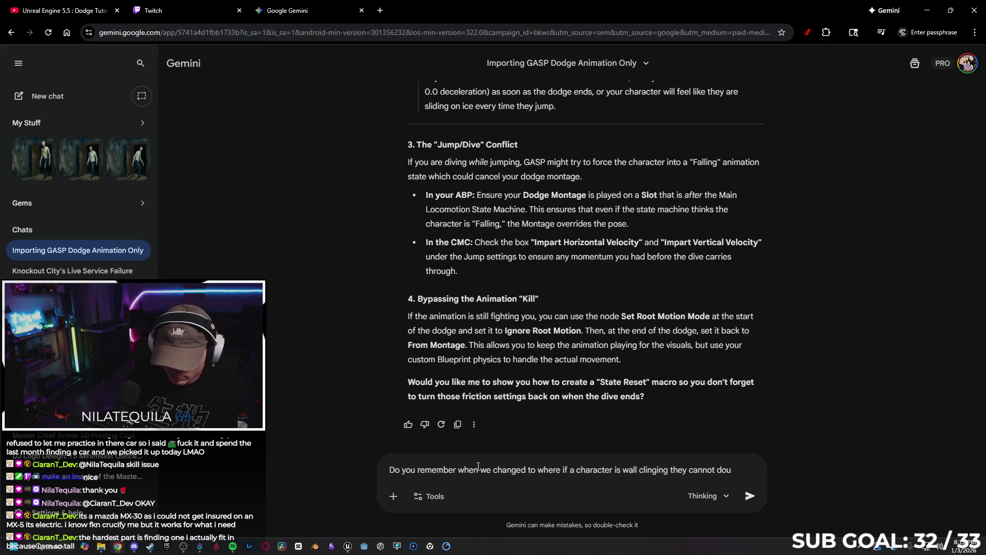
pyautogui.write('ble jump')
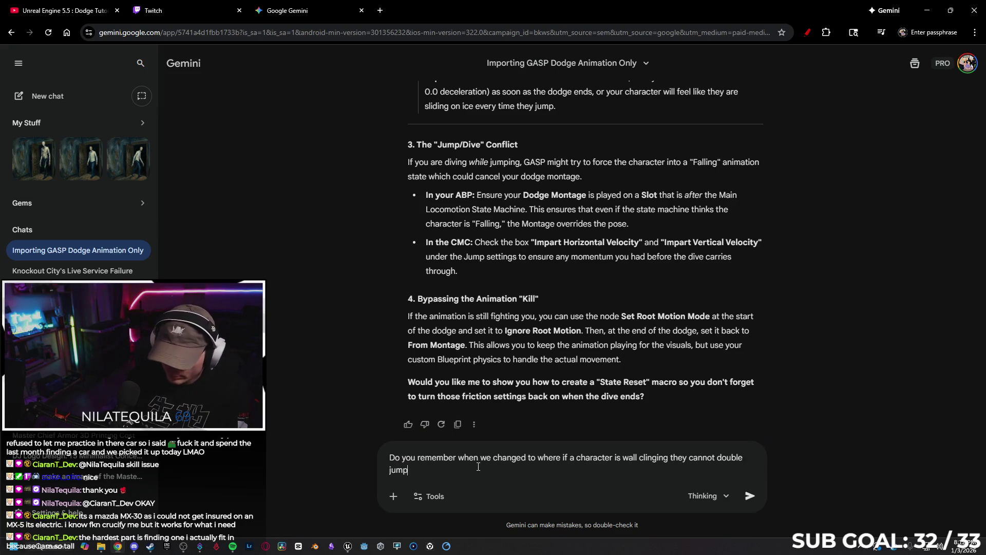
pyautogui.write('d my mind, I want them')
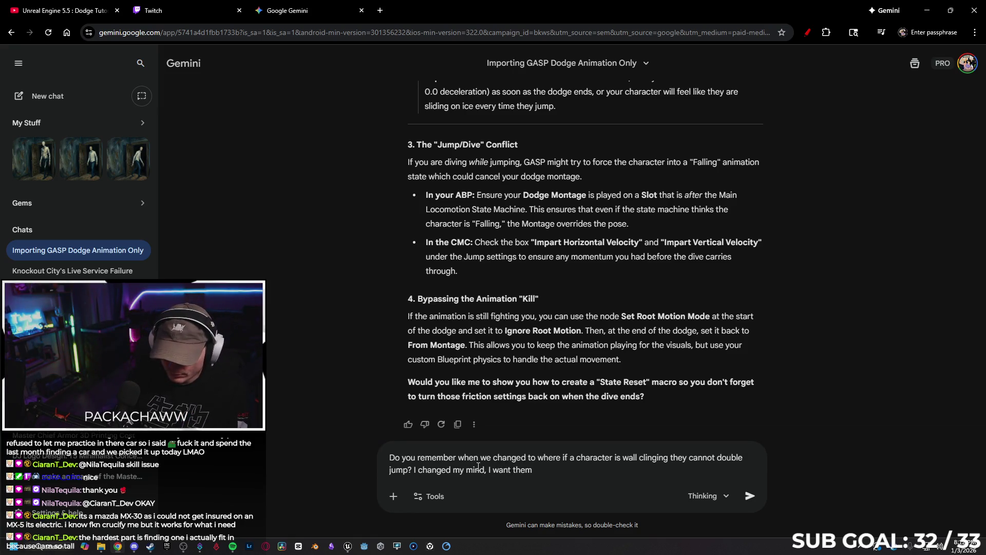
pyautogui.write(' to be abl')
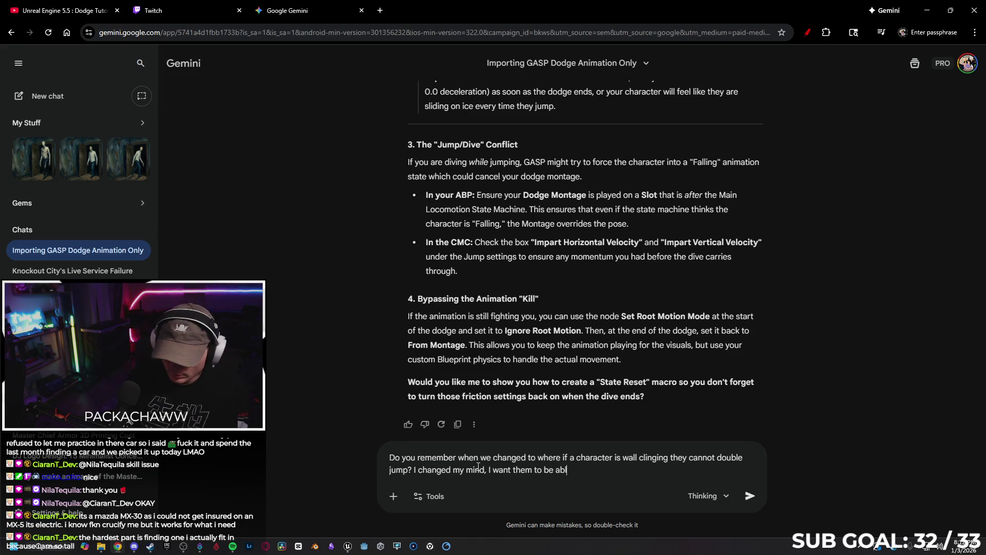
pyautogui.write(' mp')
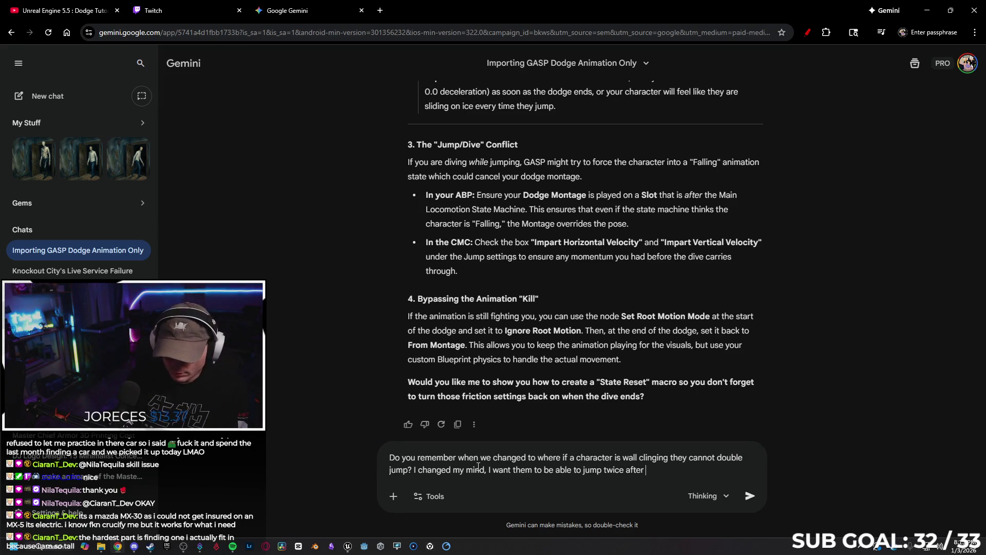
pyautogui.write('inging to a wa')
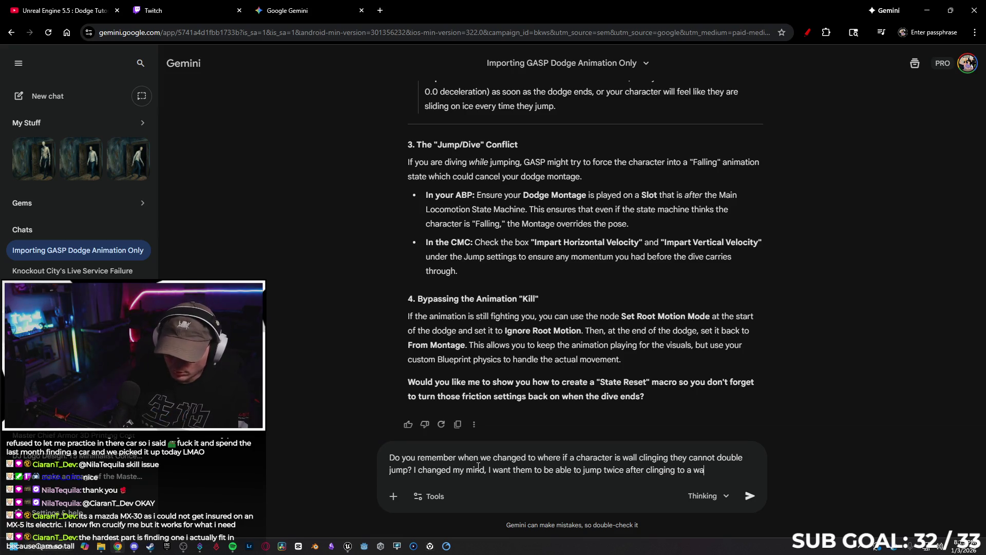
pyautogui.write('ll')
pyautogui.press('Return')
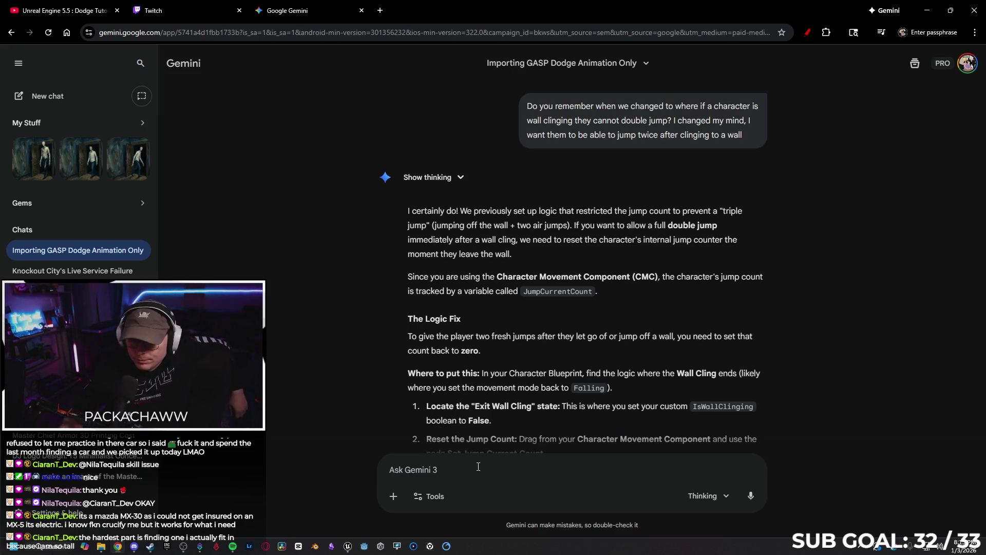
pyautogui.scroll(-1, 757, 322)
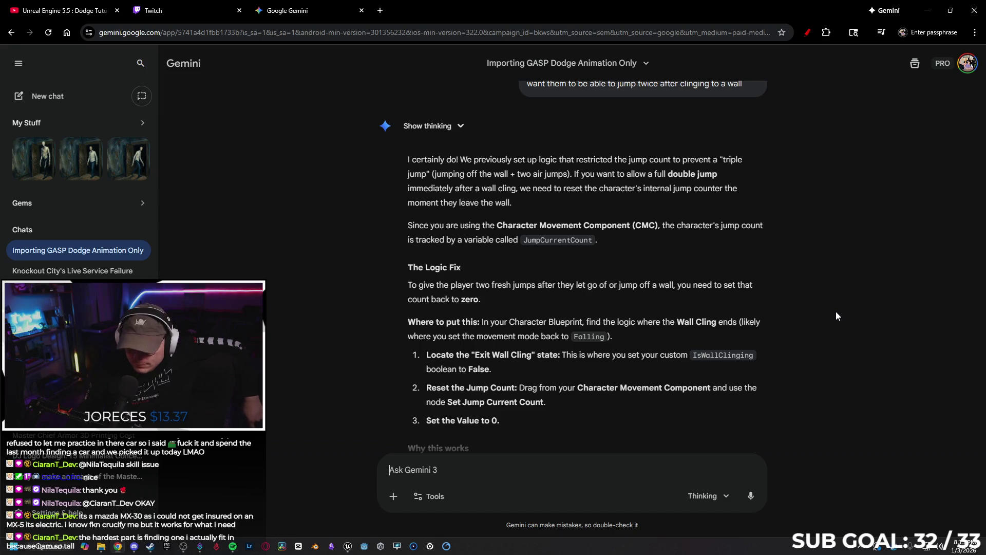
pyautogui.scroll(-1, 851, 294)
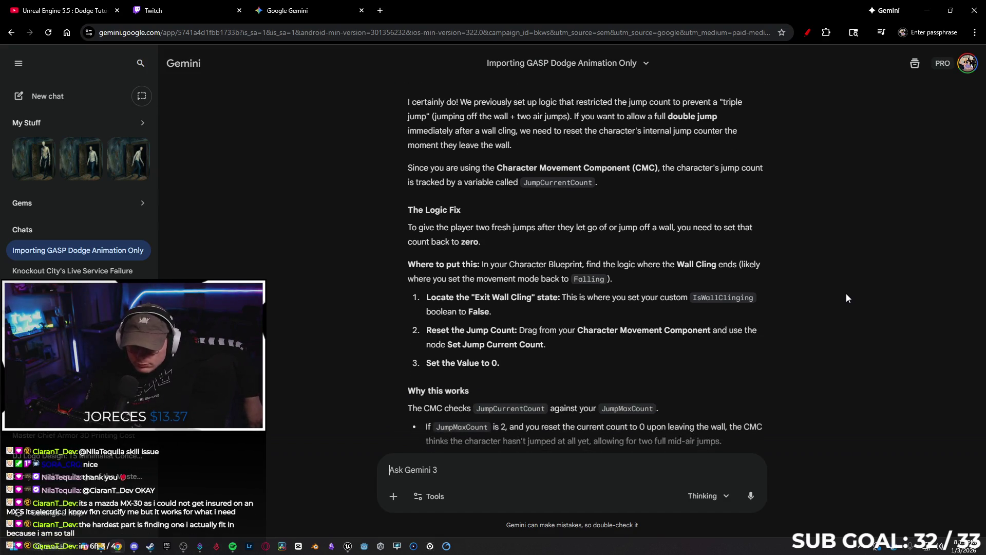
pyautogui.scroll(-1, 847, 298)
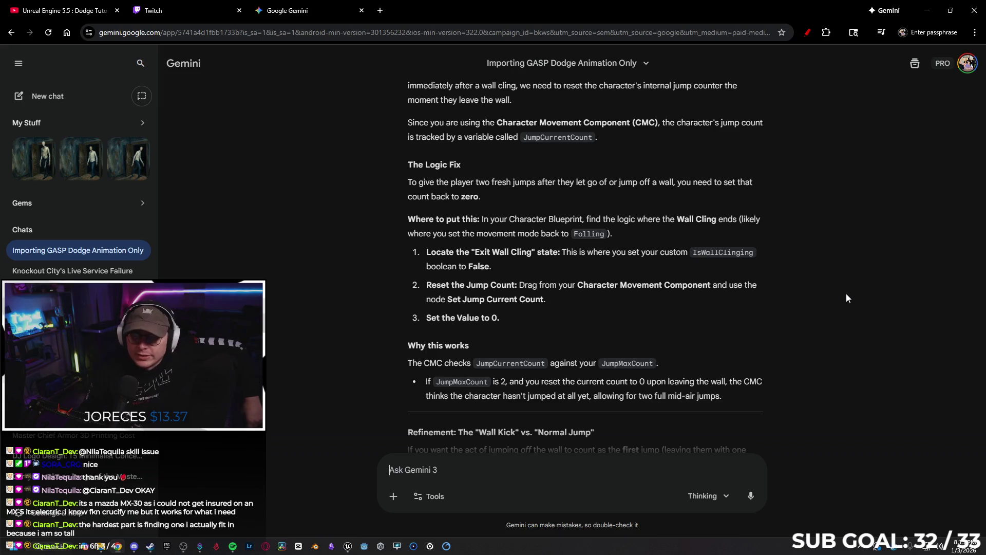
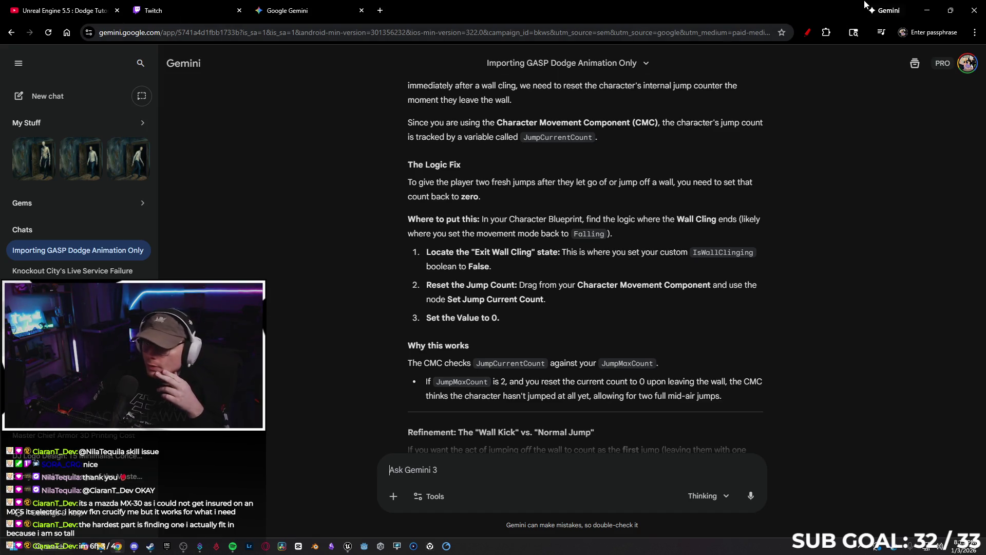
# Minimize Chrome and bring up the SandboxCharacter_CMC event graph in Unreal Editor.
pyautogui.click(927, 11)
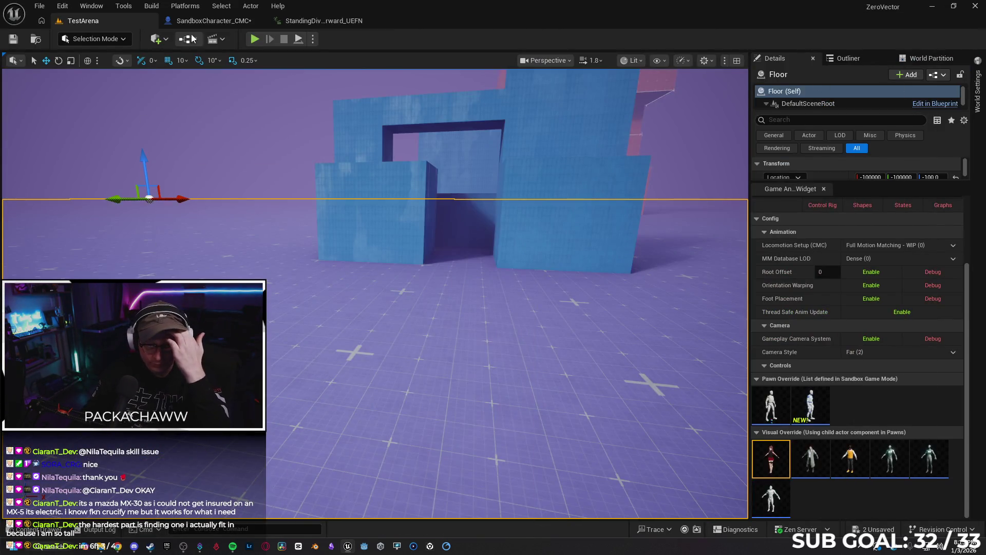
pyautogui.click(210, 21)
# Search the blueprint for 'Is Wall Clinging' and jump to its Set isWallClinging node.
pyautogui.moveTo(552, 211)
pyautogui.mouseDown()
pyautogui.moveTo(504, 257)
pyautogui.moveTo(374, 293)
pyautogui.moveTo(501, 267)
pyautogui.moveTo(435, 268)
pyautogui.moveTo(659, 212)
pyautogui.mouseUp()
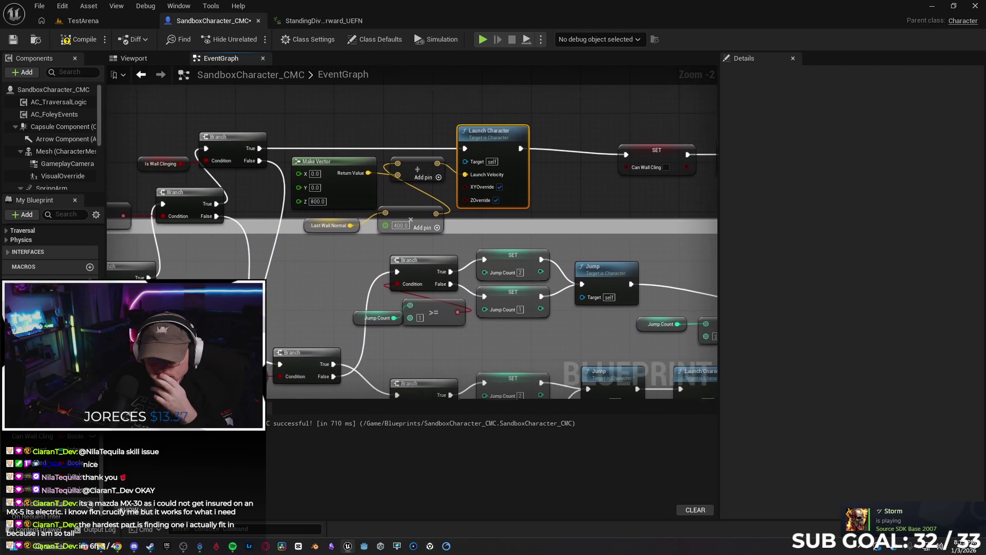
pyautogui.moveTo(176, 290); pyautogui.dragTo(323, 269)
pyautogui.hotkey('ctrl', 'f')
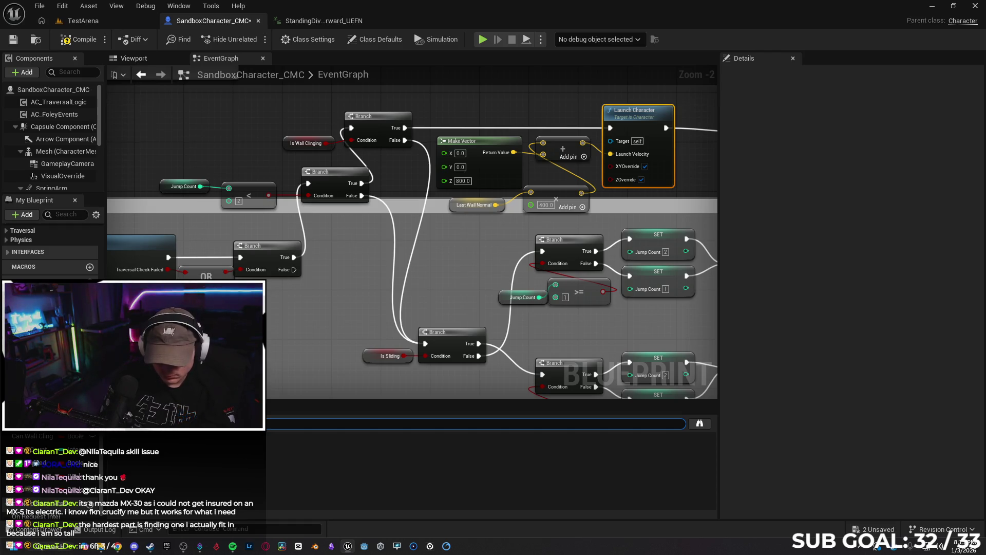
pyautogui.press('Return')
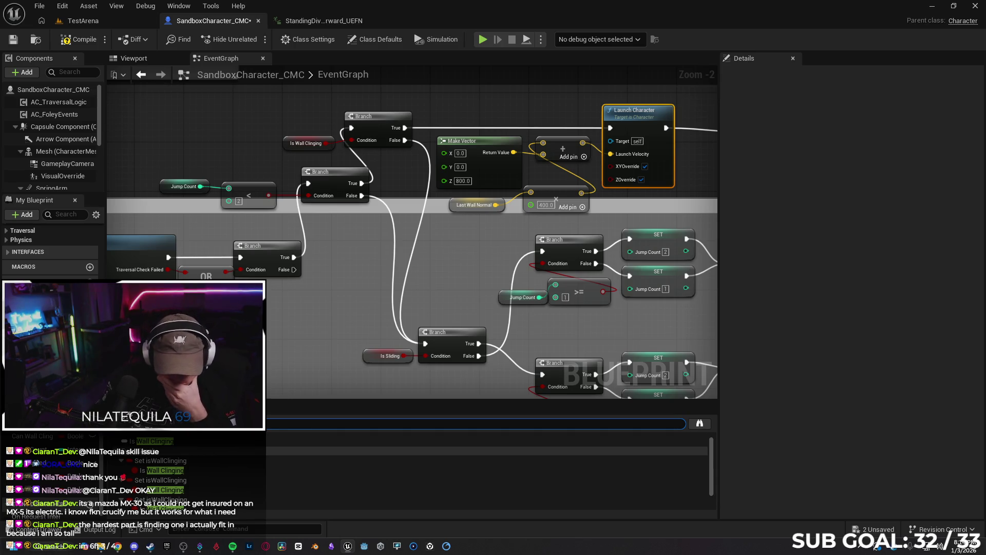
pyautogui.click(159, 460)
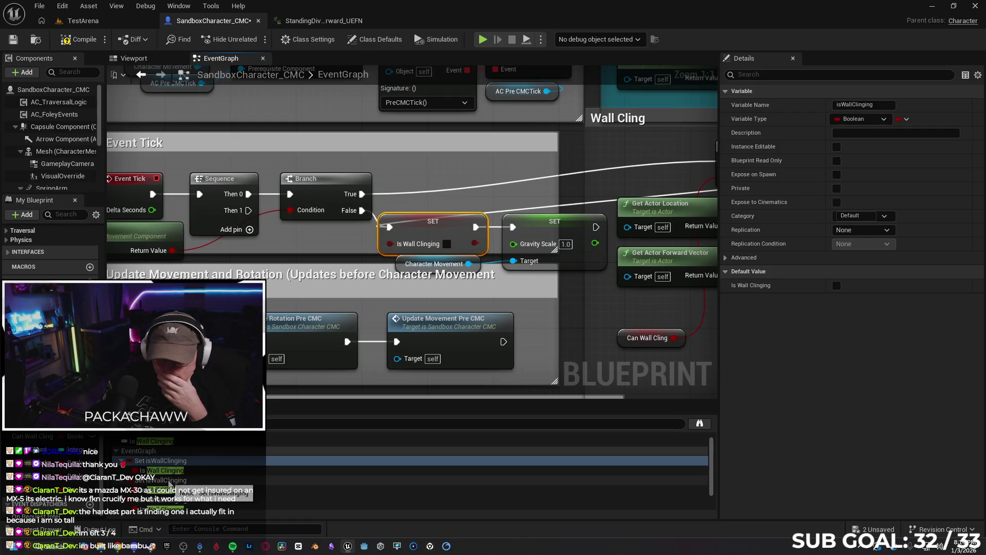
# Go to the other isWallClinging setter and shift the Gravity Scale setter aside.
pyautogui.click(169, 480)
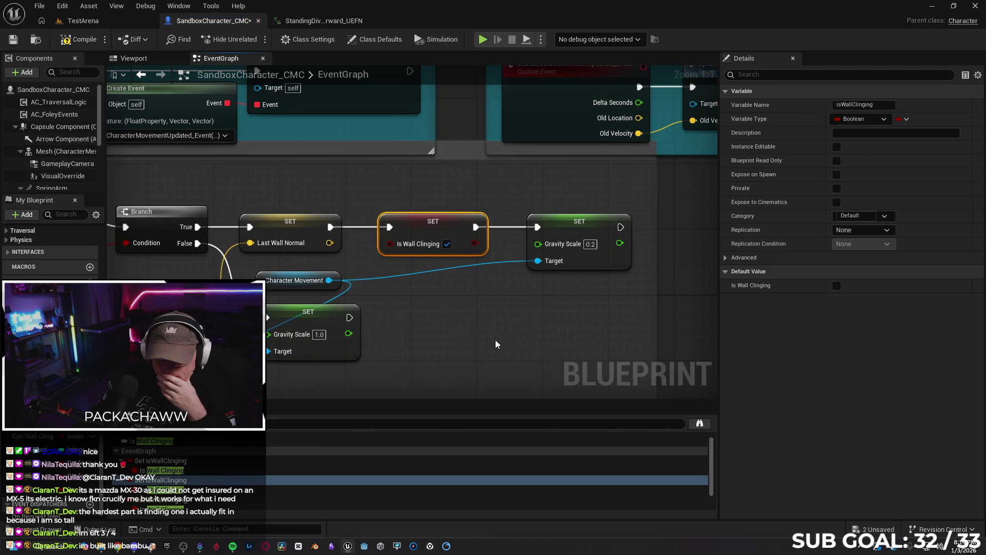
pyautogui.moveTo(495, 341); pyautogui.dragTo(308, 330)
pyautogui.moveTo(395, 221); pyautogui.dragTo(461, 220)
# Add a SET Jump Count (0) node after Is Wall Clinging, then return to TestArena.
pyautogui.moveTo(288, 222); pyautogui.dragTo(328, 221)
pyautogui.write('se')
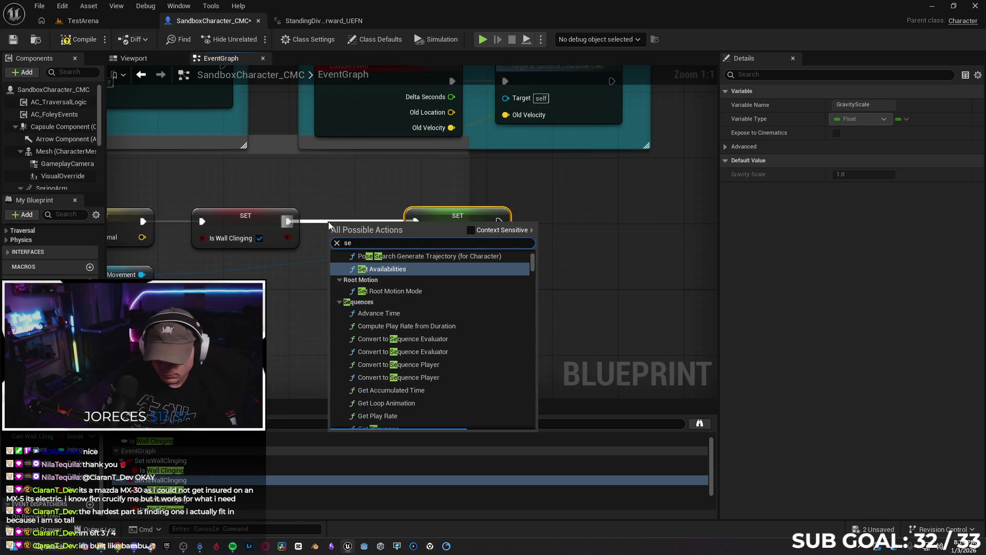
pyautogui.write('t jump count')
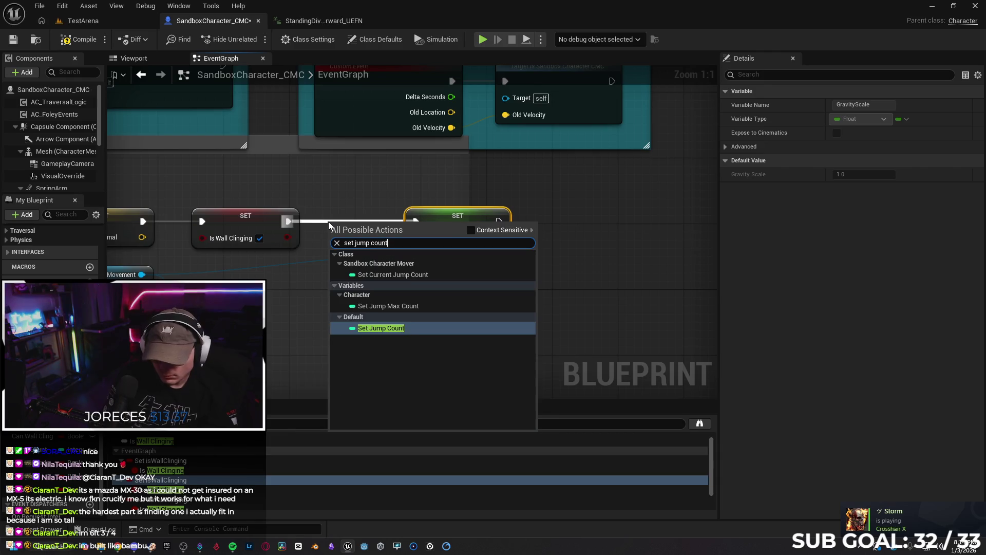
pyautogui.press('Return')
pyautogui.moveTo(444, 220); pyautogui.dragTo(509, 221)
pyautogui.moveTo(388, 223); pyautogui.dragTo(405, 214)
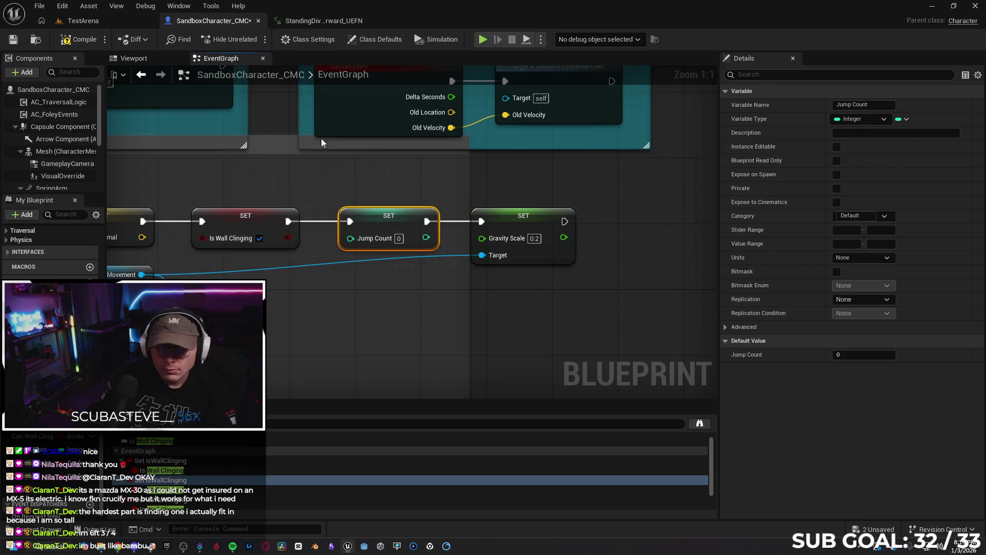
pyautogui.click(97, 23)
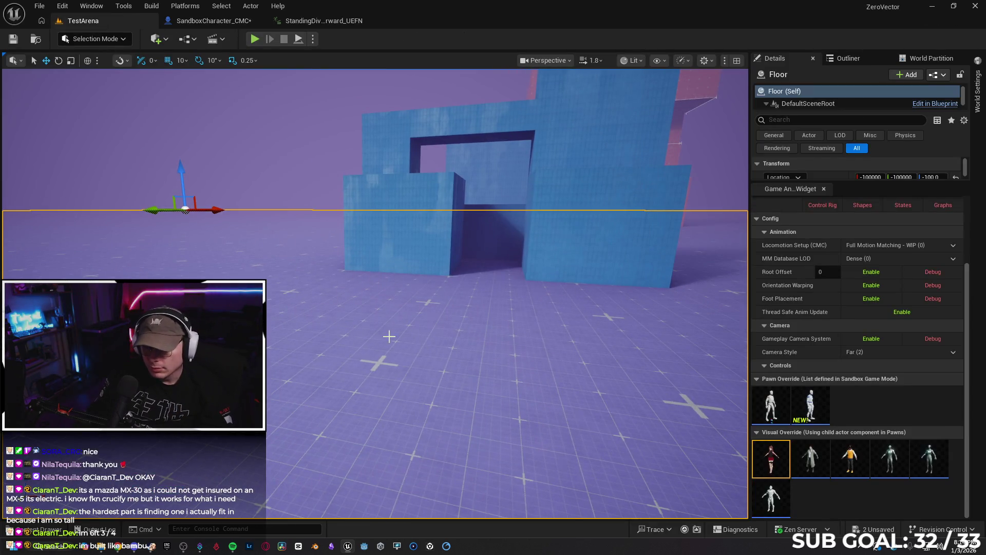
pyautogui.rightClick(388, 336)
pyautogui.click(426, 526)
pyautogui.press('w')
pyautogui.press('space')
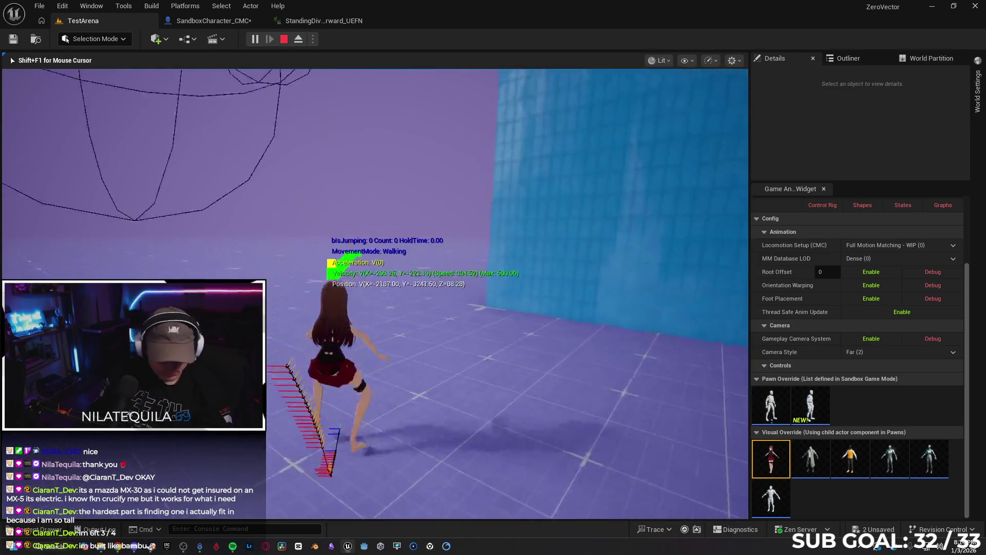
pyautogui.press('w')
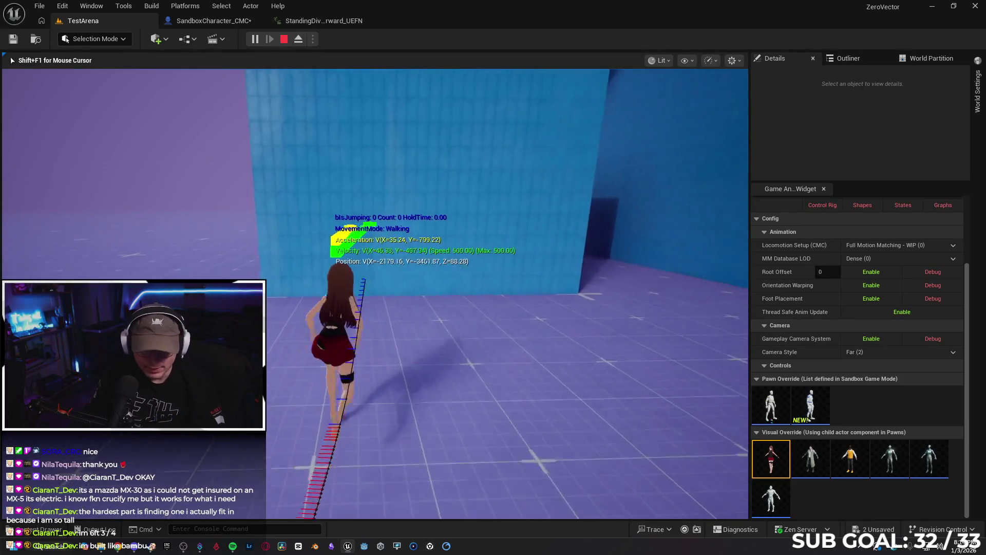
pyautogui.press('space')
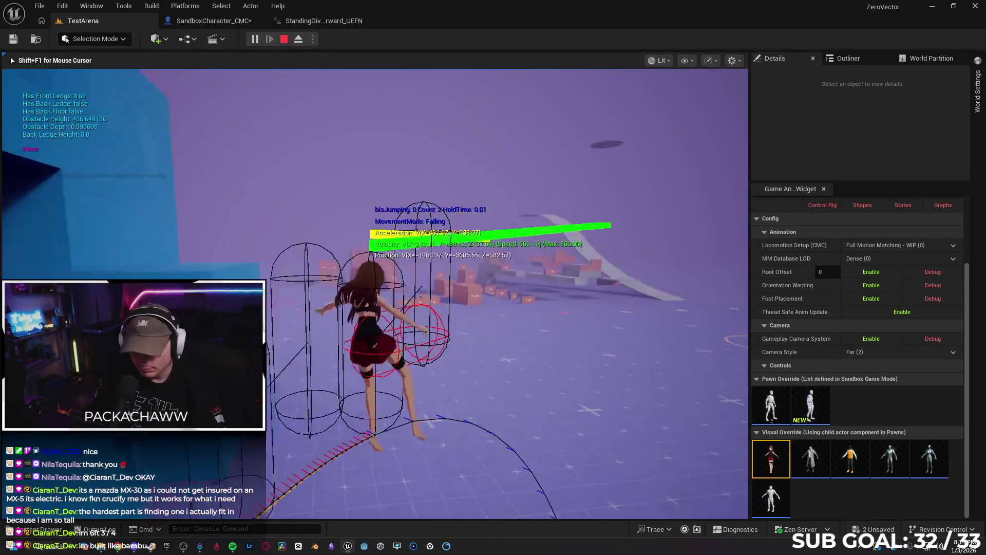
pyautogui.press('w')
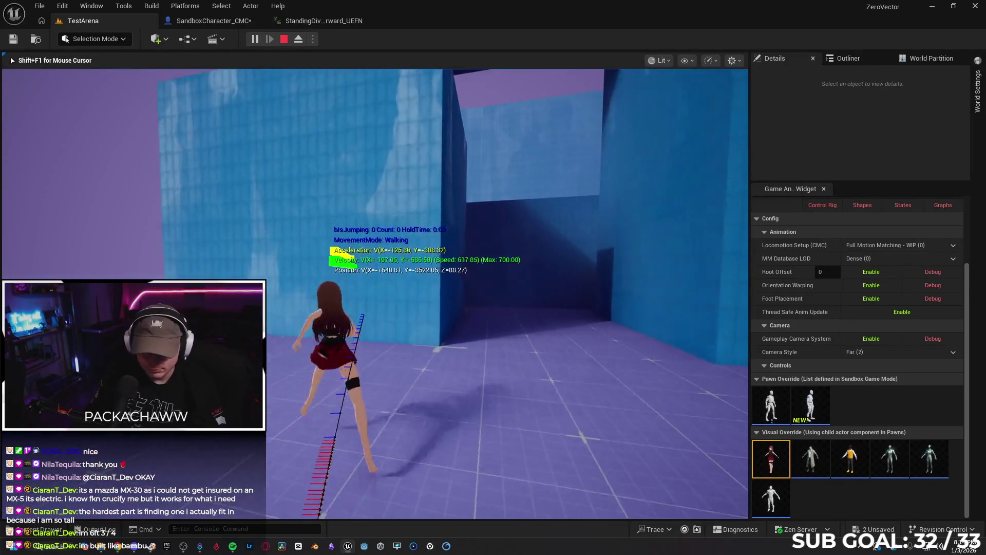
pyautogui.press('space')
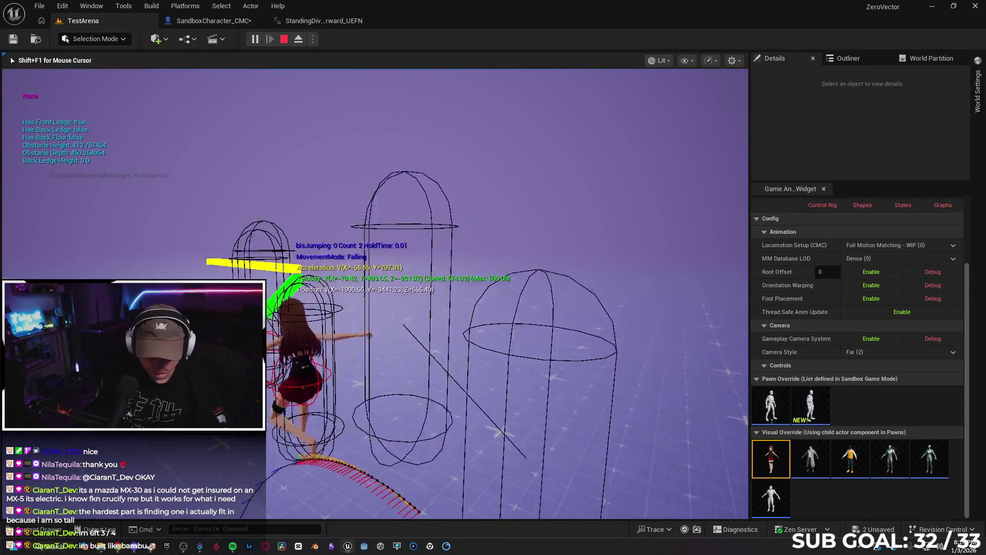
pyautogui.press('space')
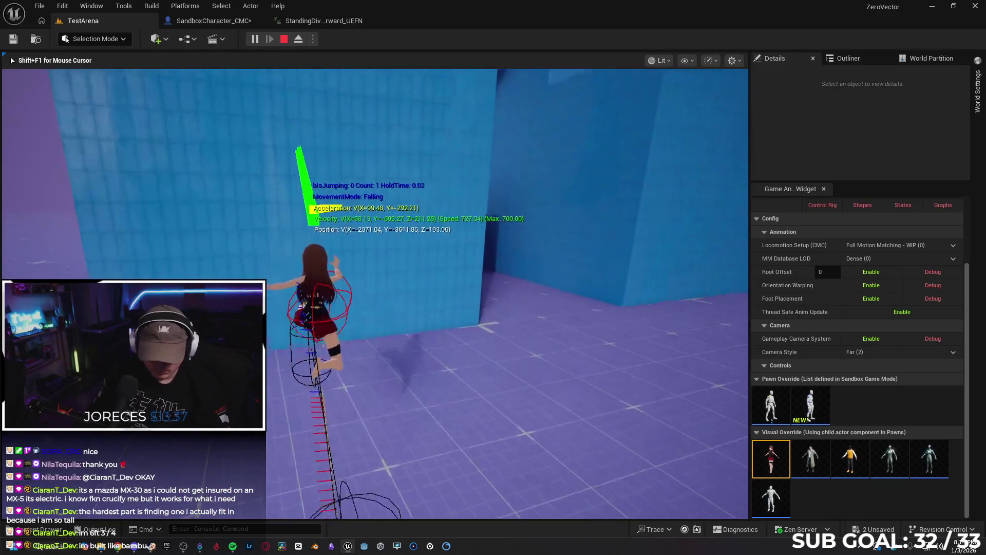
pyautogui.press('space')
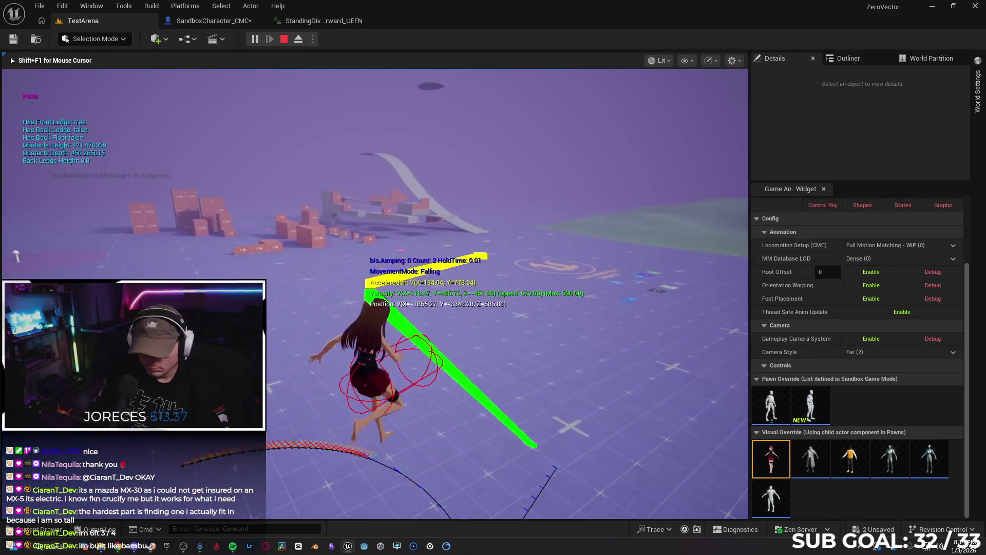
pyautogui.press('space')
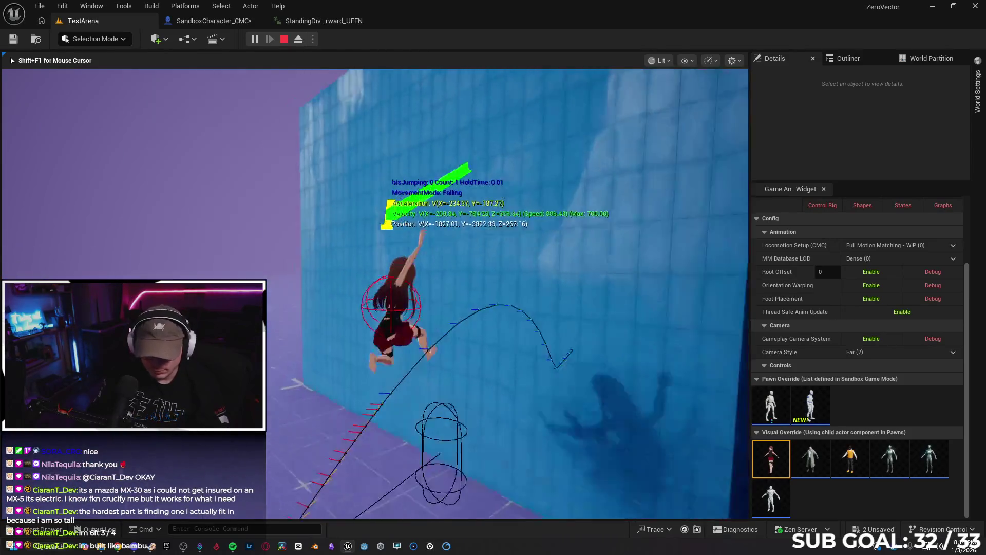
pyautogui.press('space')
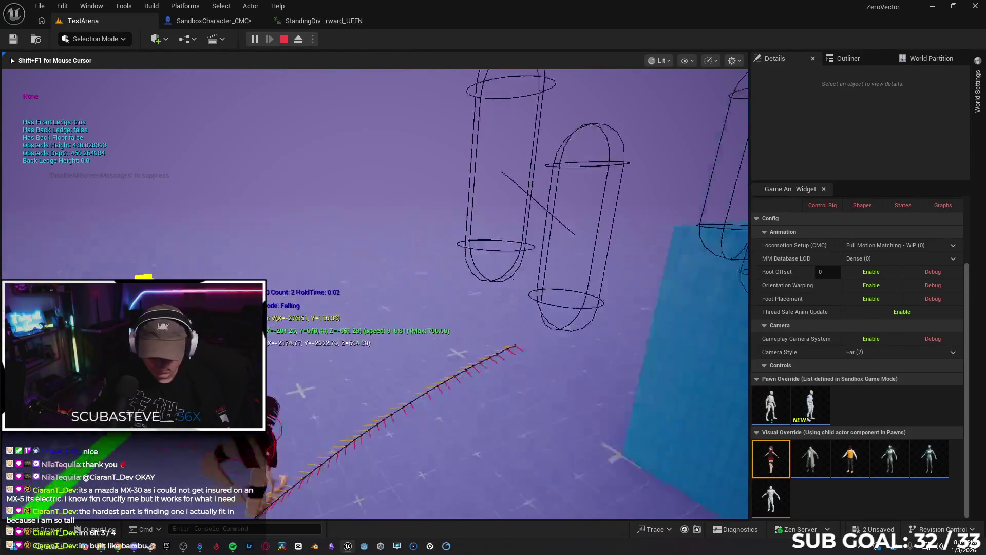
pyautogui.press('space')
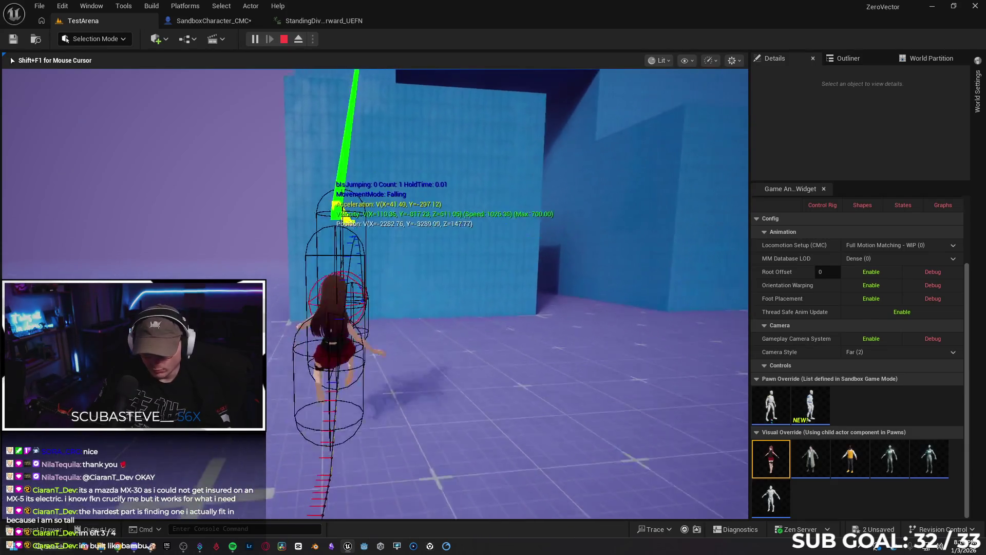
pyautogui.press('space')
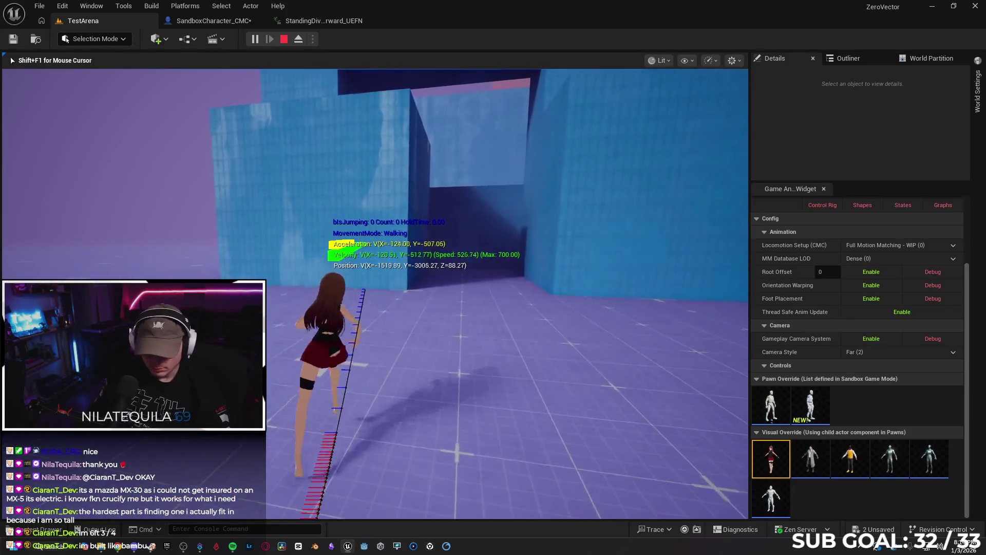
pyautogui.press('space')
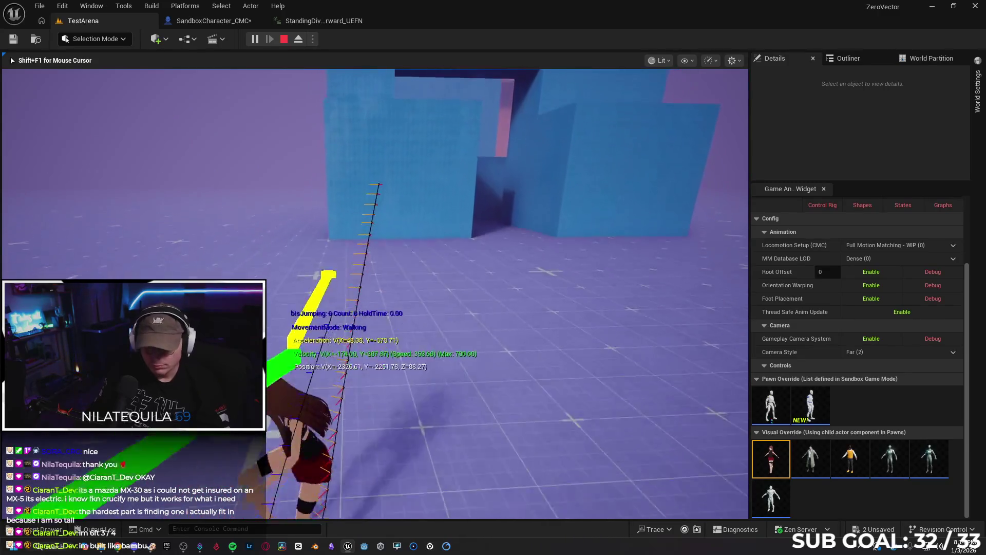
pyautogui.press('space')
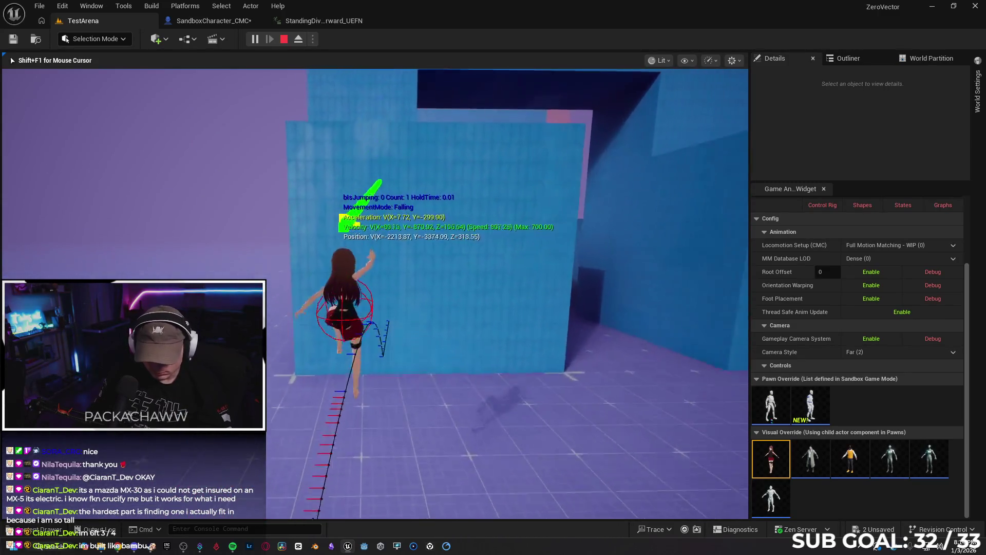
pyautogui.press('space')
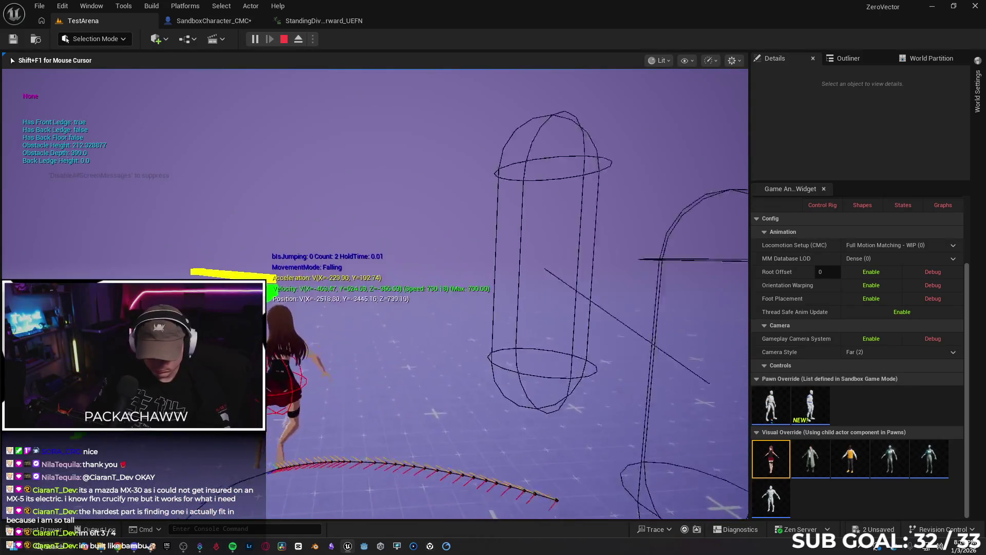
pyautogui.press('Escape')
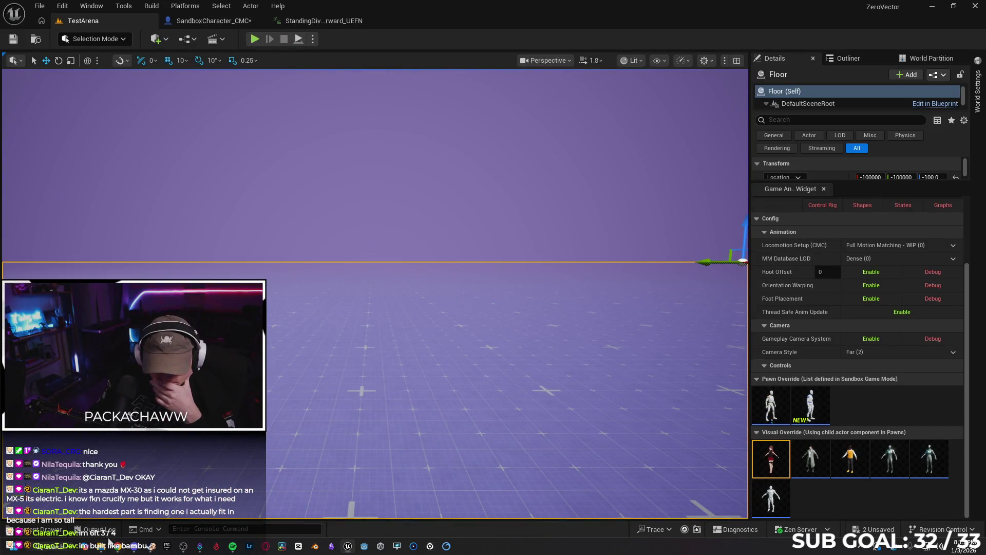
pyautogui.click(122, 546)
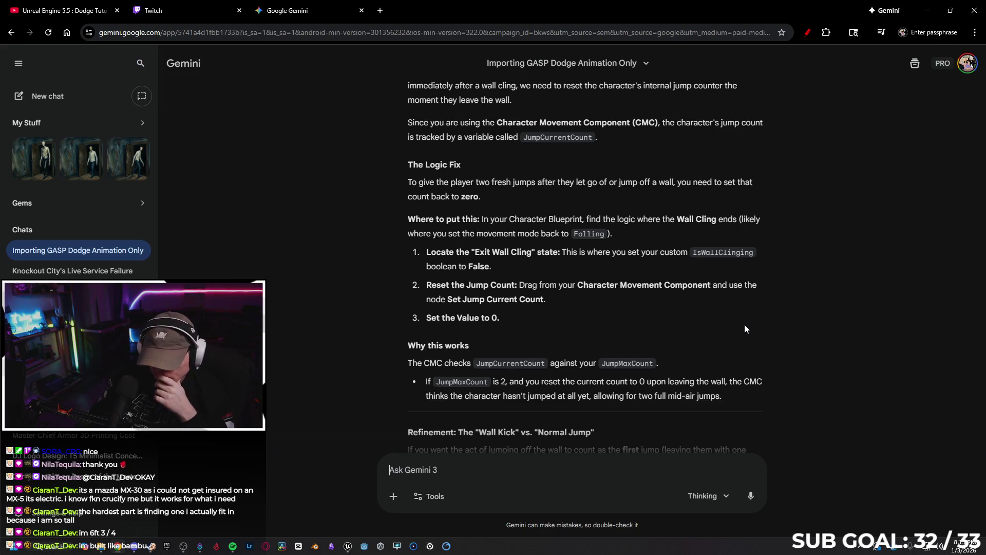
pyautogui.scroll(-2, 785, 335)
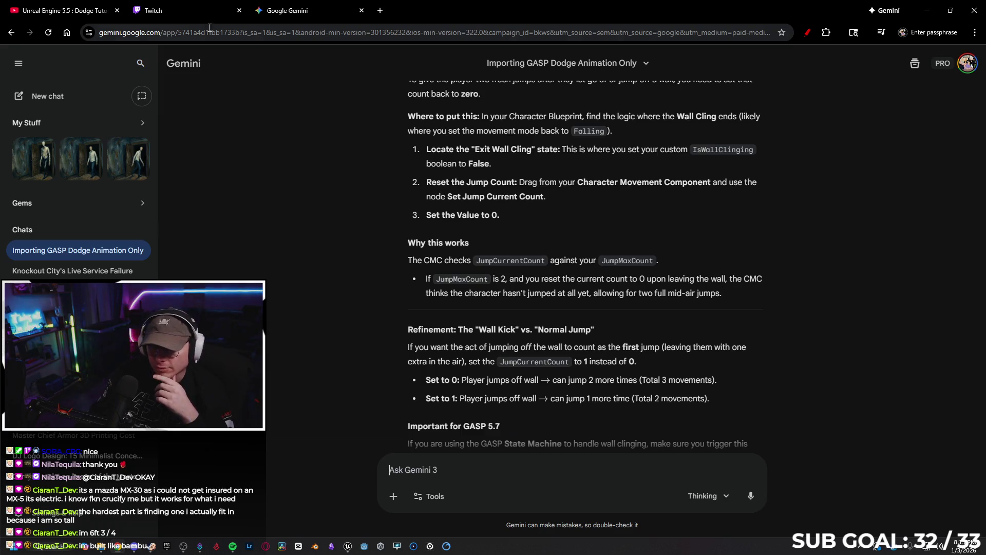
pyautogui.hotkey('alt', 'tab')
pyautogui.hotkey('alt', 'tab')
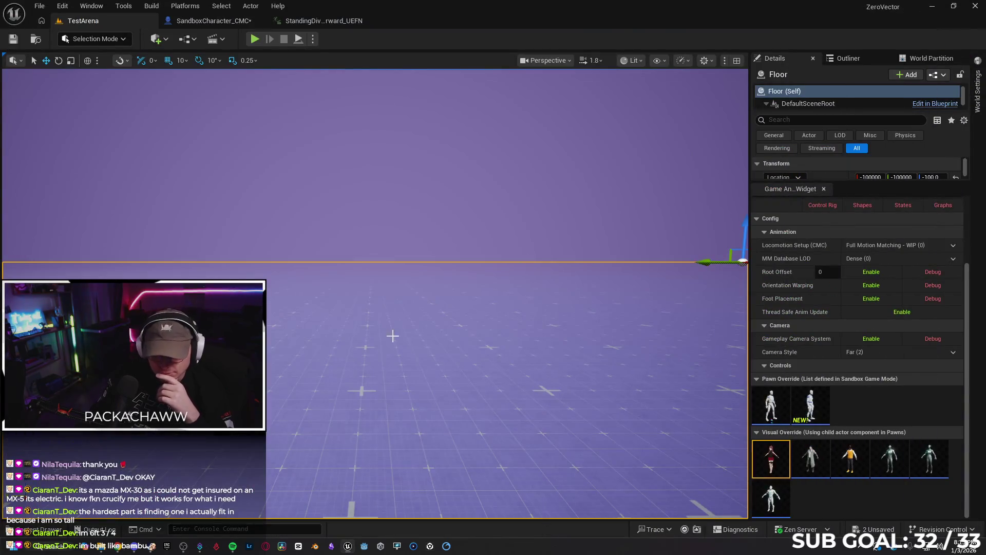
# Add a Character Movement getter and a Set Current Jump Count node to the graph.
pyautogui.click(205, 21)
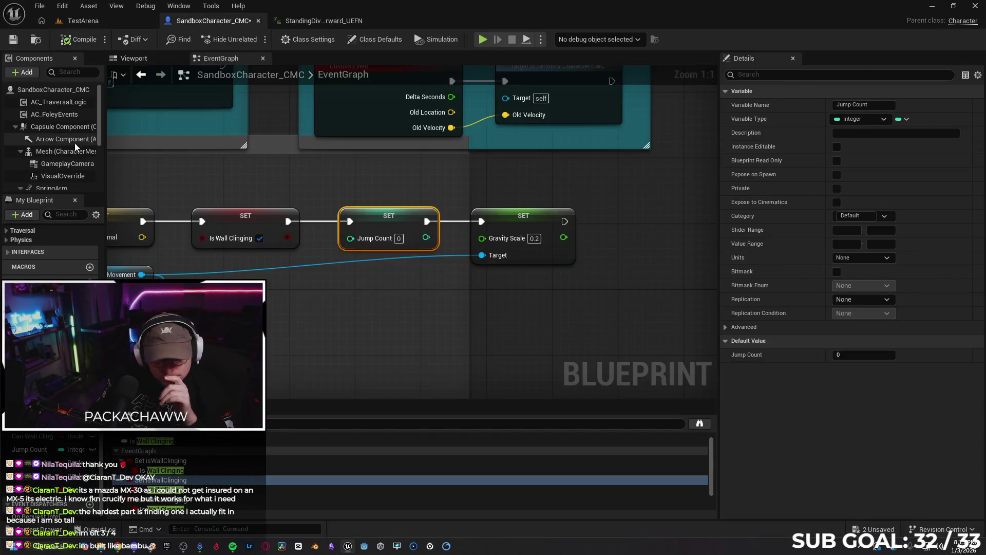
pyautogui.moveTo(414, 313); pyautogui.dragTo(472, 305)
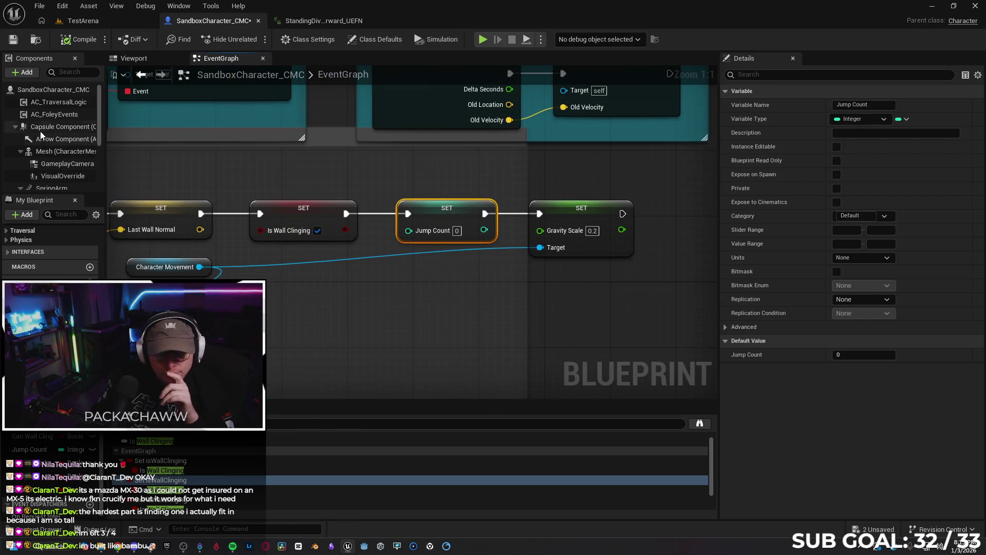
pyautogui.scroll(-3, 54, 155)
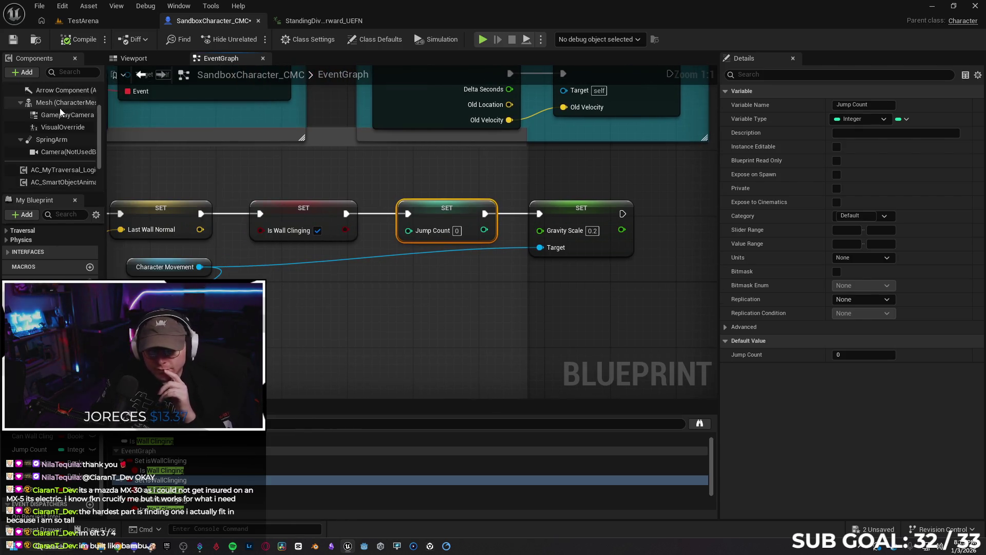
pyautogui.scroll(-2, 66, 127)
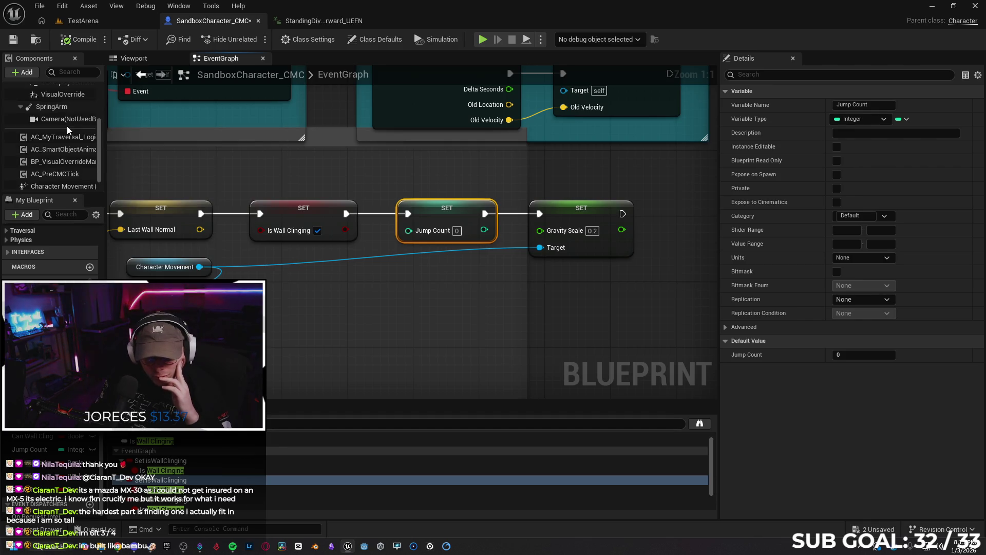
pyautogui.moveTo(41, 186)
pyautogui.mouseDown()
pyautogui.moveTo(378, 352)
pyautogui.moveTo(447, 323)
pyautogui.mouseUp()
pyautogui.write('jump ')
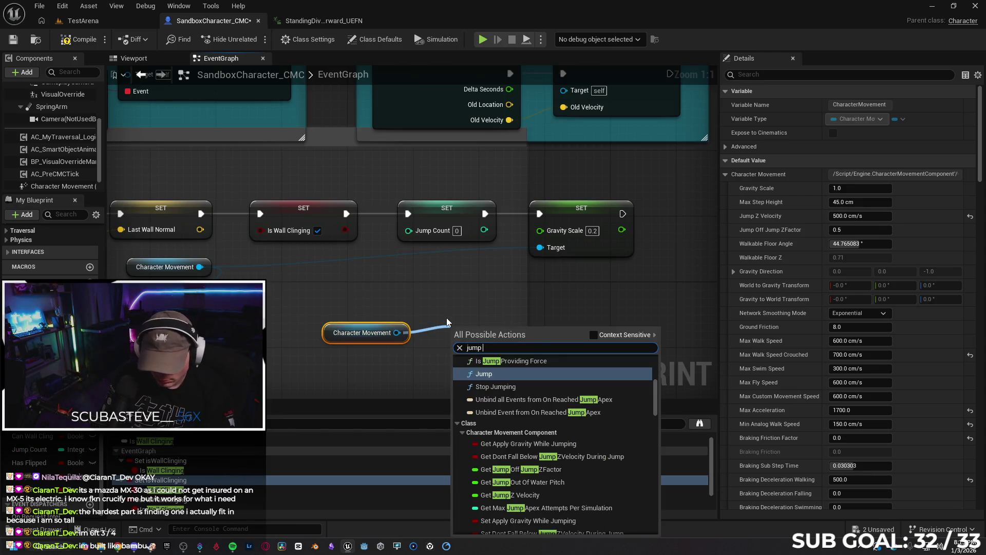
pyautogui.write('count')
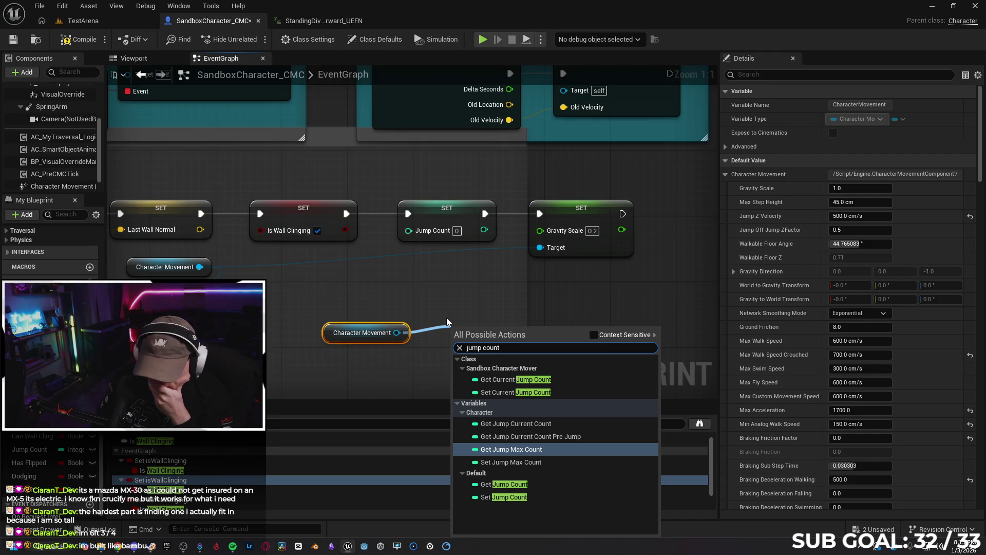
pyautogui.press('Up')
pyautogui.press('Up')
pyautogui.press('Up')
pyautogui.press('Down')
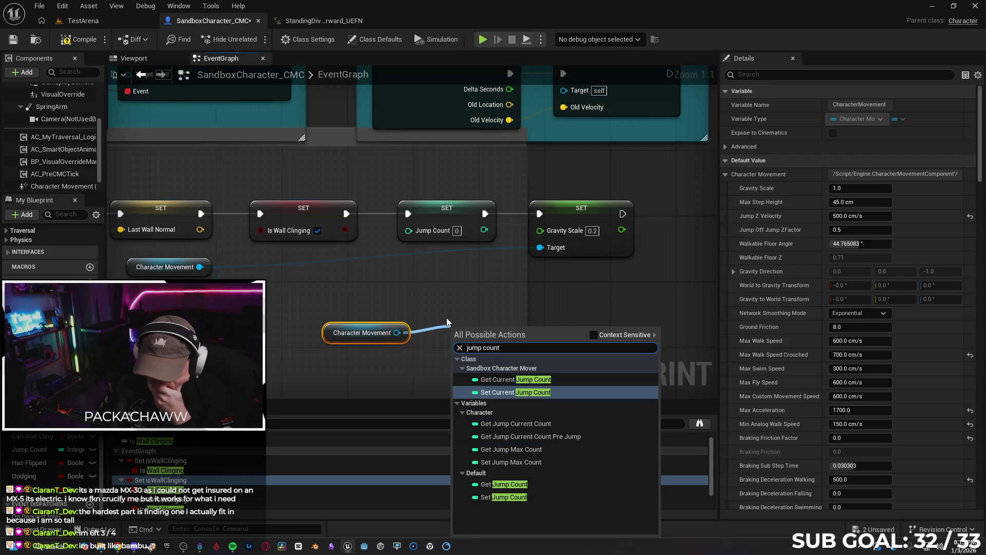
pyautogui.press('Return')
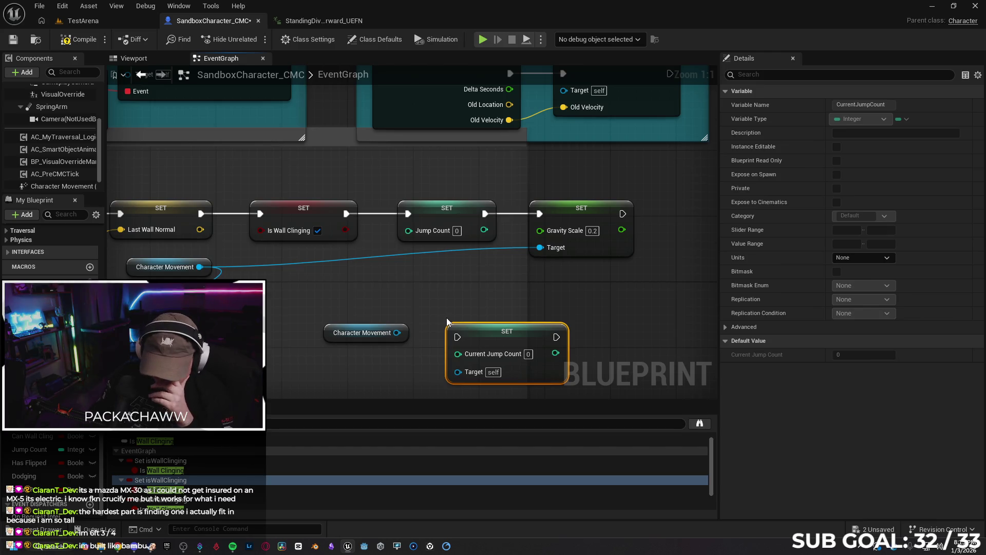
pyautogui.moveTo(492, 344); pyautogui.dragTo(468, 294)
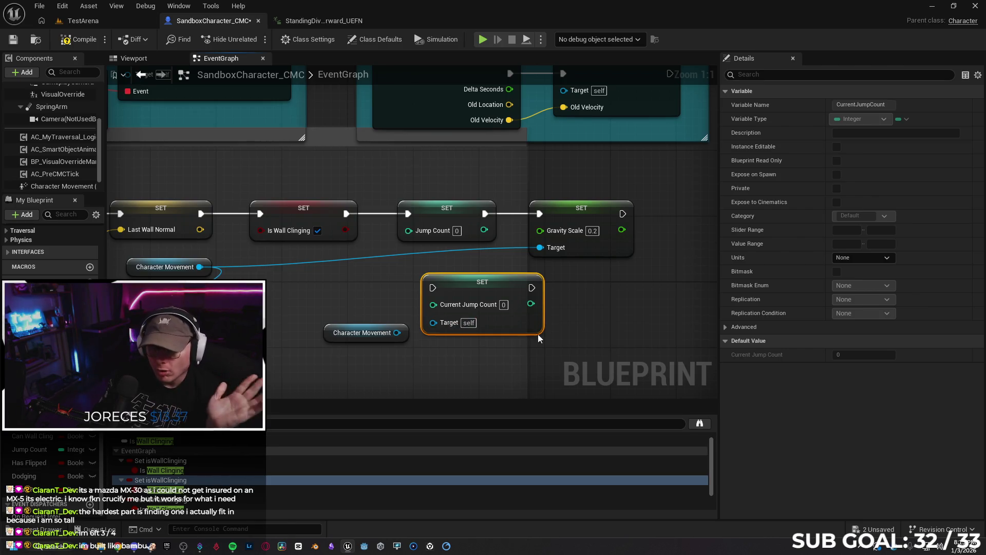
# Delete the test nodes and SET Jump Count, wire Is Wall Clinging to Gravity Scale, compile and save.
pyautogui.click(329, 336)
pyautogui.press('Delete')
pyautogui.click(493, 284)
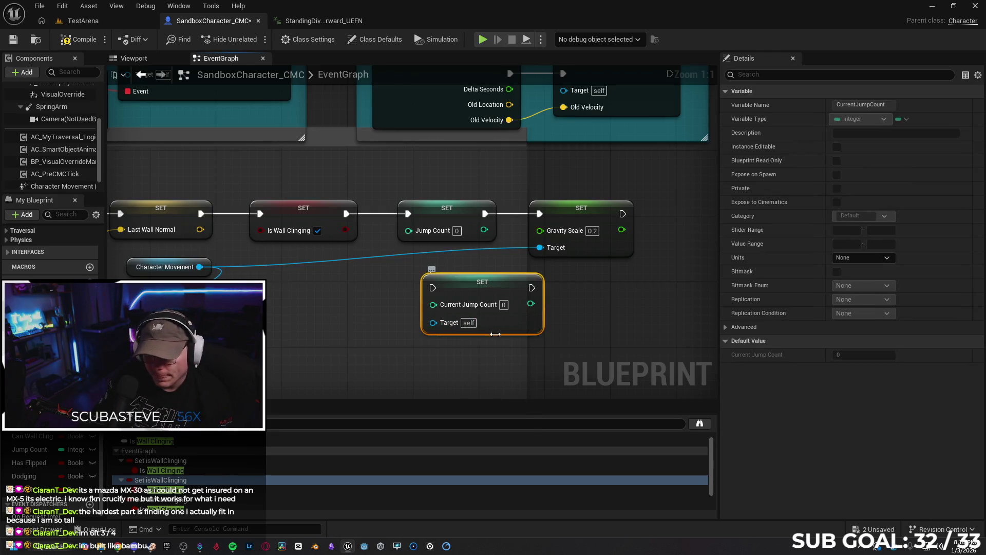
pyautogui.press('Delete')
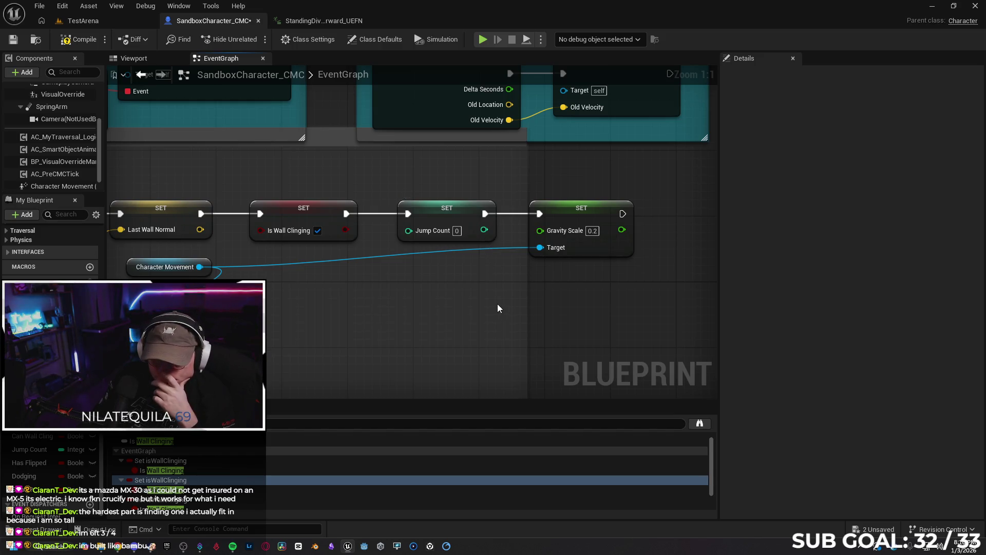
pyautogui.click(443, 219)
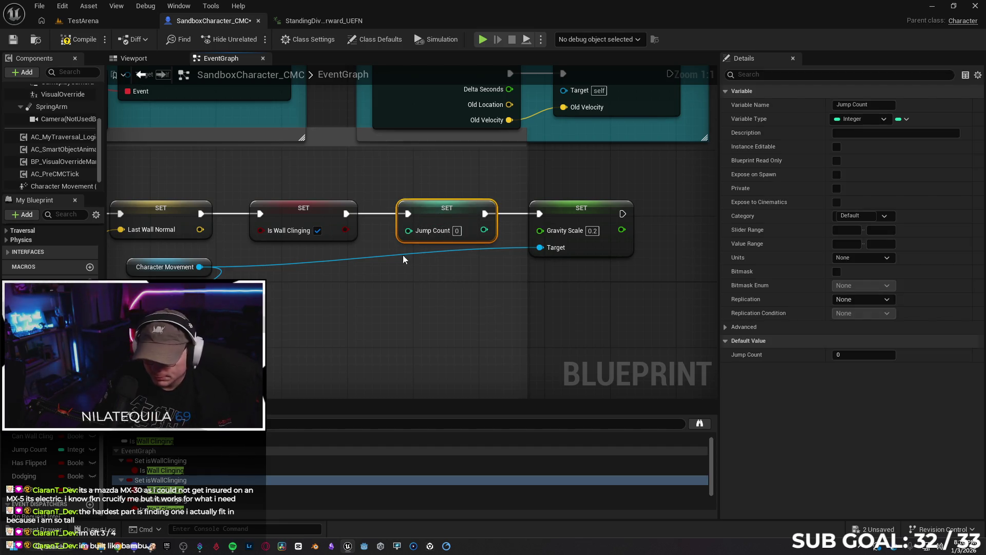
pyautogui.press('Delete')
pyautogui.moveTo(346, 213)
pyautogui.mouseDown()
pyautogui.moveTo(545, 214)
pyautogui.moveTo(442, 213)
pyautogui.mouseUp()
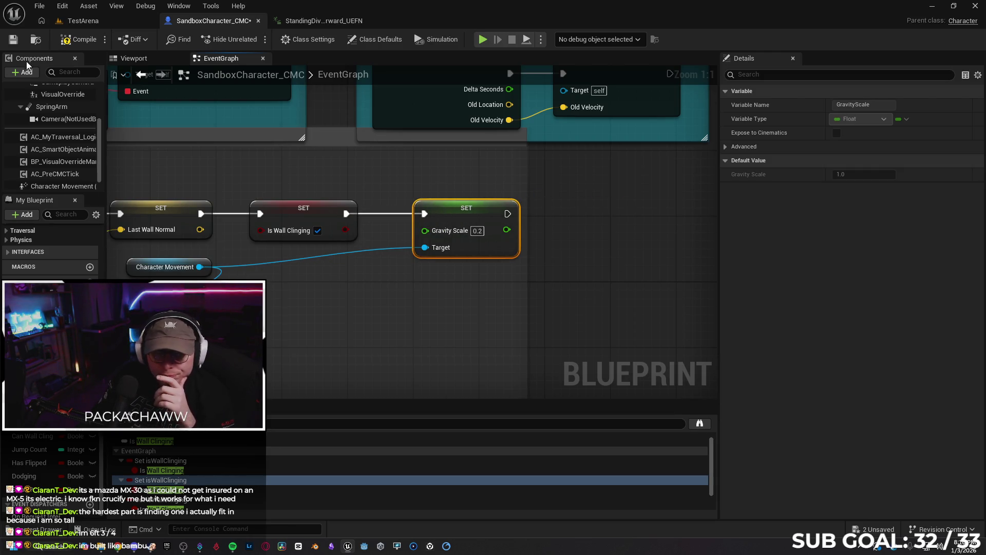
pyautogui.click(80, 40)
pyautogui.click(11, 43)
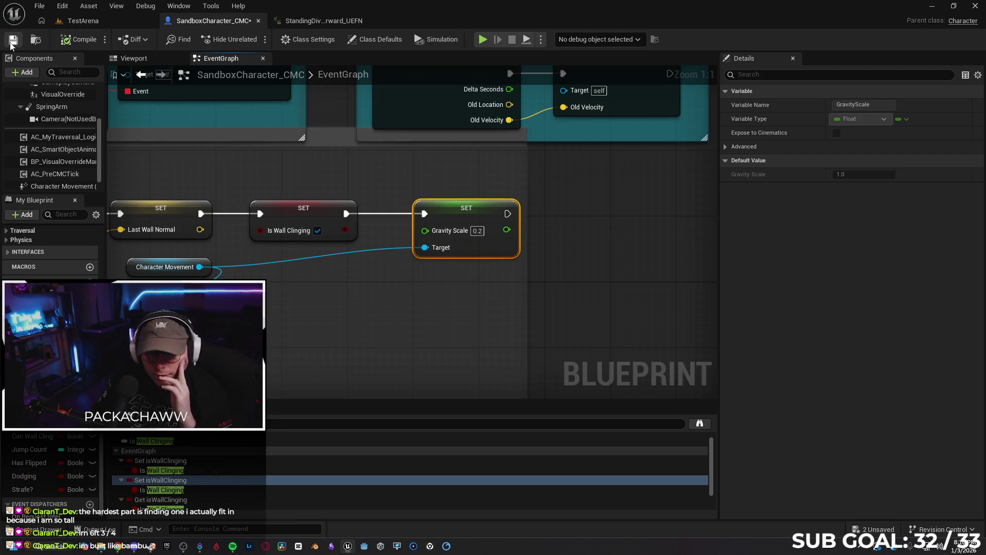
# Check TestArena, then pan the blueprint to the Event On Land, Branch and Launch Character nodes.
pyautogui.click(122, 23)
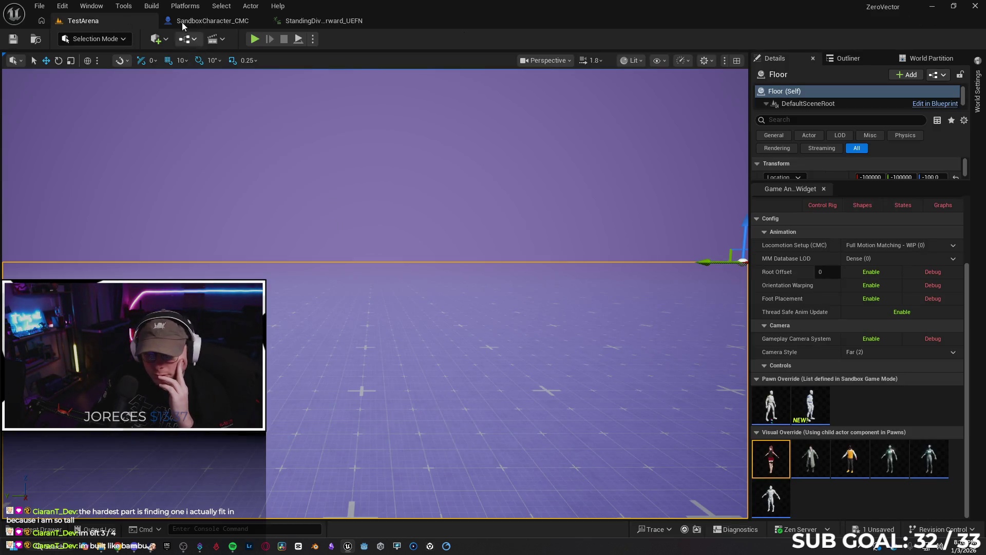
pyautogui.click(205, 20)
pyautogui.scroll(-2, 384, 307)
pyautogui.scroll(-3, 372, 308)
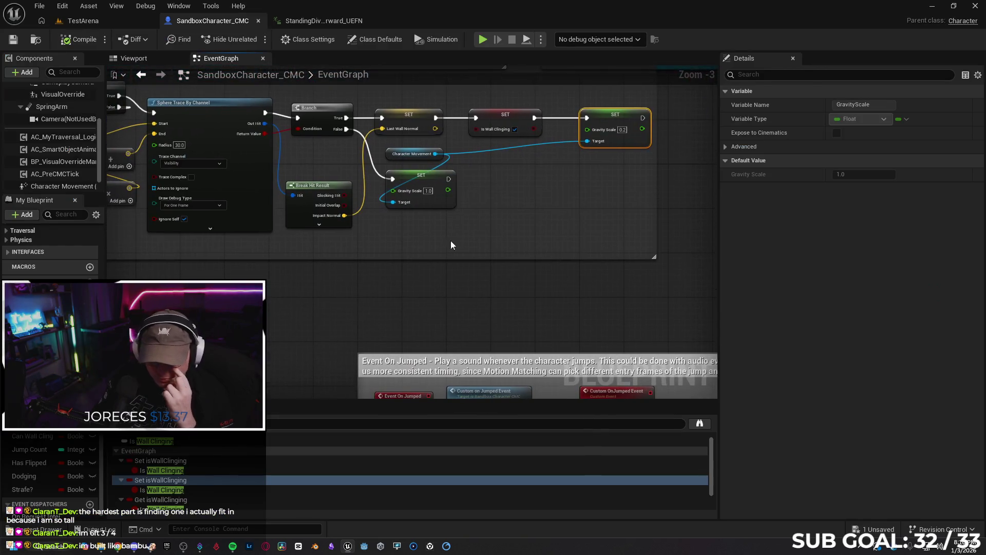
pyautogui.scroll(3, 278, 164)
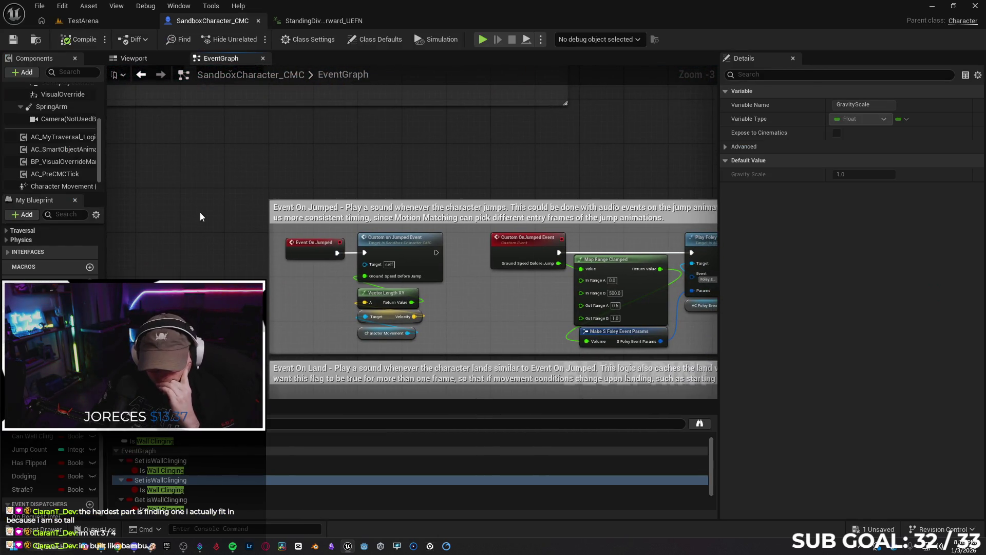
pyautogui.moveTo(200, 216)
pyautogui.mouseDown()
pyautogui.moveTo(187, 217)
pyautogui.moveTo(456, 150)
pyautogui.mouseUp()
pyautogui.scroll(-3, 187, 214)
pyautogui.scroll(1, 524, 321)
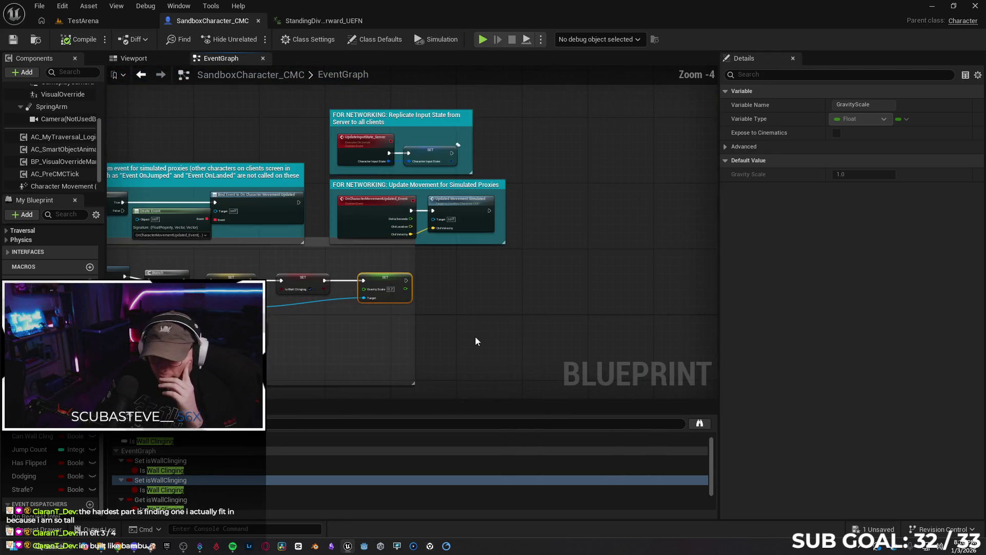
pyautogui.scroll(2, 461, 338)
pyautogui.moveTo(447, 326)
pyautogui.mouseDown()
pyautogui.moveTo(623, 269)
pyautogui.moveTo(555, 279)
pyautogui.moveTo(566, 386)
pyautogui.moveTo(330, 343)
pyautogui.mouseUp()
pyautogui.scroll(-3, 363, 243)
pyautogui.moveTo(278, 193); pyautogui.dragTo(299, 182)
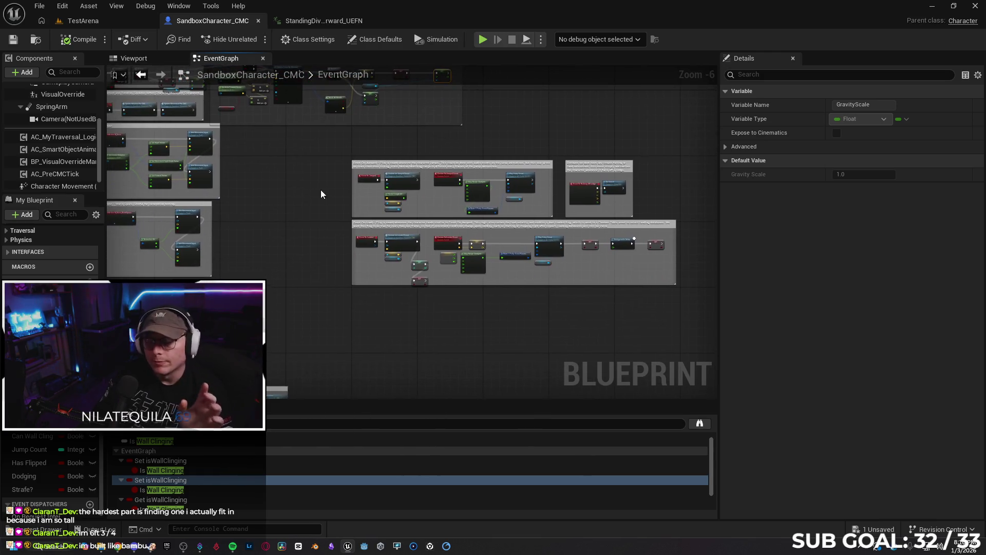
pyautogui.scroll(2, 362, 341)
pyautogui.moveTo(318, 339)
pyautogui.mouseDown()
pyautogui.moveTo(379, 201)
pyautogui.moveTo(378, 119)
pyautogui.moveTo(379, 201)
pyautogui.moveTo(350, 174)
pyautogui.moveTo(216, 174)
pyautogui.mouseUp()
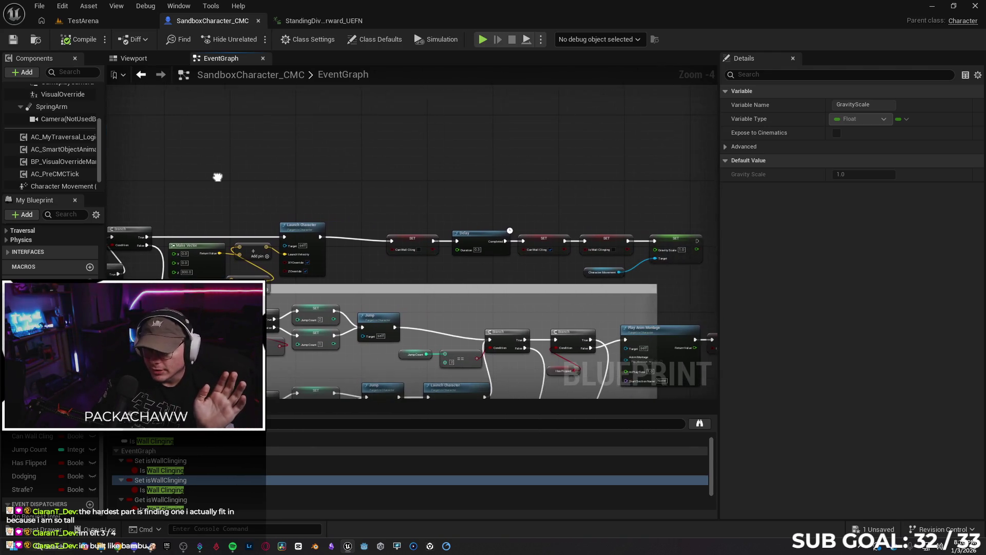
# Marquee-select the row of Delay and SET nodes and move it slightly left.
pyautogui.moveTo(309, 217); pyautogui.dragTo(625, 285)
pyautogui.moveTo(598, 252)
pyautogui.mouseDown()
pyautogui.moveTo(586, 241)
pyautogui.moveTo(562, 248)
pyautogui.mouseUp()
pyautogui.click(432, 216)
pyautogui.moveTo(432, 215)
pyautogui.mouseDown()
pyautogui.moveTo(364, 210)
pyautogui.moveTo(394, 187)
pyautogui.moveTo(372, 260)
pyautogui.mouseUp()
pyautogui.scroll(1, 395, 186)
pyautogui.moveTo(283, 299)
pyautogui.mouseDown()
pyautogui.moveTo(295, 281)
pyautogui.moveTo(290, 236)
pyautogui.moveTo(350, 234)
pyautogui.mouseUp()
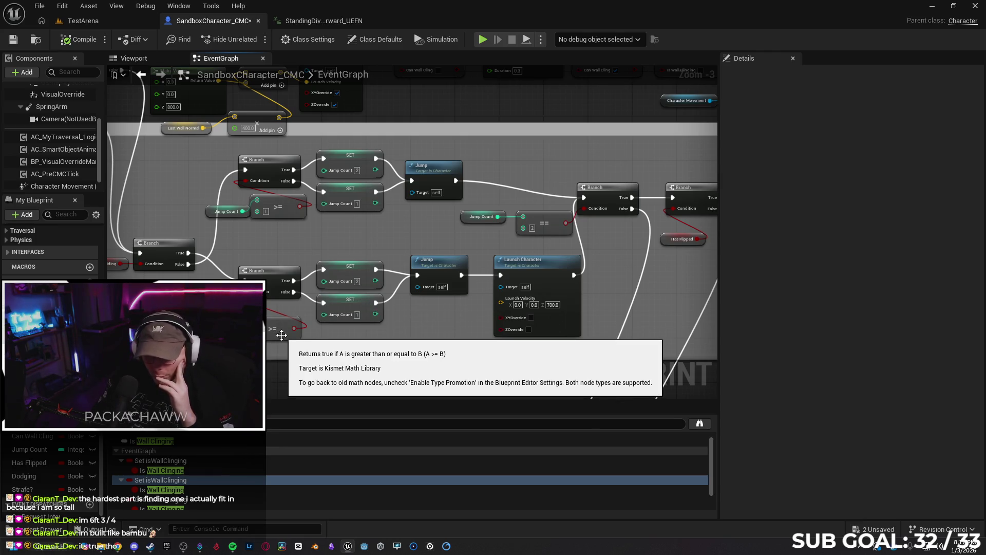
# Pan the event graph to review the jump branches, Has Flipped and Try Traversal Action nodes.
pyautogui.moveTo(437, 320); pyautogui.dragTo(278, 331)
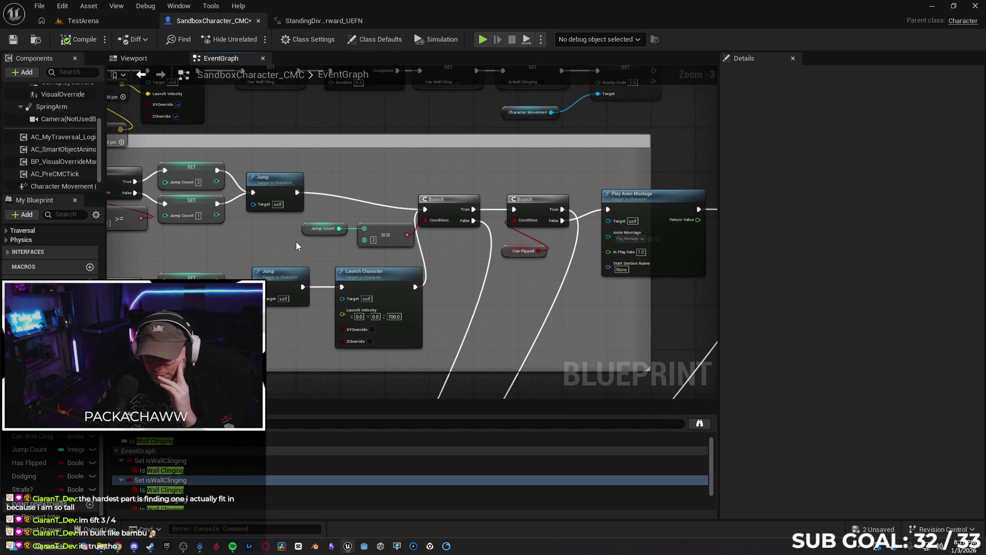
pyautogui.moveTo(389, 260)
pyautogui.mouseDown()
pyautogui.moveTo(327, 262)
pyautogui.moveTo(391, 249)
pyautogui.mouseUp()
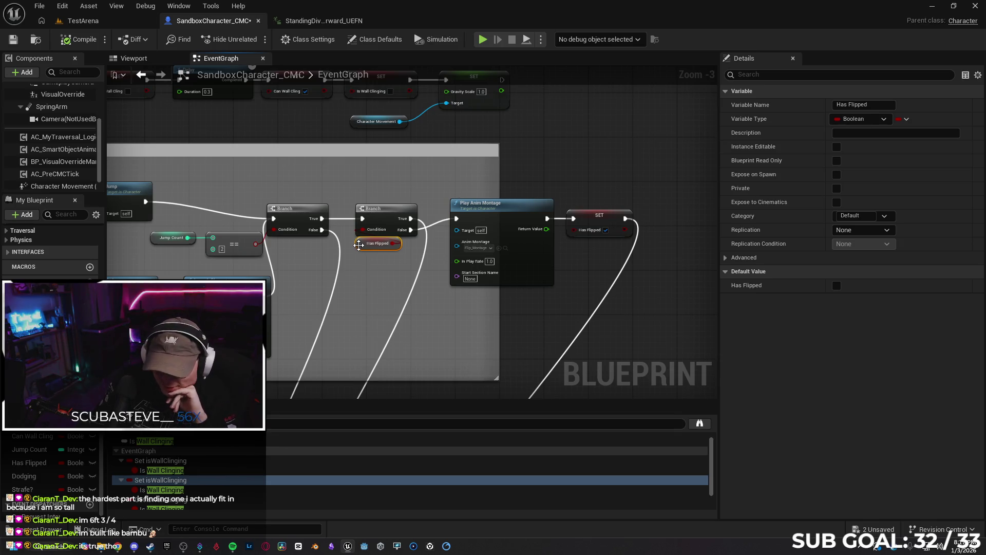
pyautogui.click(374, 275)
pyautogui.moveTo(373, 275); pyautogui.dragTo(431, 248)
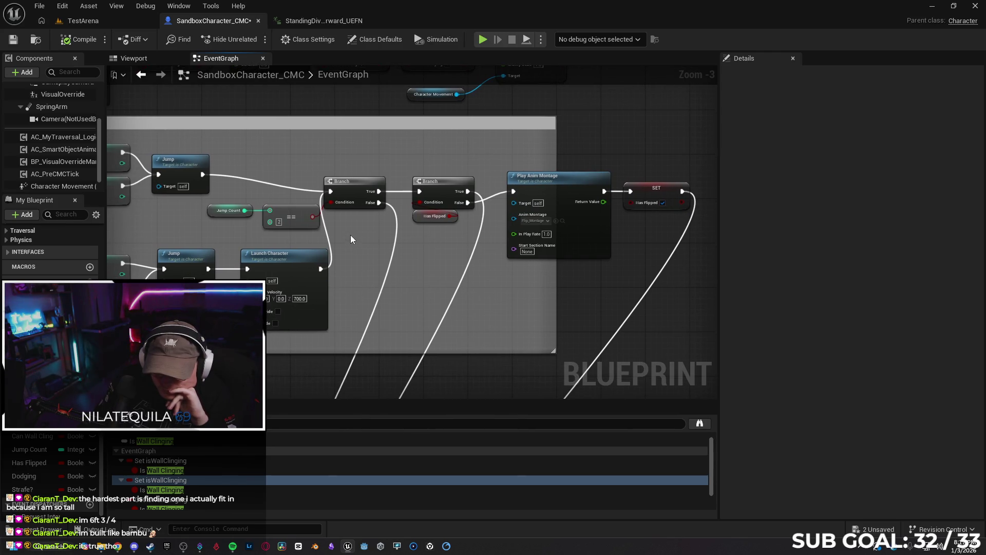
pyautogui.moveTo(317, 222)
pyautogui.mouseDown()
pyautogui.moveTo(357, 220)
pyautogui.moveTo(335, 227)
pyautogui.moveTo(501, 306)
pyautogui.moveTo(435, 154)
pyautogui.moveTo(384, 301)
pyautogui.moveTo(501, 289)
pyautogui.mouseUp()
pyautogui.moveTo(242, 266)
pyautogui.mouseDown()
pyautogui.moveTo(447, 260)
pyautogui.moveTo(458, 283)
pyautogui.moveTo(345, 260)
pyautogui.moveTo(360, 261)
pyautogui.mouseUp()
pyautogui.moveTo(364, 220)
pyautogui.mouseDown()
pyautogui.moveTo(347, 258)
pyautogui.moveTo(400, 255)
pyautogui.moveTo(291, 229)
pyautogui.moveTo(330, 270)
pyautogui.moveTo(284, 233)
pyautogui.moveTo(343, 307)
pyautogui.moveTo(311, 329)
pyautogui.moveTo(331, 329)
pyautogui.mouseUp()
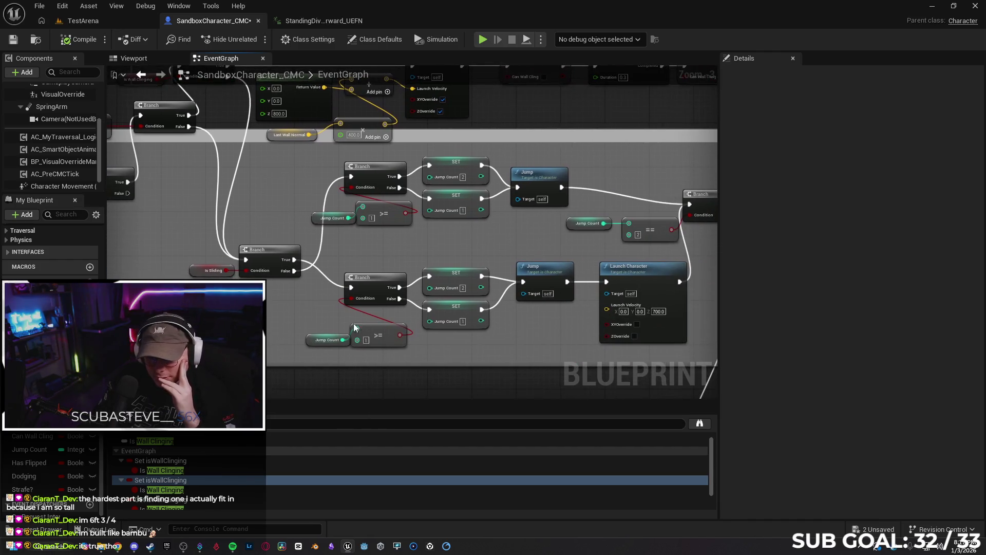
pyautogui.moveTo(527, 324); pyautogui.dragTo(439, 313)
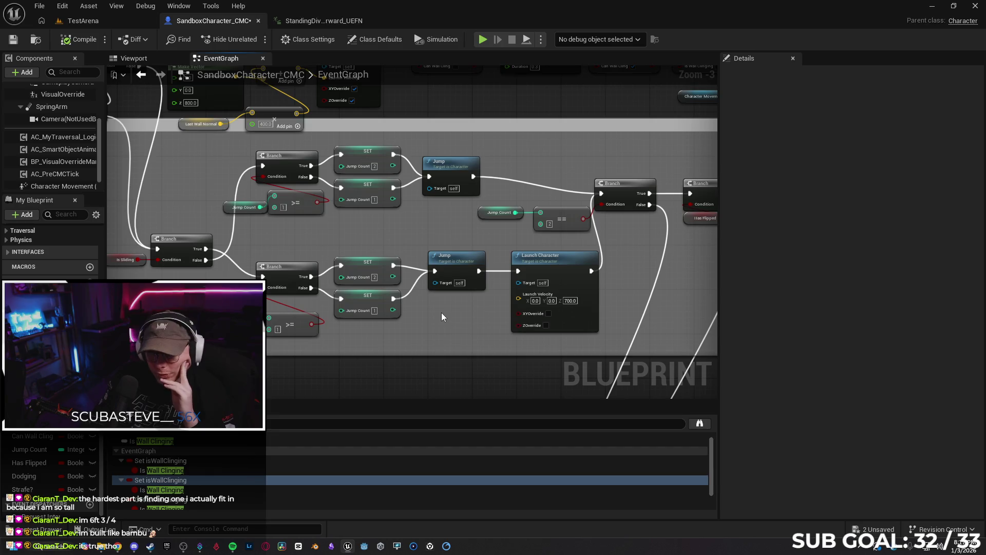
# Move the SET Gravity Scale node right to open space after Is Wall Clinging.
pyautogui.moveTo(425, 120); pyautogui.dragTo(410, 273)
pyautogui.scroll(-3, 398, 126)
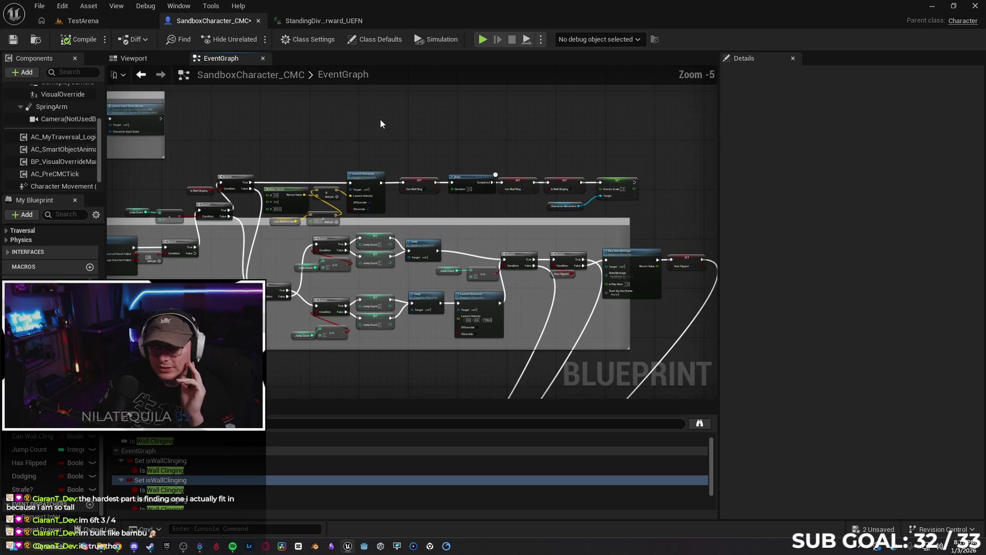
pyautogui.scroll(2, 388, 293)
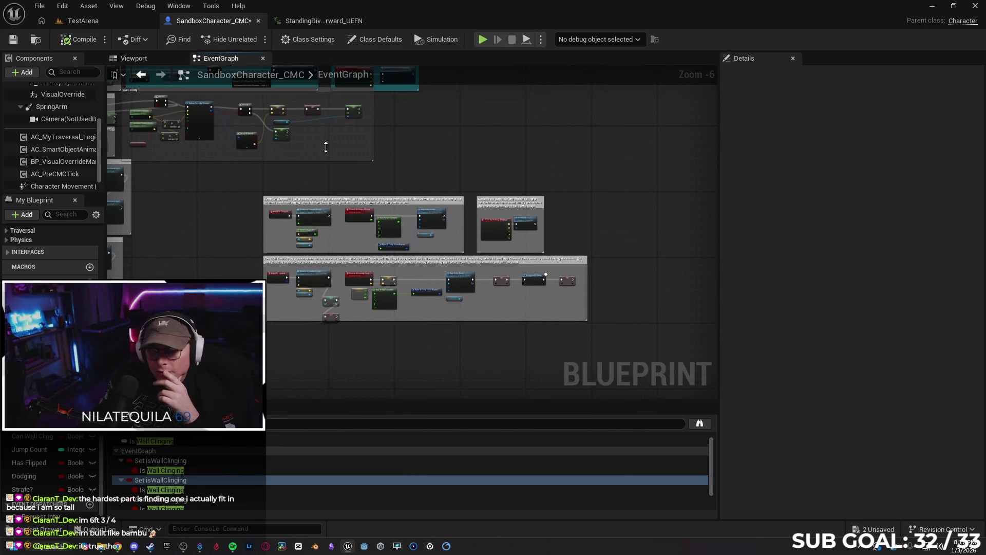
pyautogui.scroll(2, 374, 300)
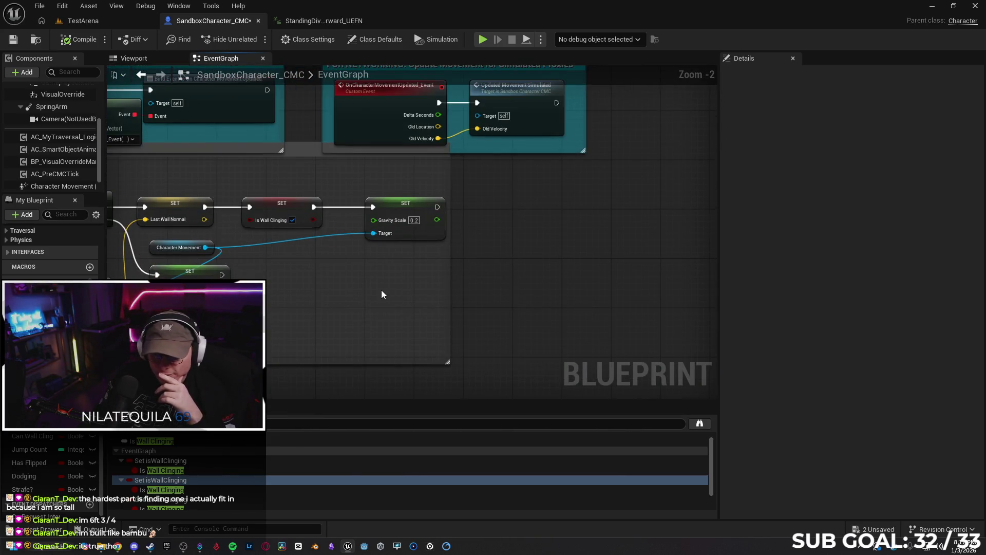
pyautogui.moveTo(418, 205); pyautogui.dragTo(511, 206)
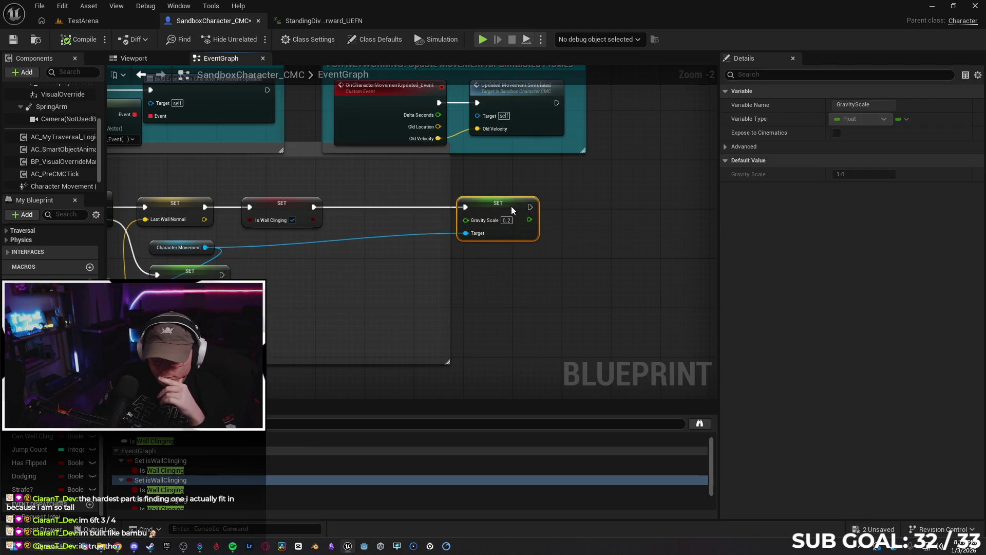
# Insert a Set Current Jump Count node wired between Is Wall Clinging and Gravity Scale.
pyautogui.moveTo(206, 247); pyautogui.dragTo(315, 268)
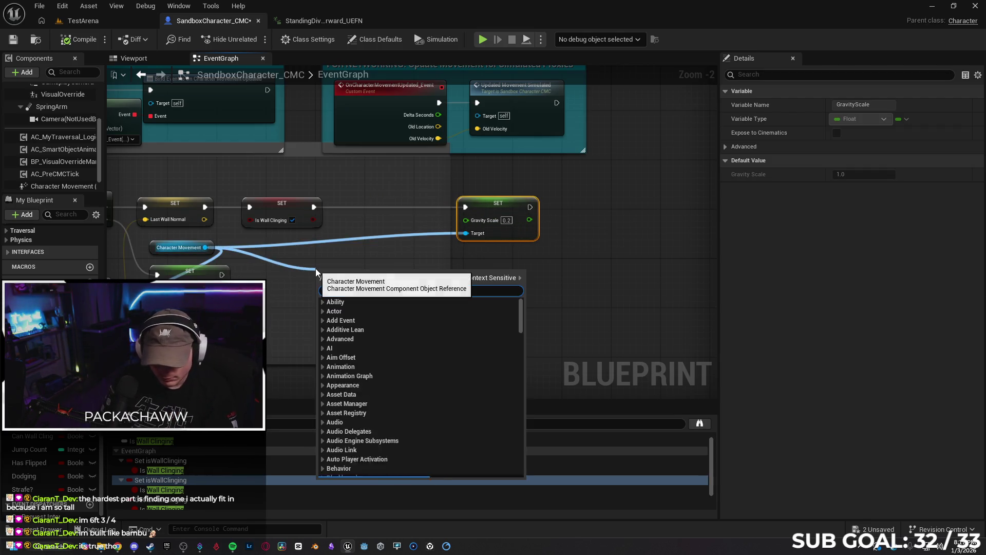
pyautogui.write('set jump count')
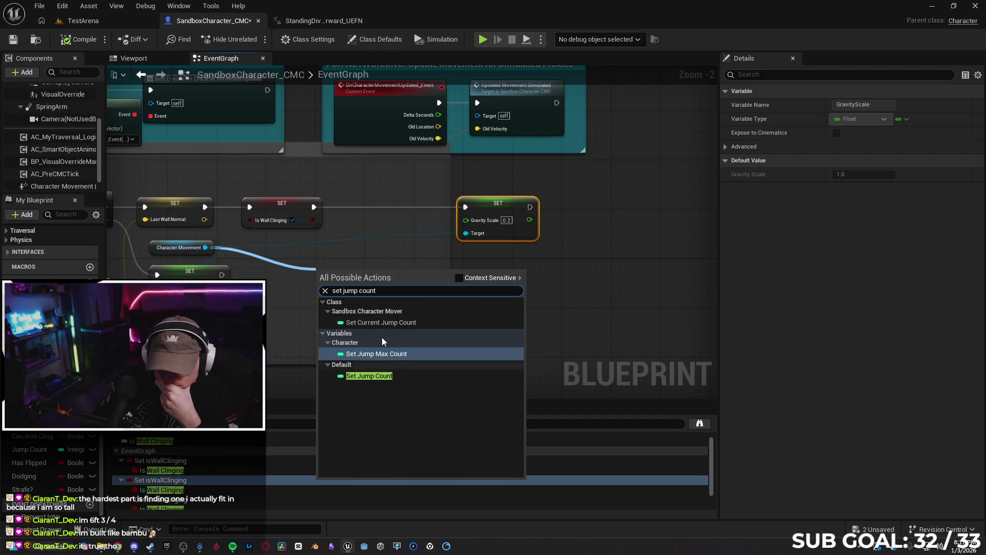
pyautogui.click(381, 323)
pyautogui.moveTo(372, 273); pyautogui.dragTo(396, 212)
pyautogui.moveTo(318, 204); pyautogui.dragTo(348, 213)
pyautogui.moveTo(422, 213)
pyautogui.mouseDown()
pyautogui.moveTo(465, 207)
pyautogui.moveTo(412, 205)
pyautogui.mouseUp()
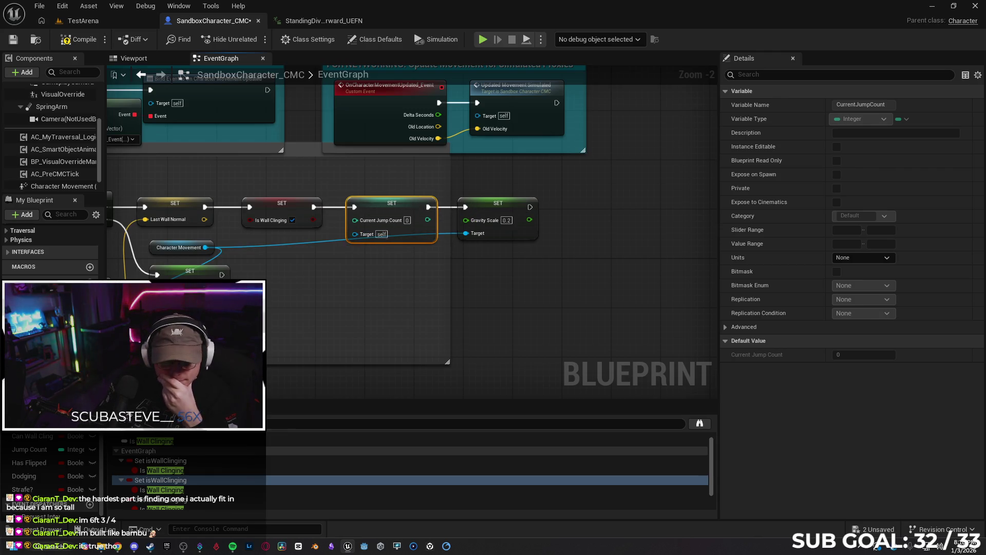
# Drag in another Character Movement getter and add a second Current Jump Count setter.
pyautogui.scroll(3, 59, 122)
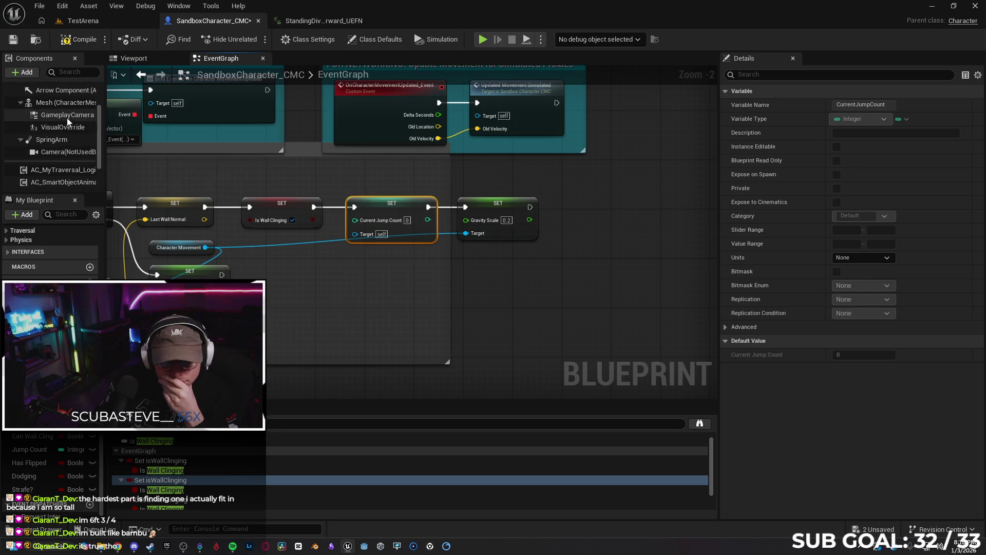
pyautogui.scroll(-3, 61, 123)
pyautogui.moveTo(51, 171)
pyautogui.mouseDown()
pyautogui.moveTo(309, 287)
pyautogui.moveTo(300, 287)
pyautogui.moveTo(352, 233)
pyautogui.moveTo(389, 280)
pyautogui.mouseUp()
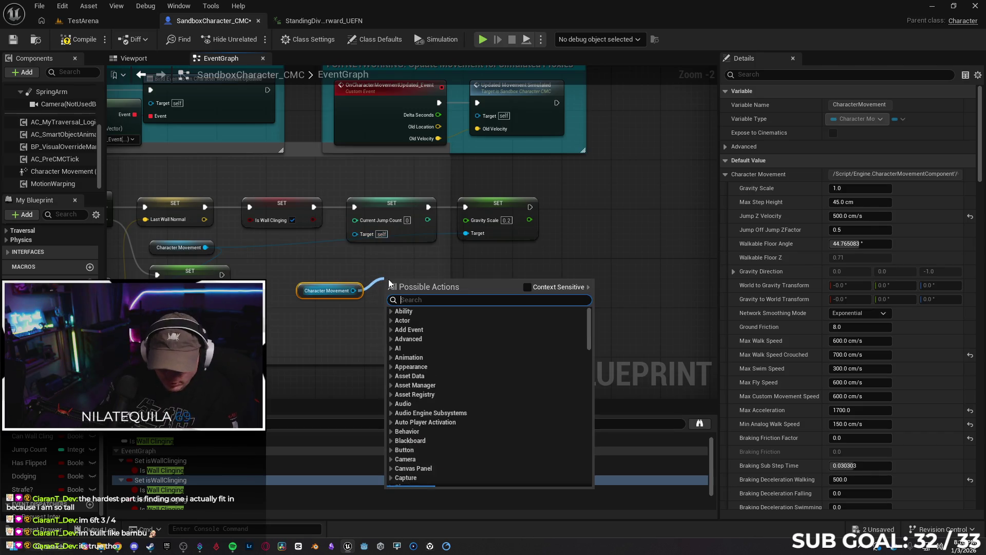
pyautogui.write('set cu')
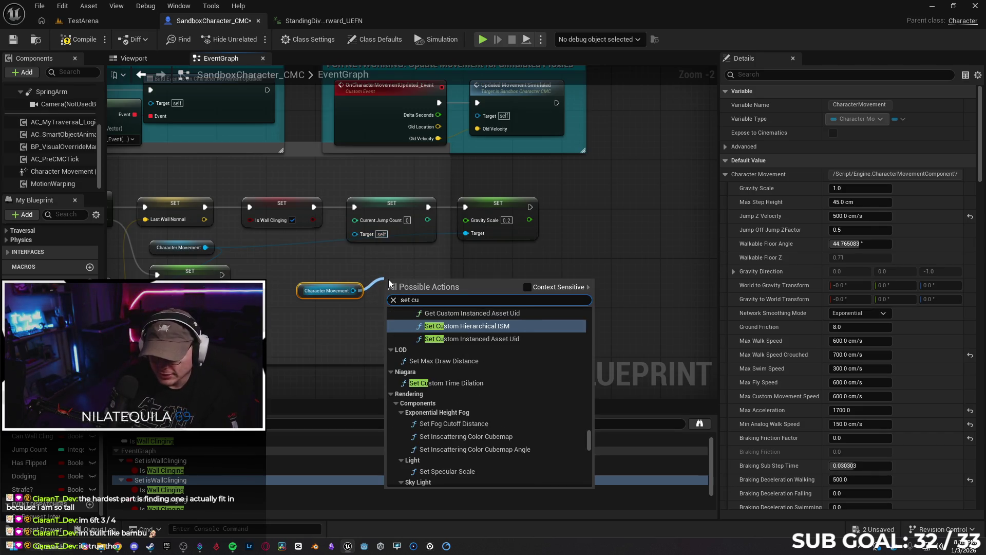
pyautogui.write('r')
pyautogui.press('BackSpace')
pyautogui.press('BackSpace')
pyautogui.press('BackSpace')
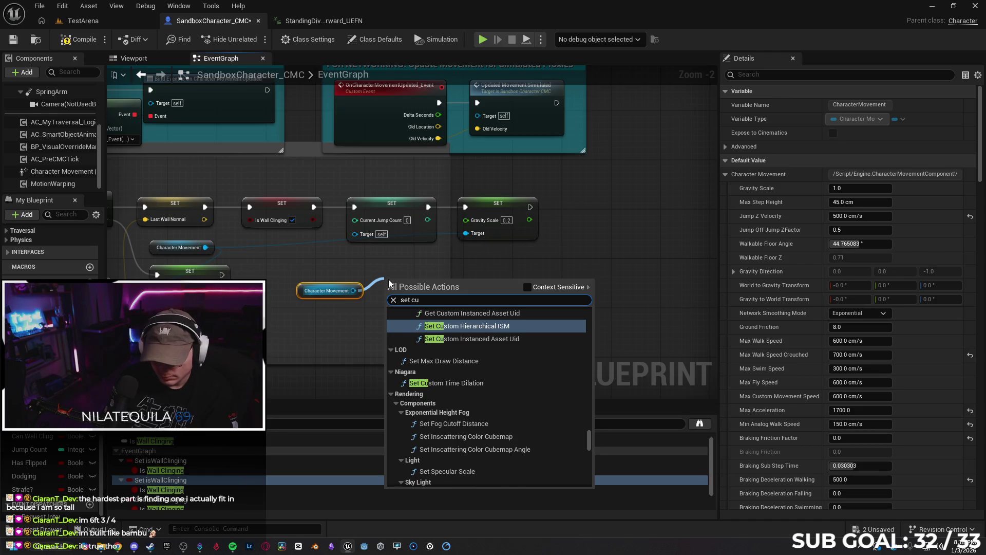
pyautogui.write('jump count')
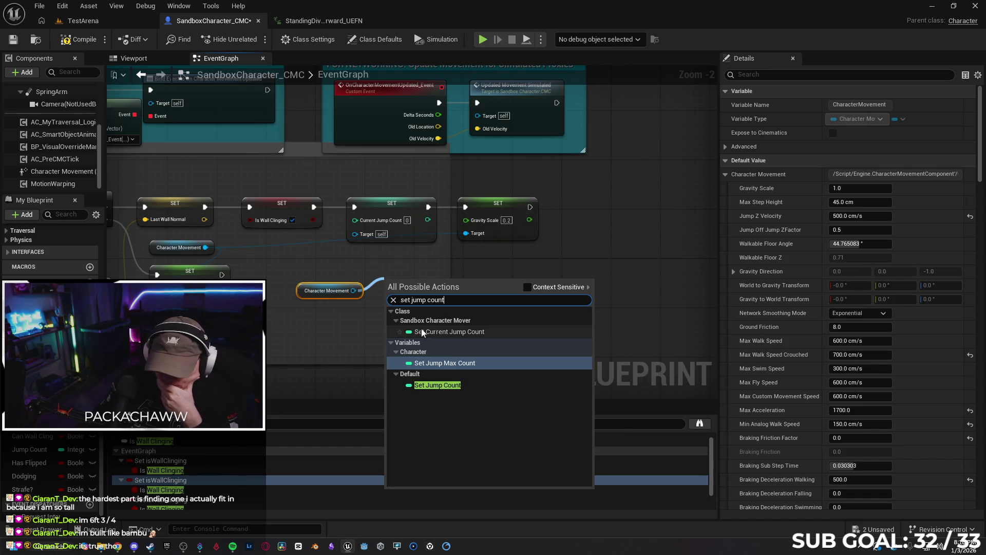
pyautogui.click(441, 332)
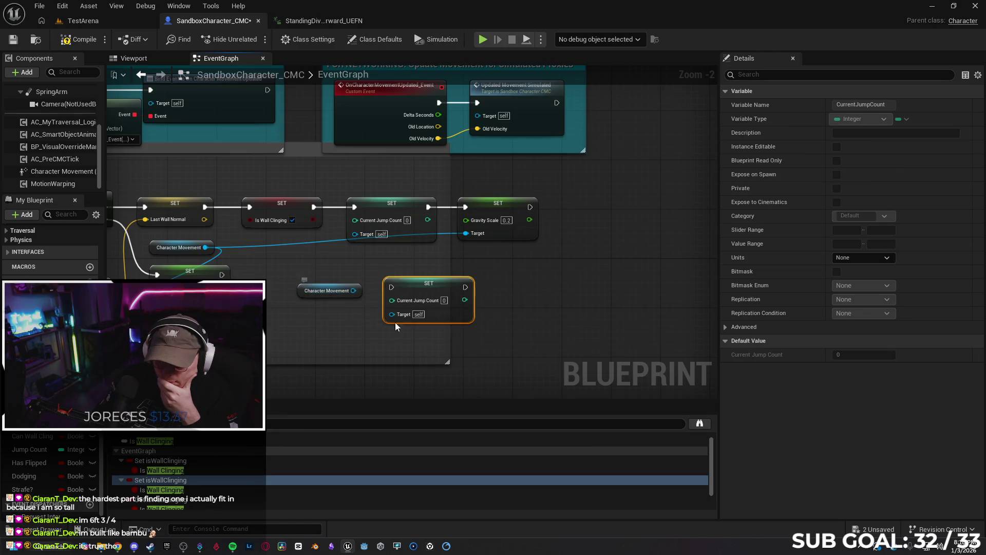
# Delete the extra getter and setter, then recompile the blueprint, which reports errors.
pyautogui.click(331, 290)
pyautogui.keyDown('ctrl'); pyautogui.click(445, 310); pyautogui.keyUp('ctrl')
pyautogui.press('Delete')
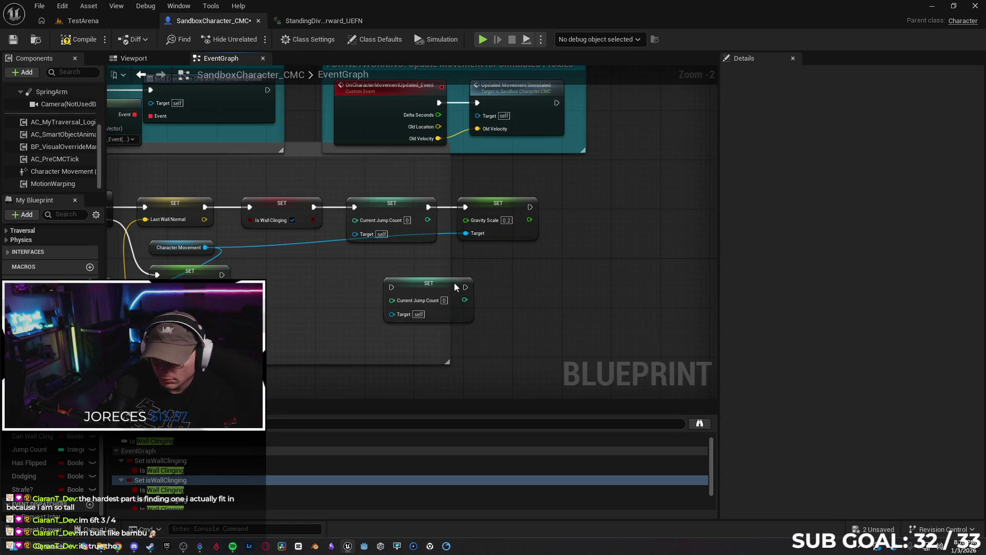
pyautogui.click(84, 45)
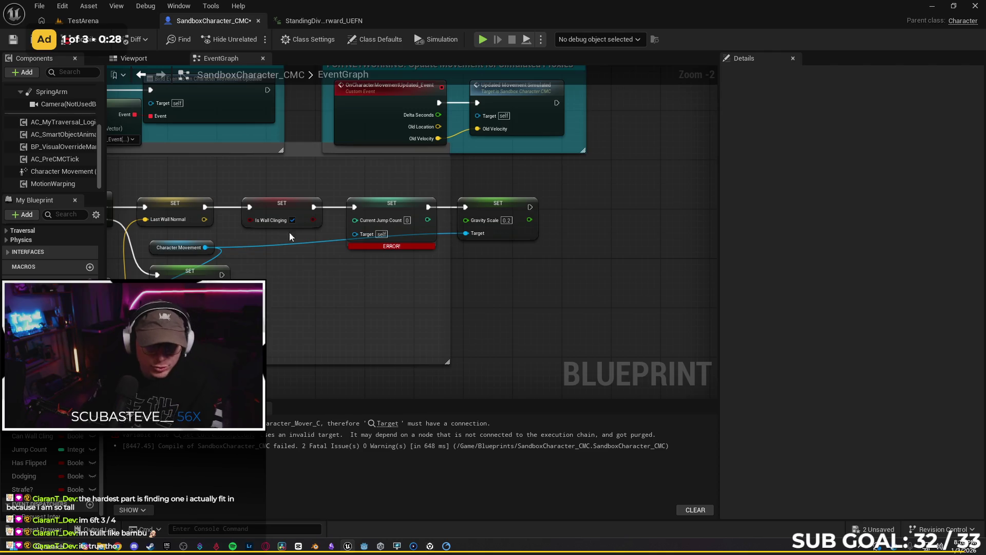
# Place a Character Movement getter and search 'jump count' in the graph's action menu.
pyautogui.moveTo(64, 171)
pyautogui.mouseDown()
pyautogui.moveTo(304, 261)
pyautogui.moveTo(353, 236)
pyautogui.mouseUp()
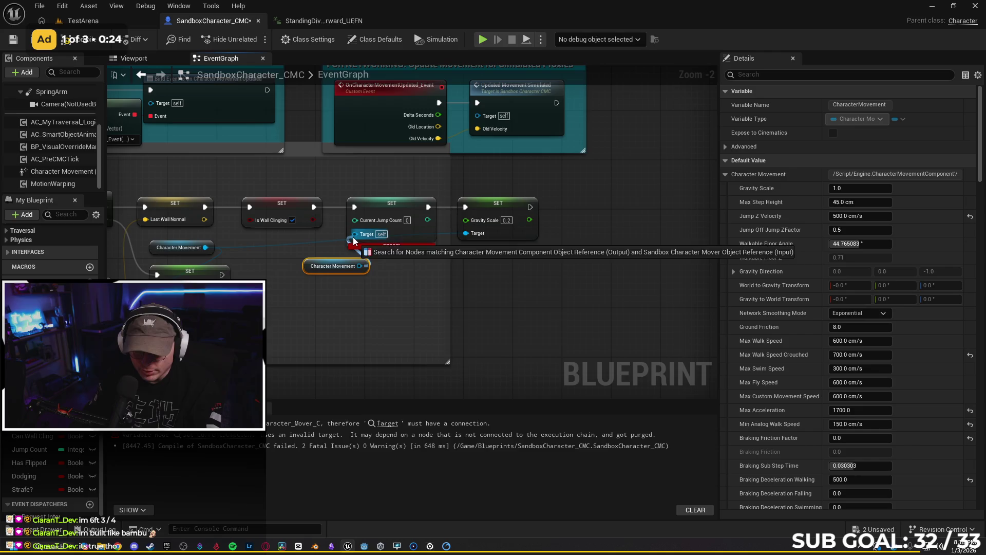
pyautogui.click(312, 301)
pyautogui.scroll(3, 390, 195)
pyautogui.rightClick(416, 310)
pyautogui.write('jump count')
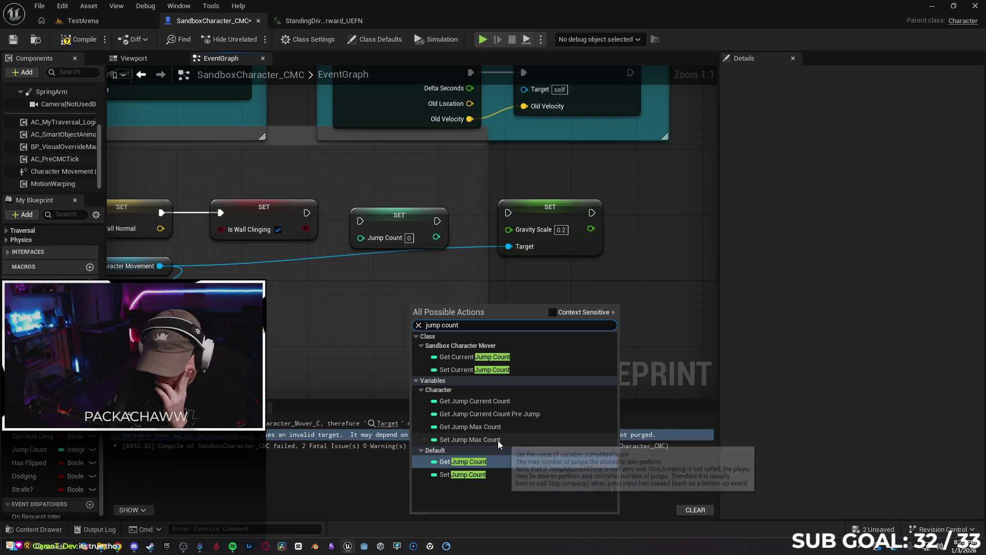
# Add a Set Jump Max Count node, then delete it and the Jump Count setter.
pyautogui.click(497, 440)
pyautogui.moveTo(447, 315); pyautogui.dragTo(401, 283)
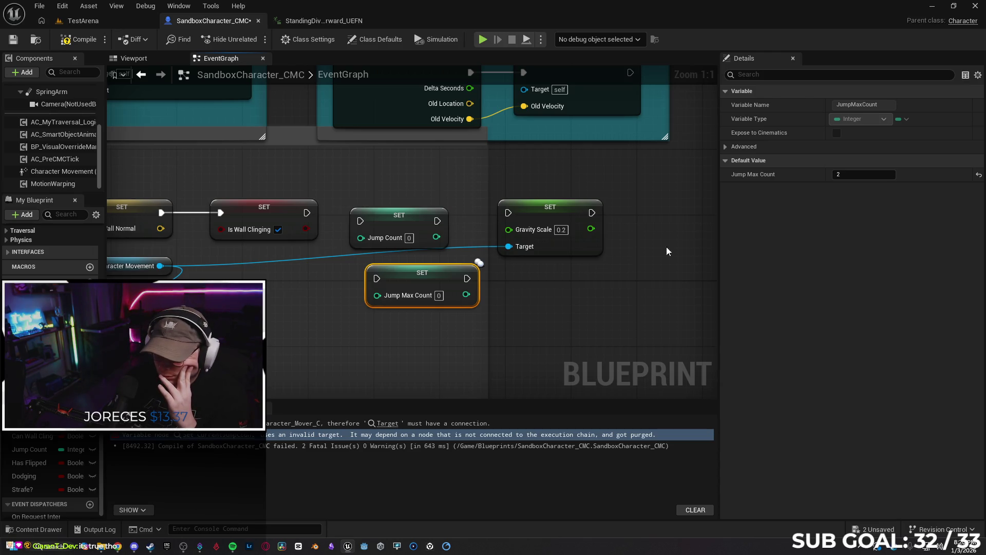
pyautogui.press('Delete')
pyautogui.click(419, 215)
pyautogui.press('Delete')
# Cancel a 'set jump' node search from Is Wall Clinging and switch to the Gemini chat.
pyautogui.moveTo(307, 213); pyautogui.dragTo(359, 212)
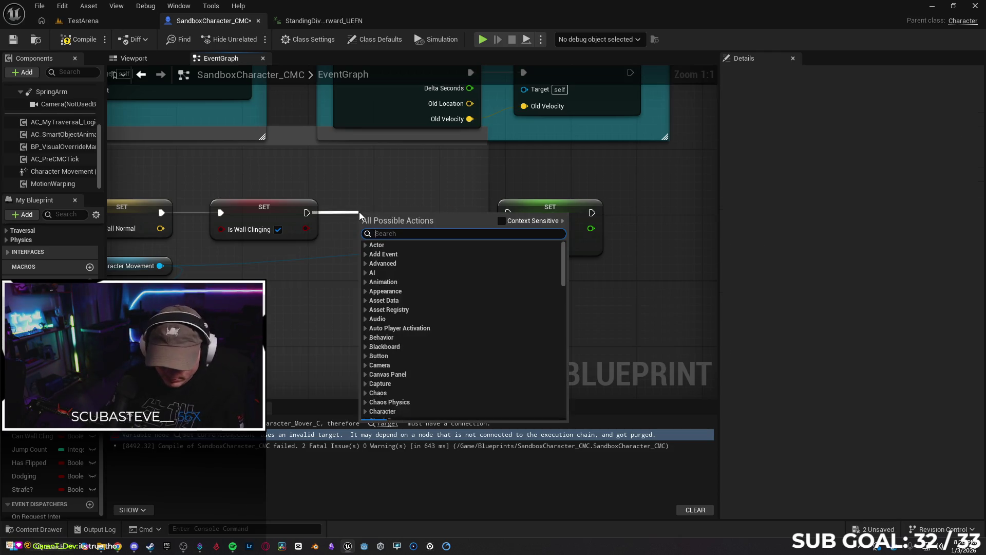
pyautogui.write('set jump')
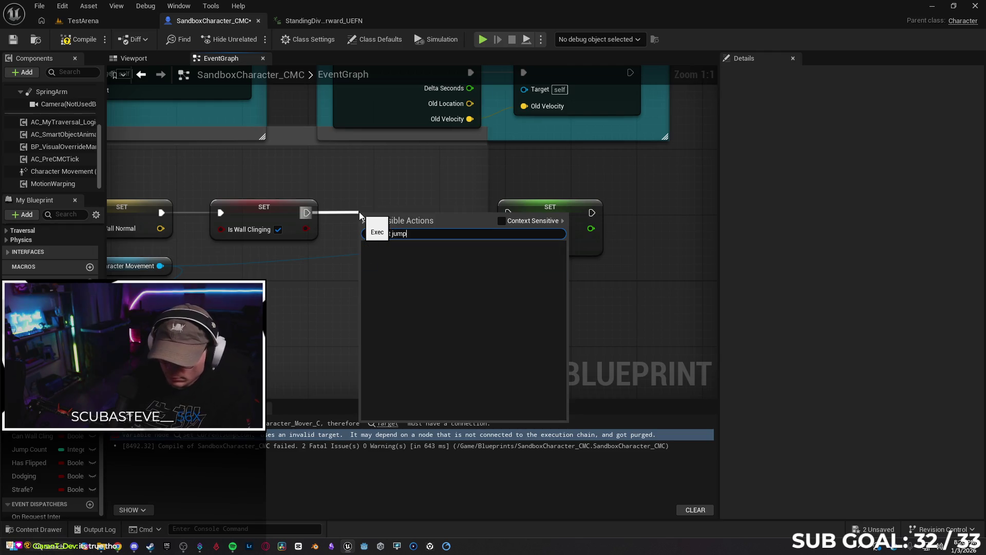
pyautogui.press('Escape')
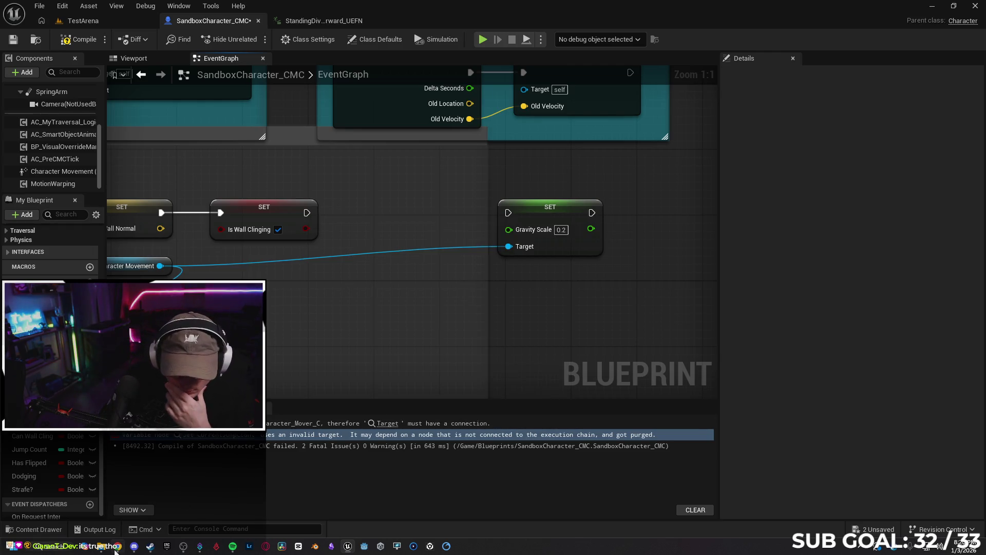
pyautogui.click(117, 546)
pyautogui.click(288, 3)
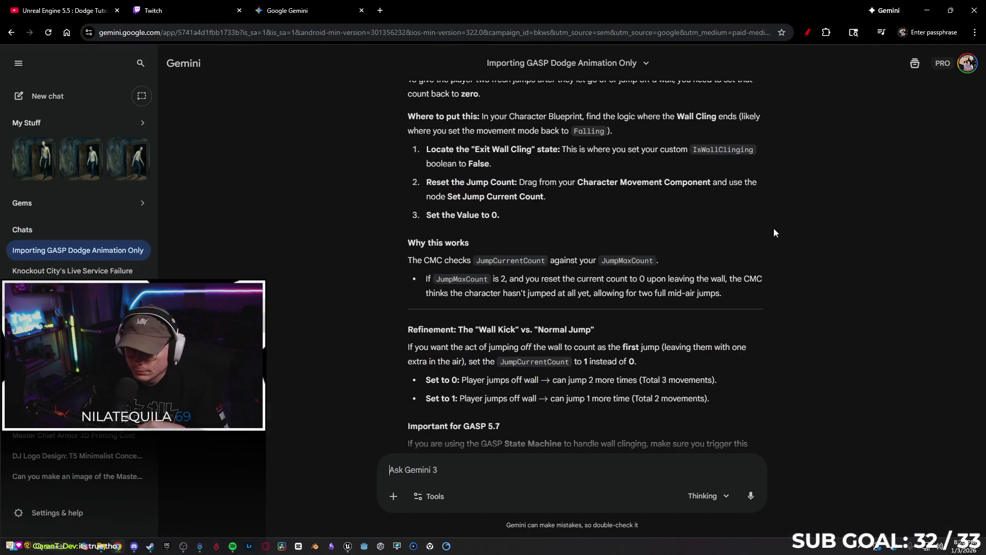
# Copy the step-2 instruction text from Gemini's answer.
pyautogui.scroll(1, 783, 233)
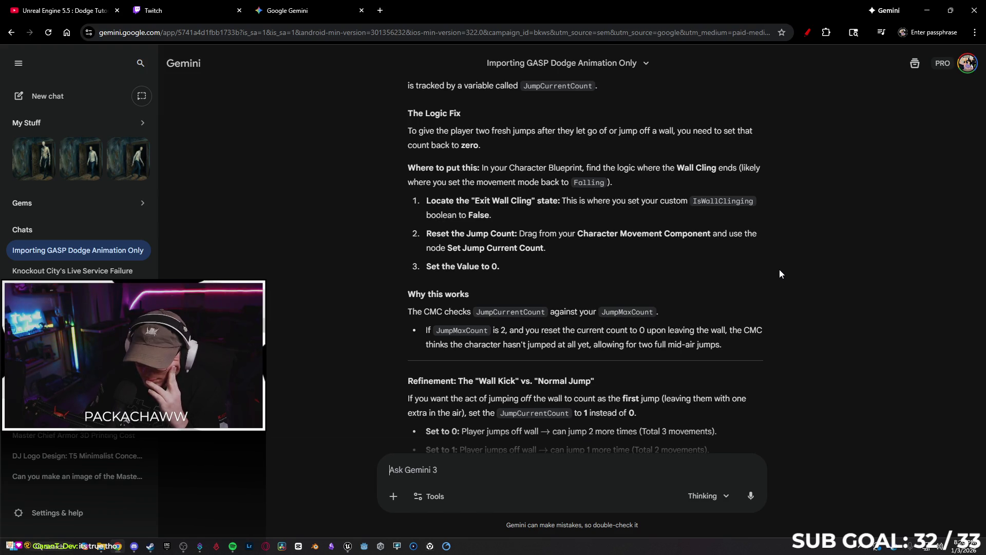
pyautogui.moveTo(548, 252); pyautogui.dragTo(432, 236)
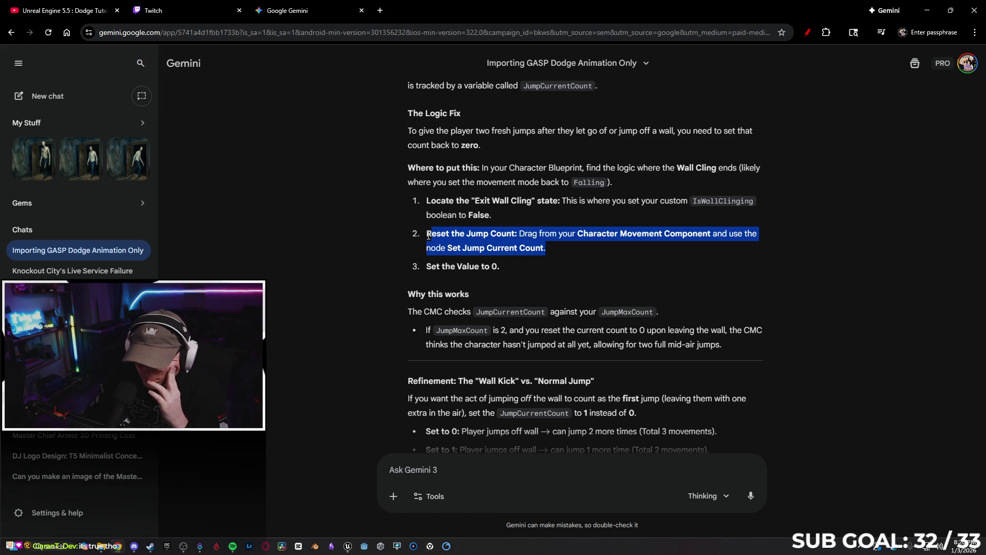
pyautogui.rightClick(439, 237)
pyautogui.click(473, 250)
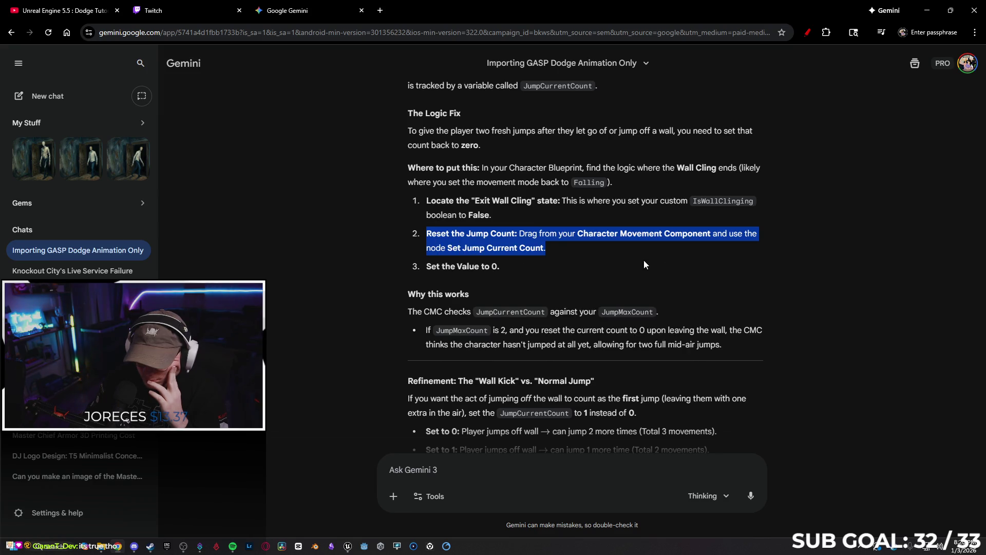
pyautogui.click(626, 272)
# Paste it into a prompt saying it breaks the CMC, send it, and read the reply.
pyautogui.write('"R')
pyautogui.hotkey('ctrl', 'v')
pyautogui.write('" T')
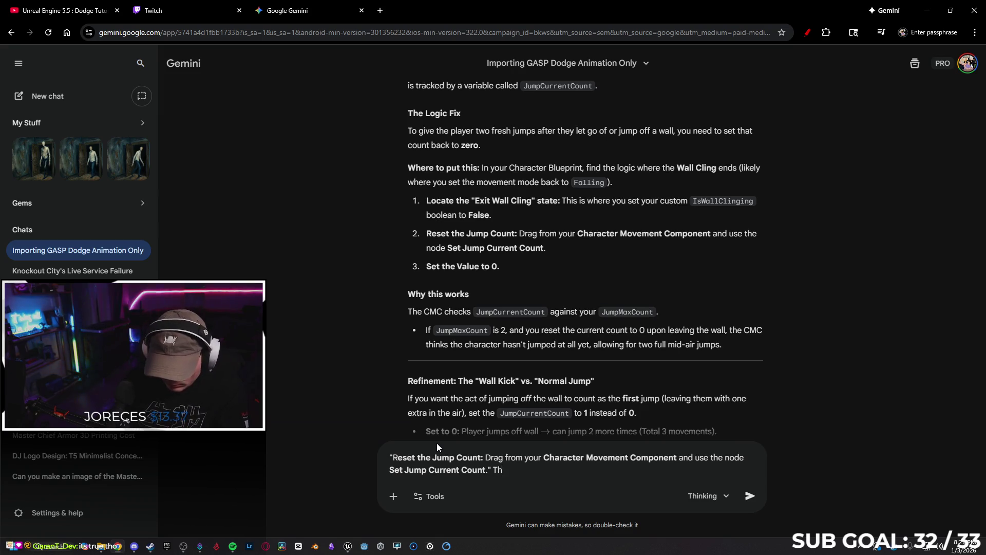
pyautogui.write('his doesnt work')
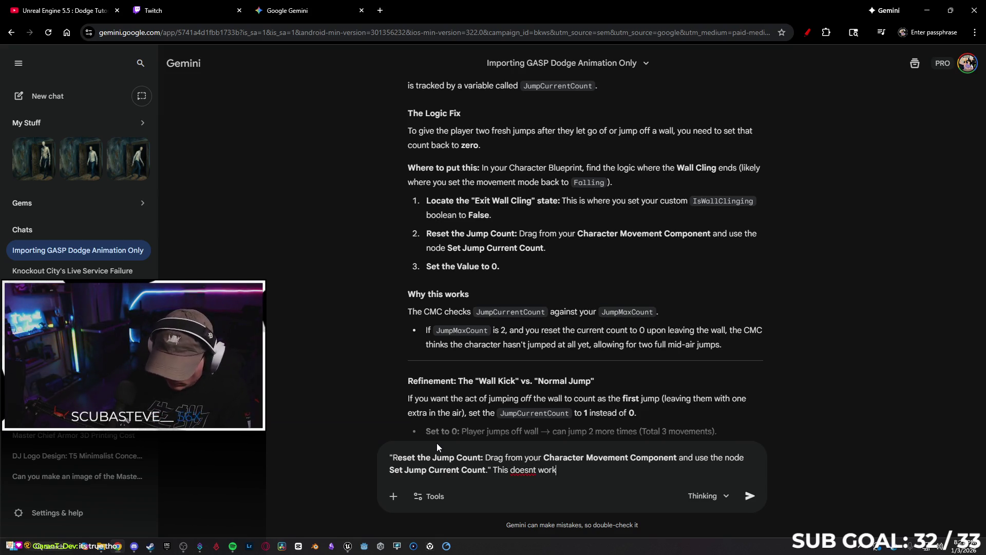
pyautogui.write(', it ')
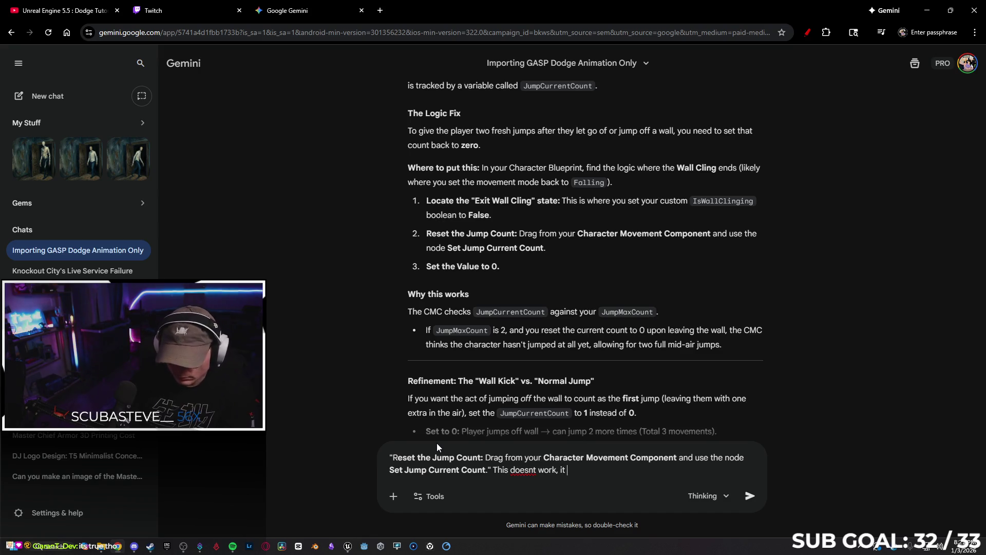
pyautogui.write('creates the ')
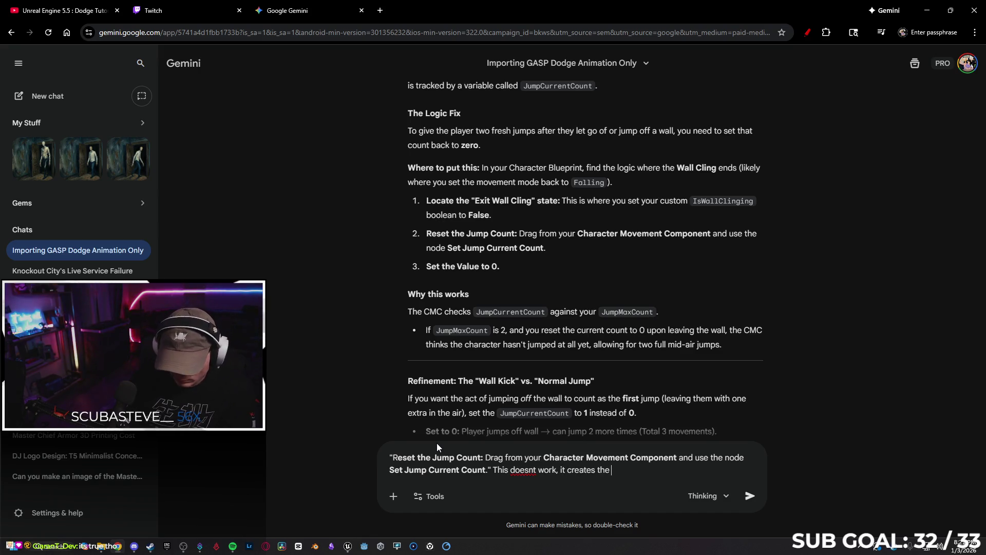
pyautogui.write('node them breaks the CMC')
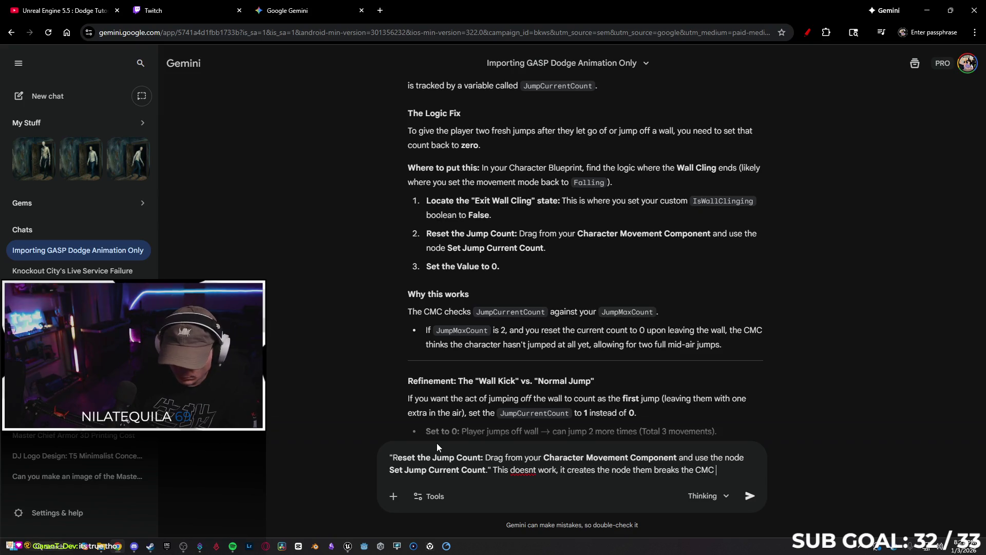
pyautogui.write(' off of it and cant tarh')
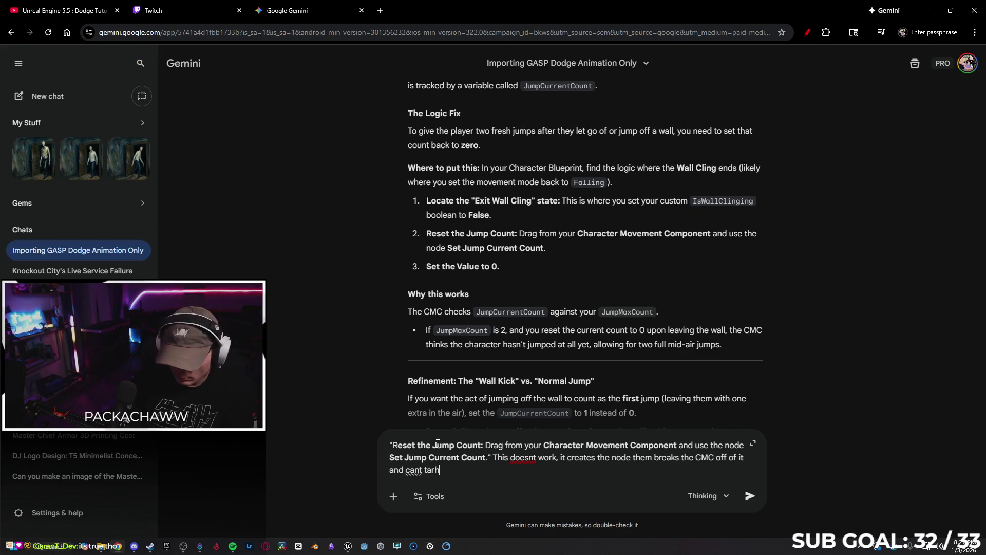
pyautogui.press('BackSpace')
pyautogui.write('get self because its a Mover Node')
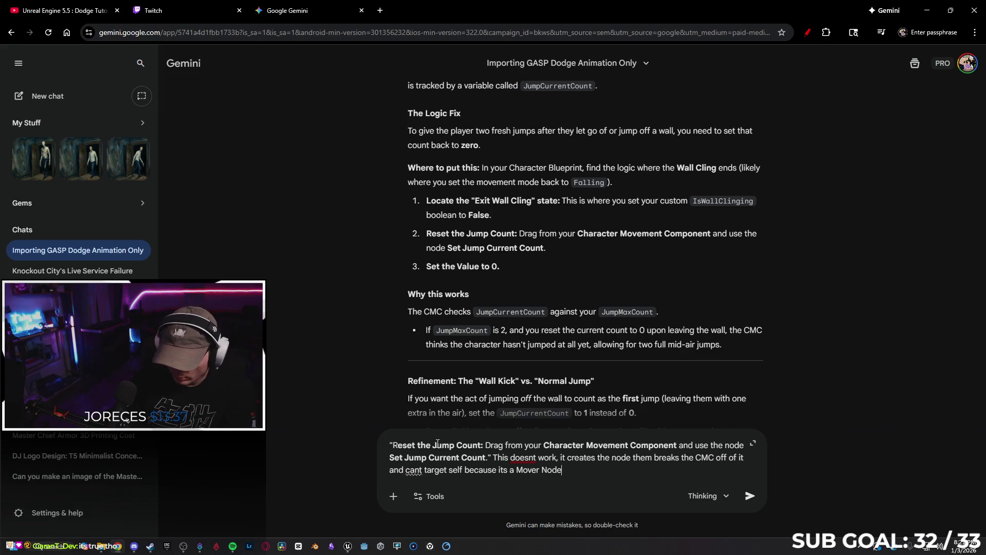
pyautogui.press('Return')
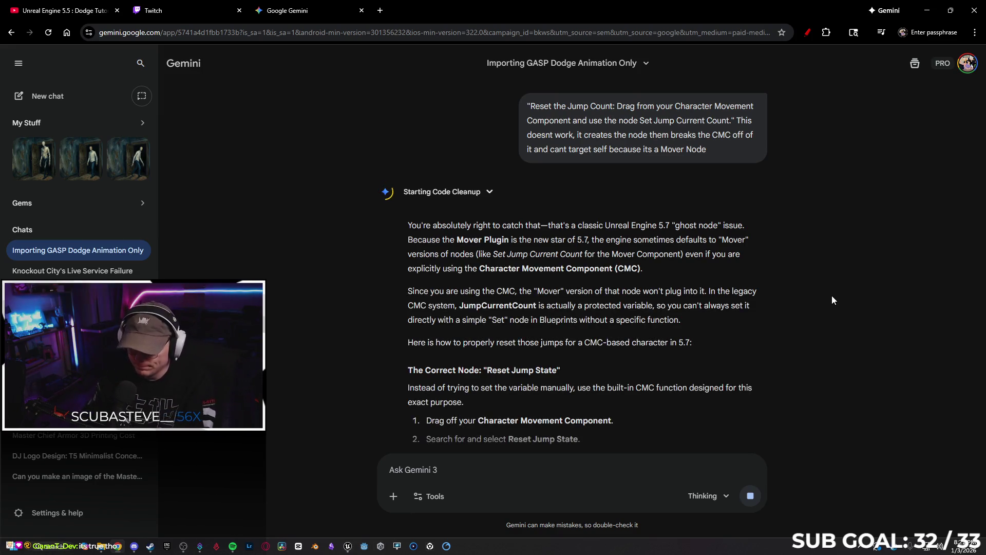
pyautogui.scroll(-1, 879, 286)
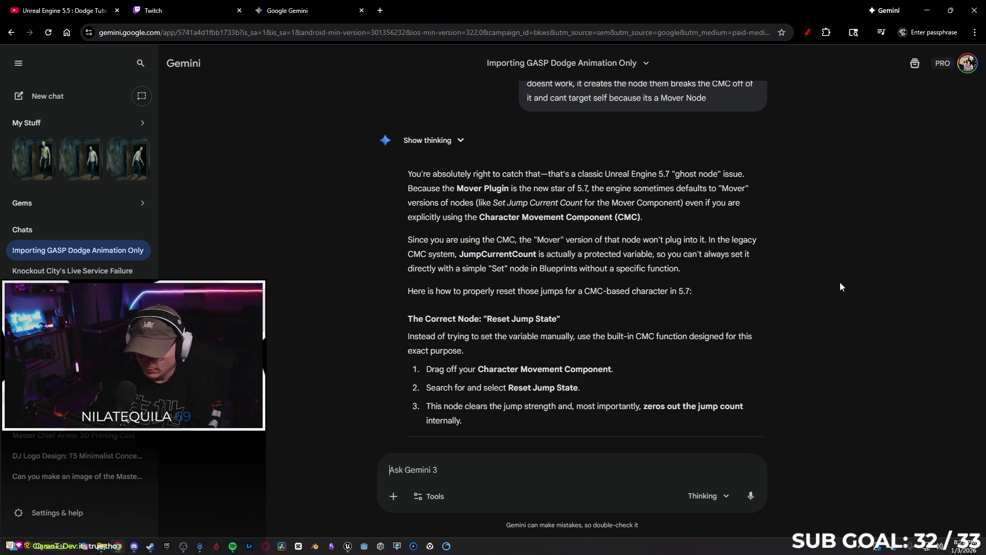
pyautogui.scroll(-1, 851, 291)
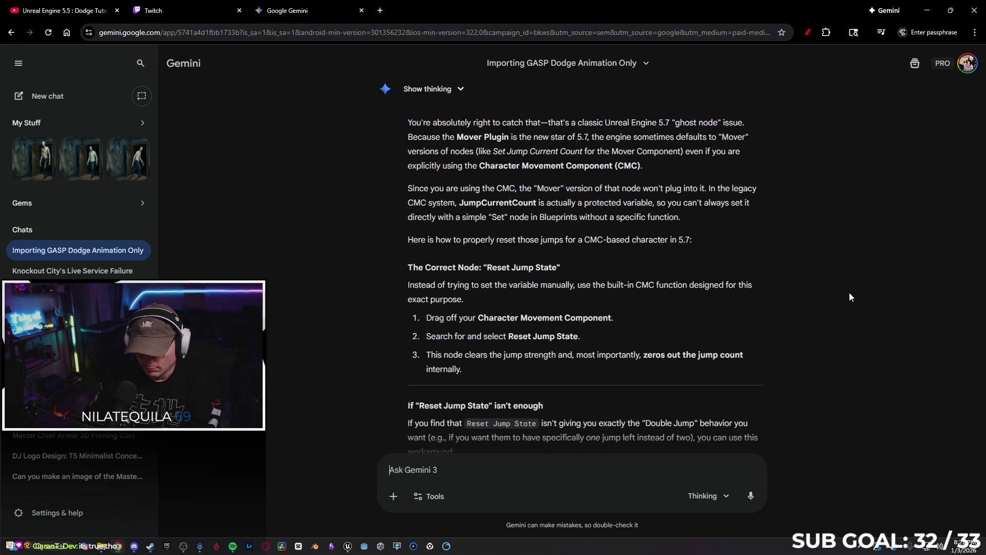
pyautogui.scroll(-1, 840, 294)
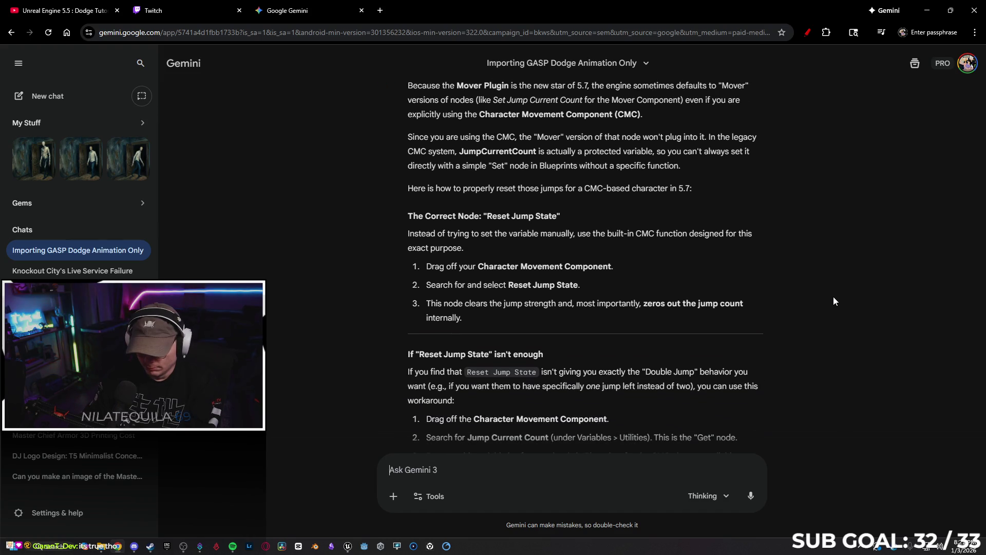
# Drag a Character Movement getter into the wall-cling graph and search its actions for 'Reset jump'.
pyautogui.click(924, 14)
pyautogui.moveTo(385, 280); pyautogui.dragTo(422, 287)
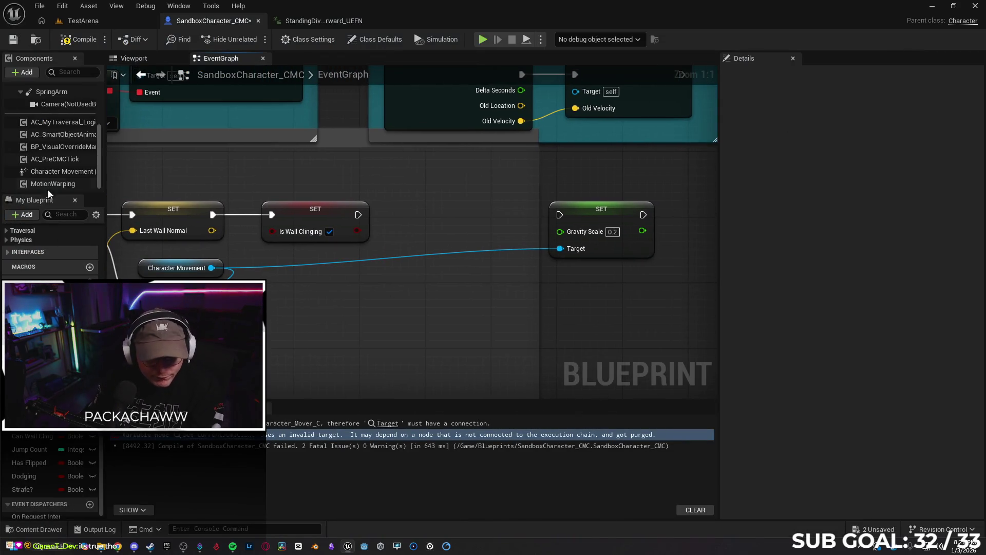
pyautogui.moveTo(55, 174)
pyautogui.mouseDown()
pyautogui.moveTo(295, 311)
pyautogui.moveTo(354, 310)
pyautogui.mouseUp()
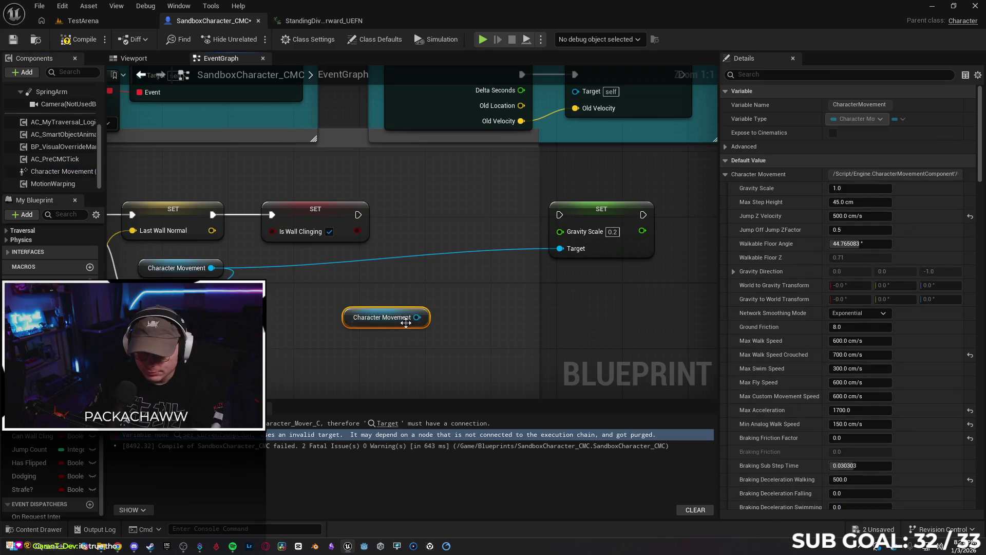
pyautogui.moveTo(422, 319); pyautogui.dragTo(448, 302)
pyautogui.write('Reset')
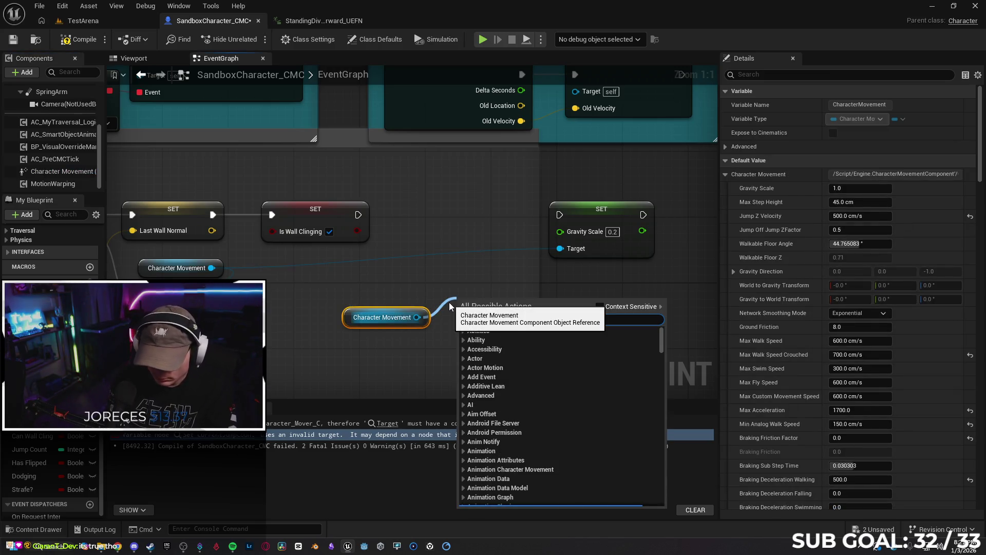
pyautogui.write(' jump')
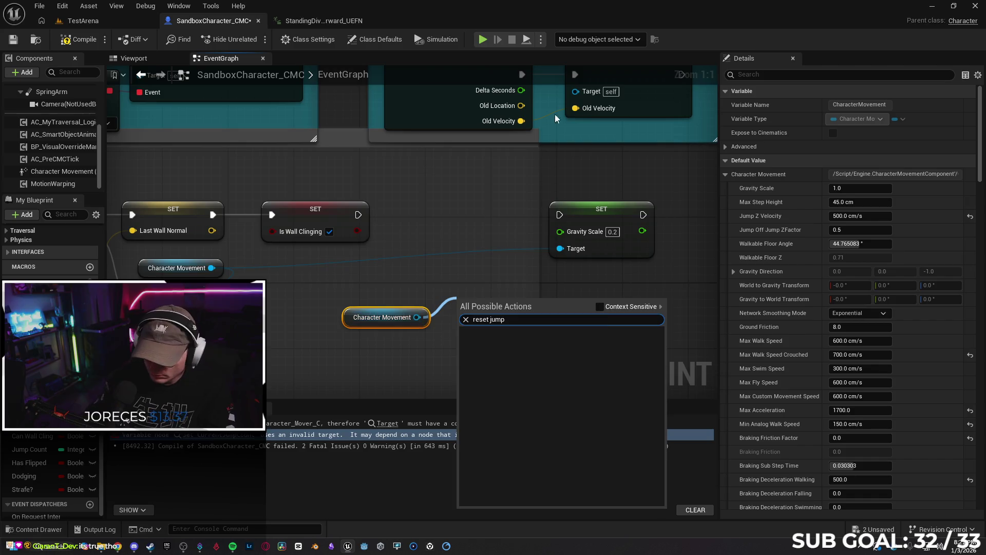
pyautogui.write(' state')
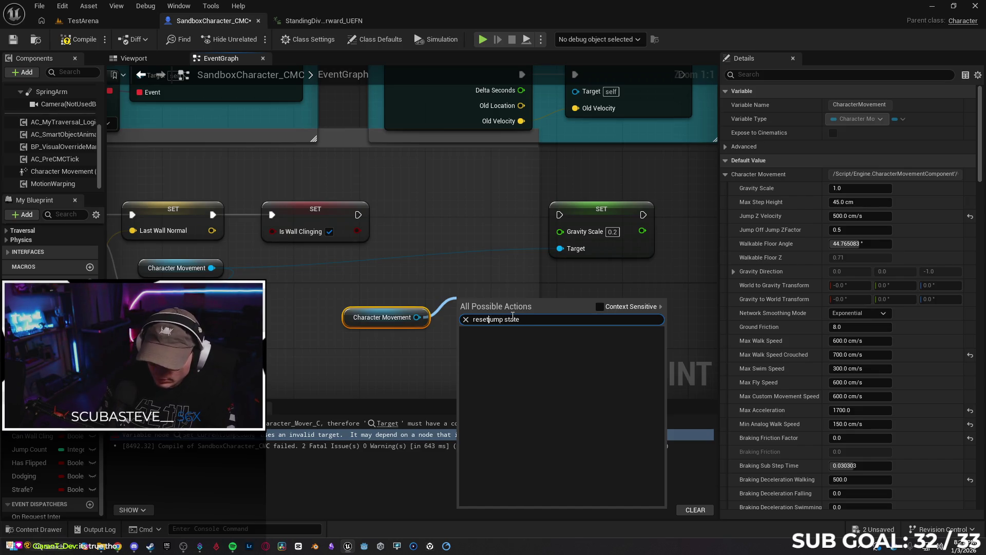
pyautogui.press('BackSpace')
pyautogui.press('BackSpace')
pyautogui.press('BackSpace')
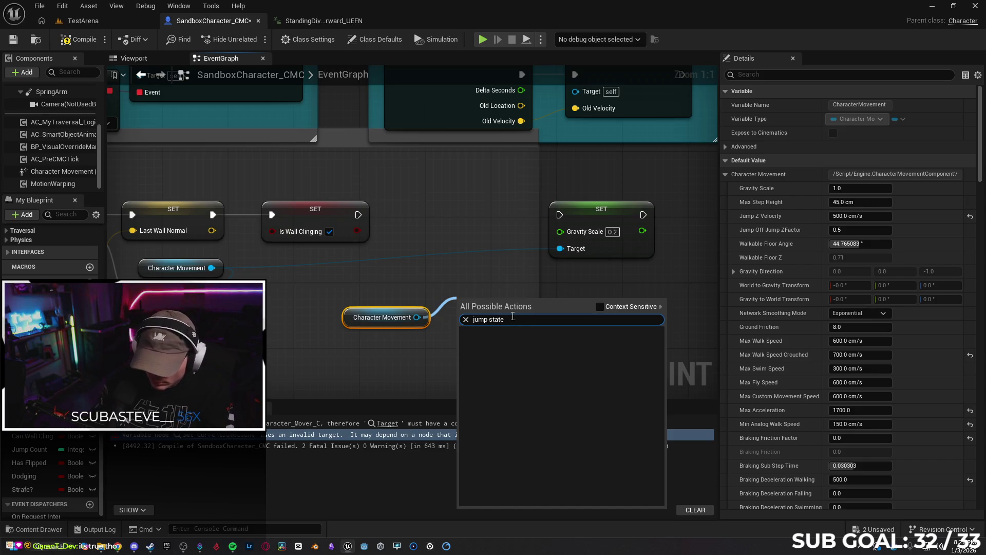
pyautogui.press('BackSpace')
pyautogui.press('BackSpace')
pyautogui.press('BackSpace')
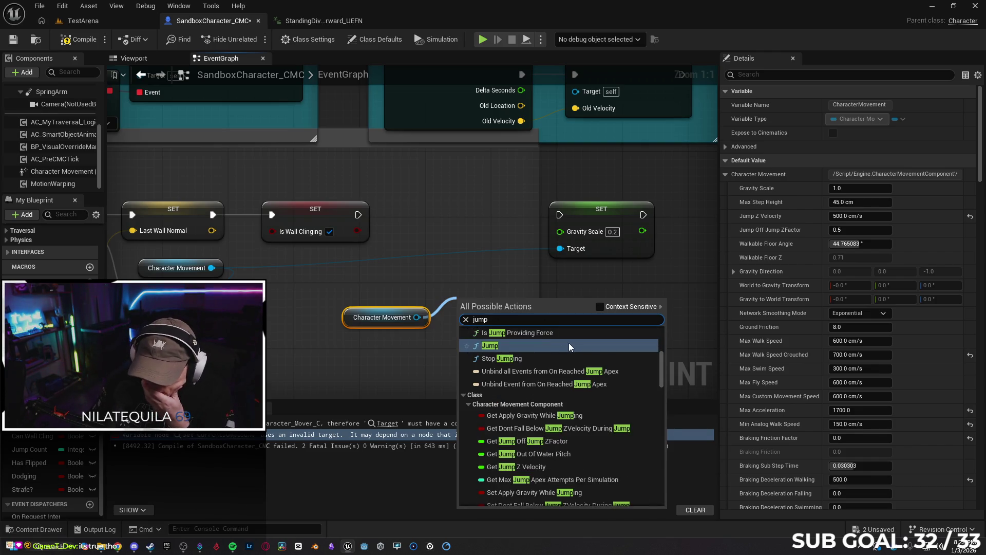
# Browse the jump actions without adding any, then delete the extra Character Movement node.
pyautogui.scroll(-2, 547, 341)
pyautogui.scroll(-8, 574, 359)
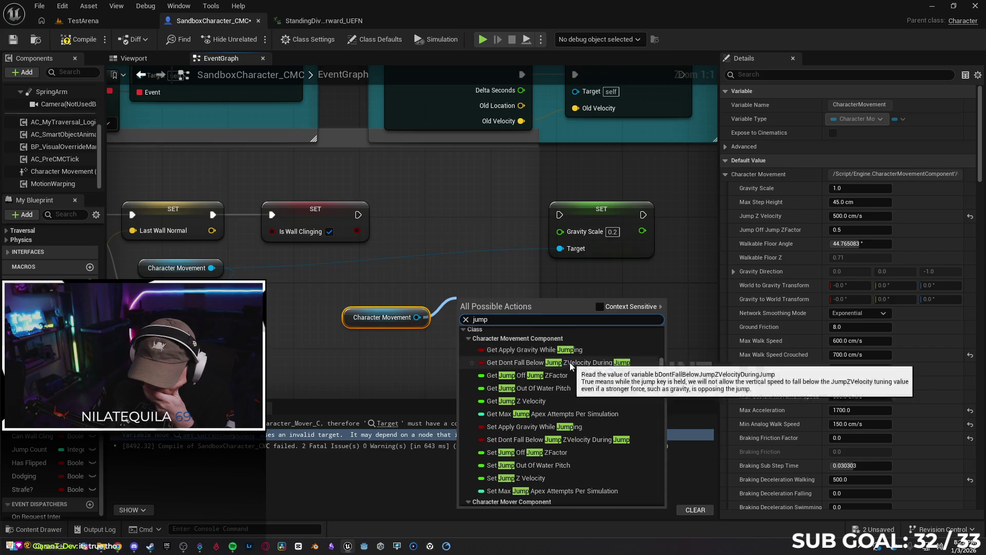
pyautogui.scroll(-4, 568, 359)
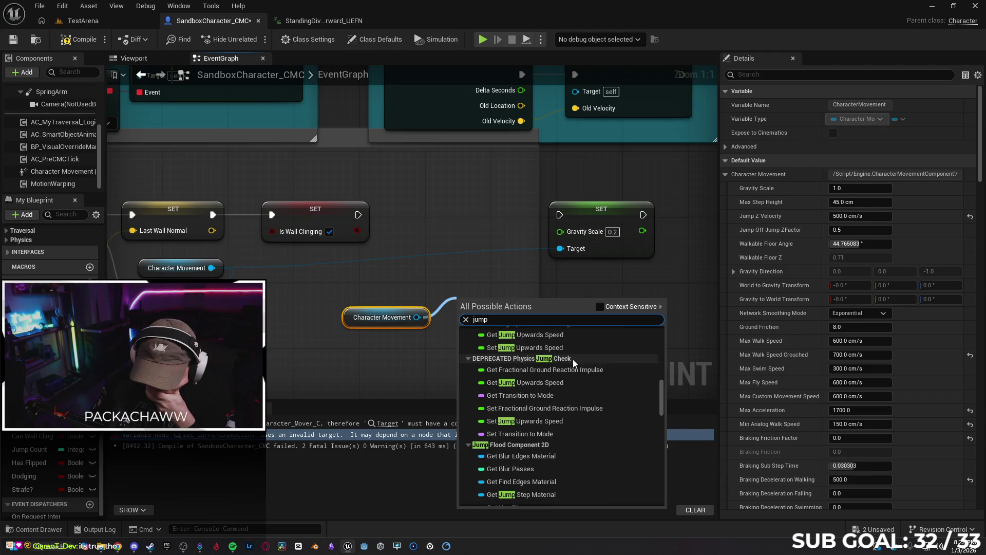
pyautogui.scroll(-6, 573, 359)
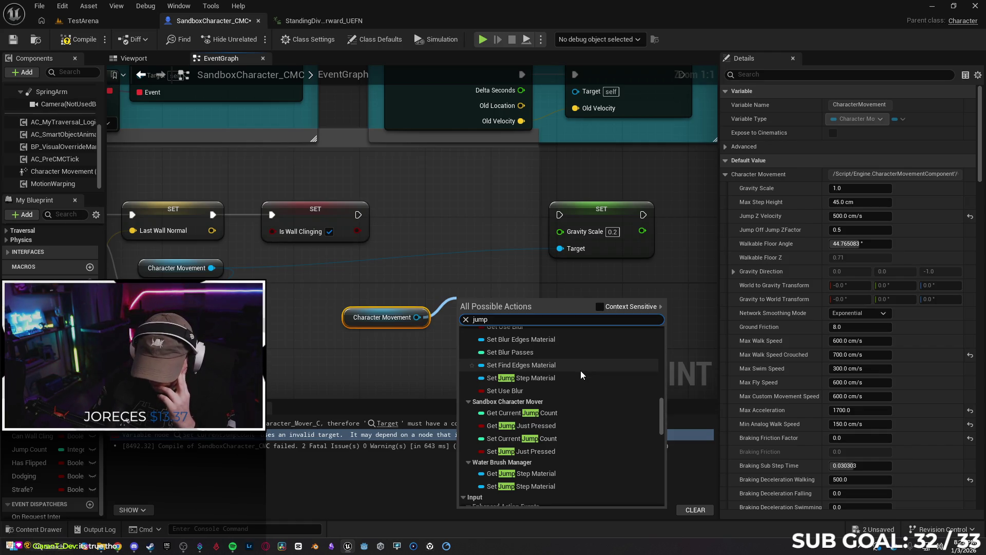
pyautogui.scroll(-2, 559, 399)
pyautogui.scroll(-5, 570, 389)
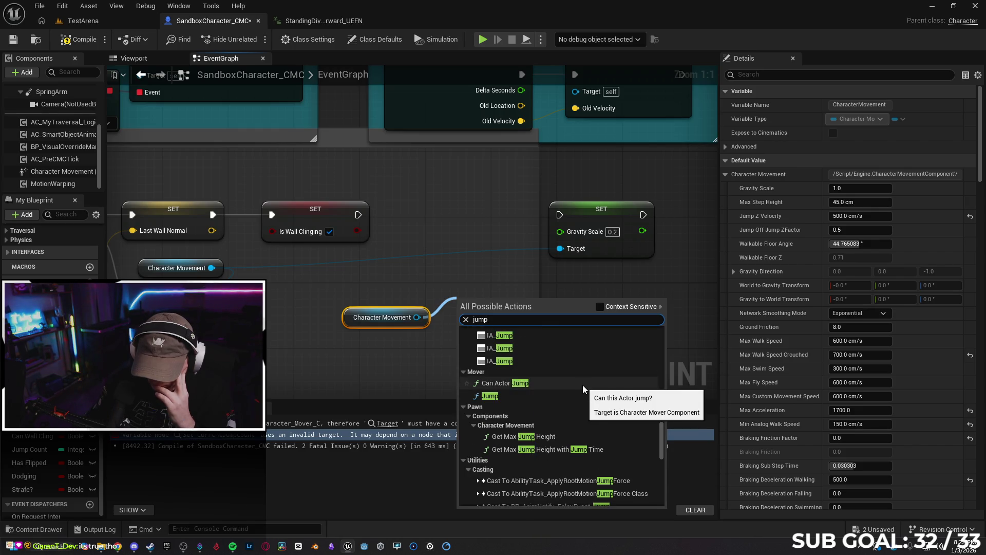
pyautogui.scroll(-6, 583, 385)
pyautogui.scroll(-5, 587, 387)
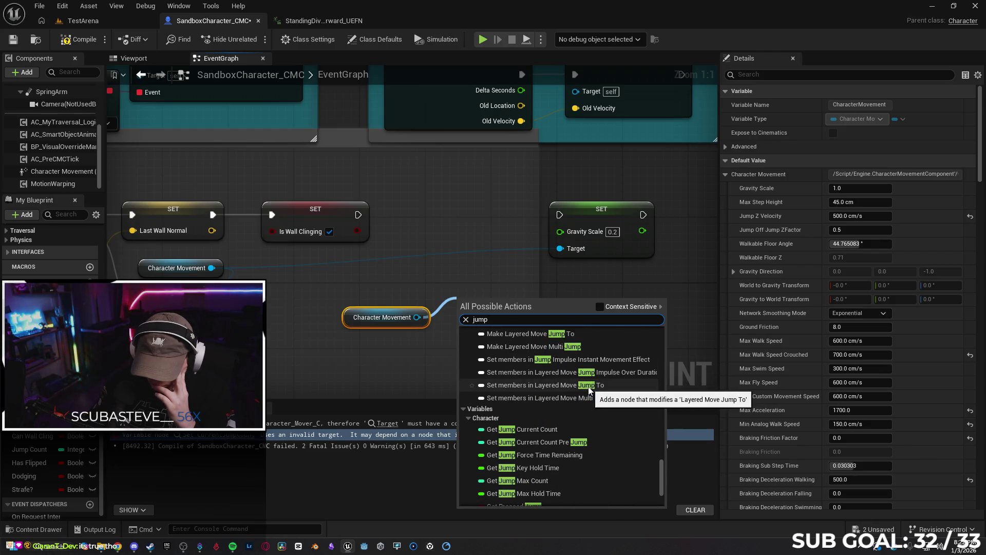
pyautogui.scroll(-4, 588, 386)
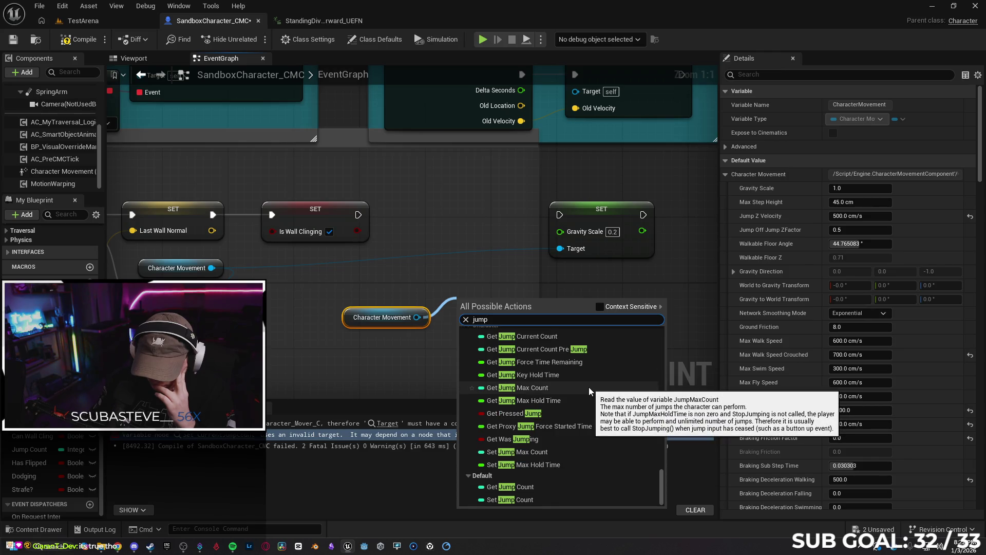
pyautogui.click(413, 289)
pyautogui.click(374, 319)
pyautogui.press('Delete')
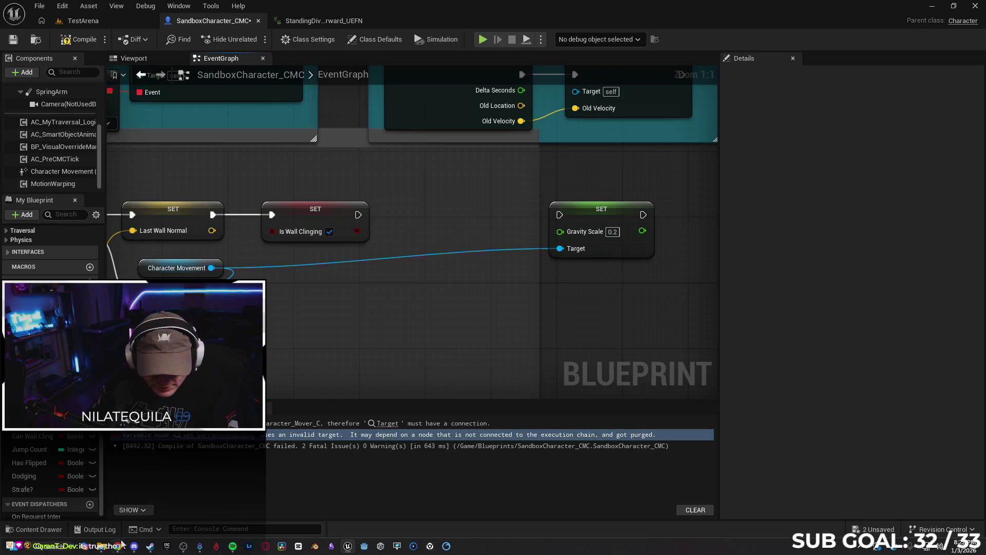
# Tell Gemini that Reset Jump State literally isn't a node and not to make things up.
pyautogui.click(122, 545)
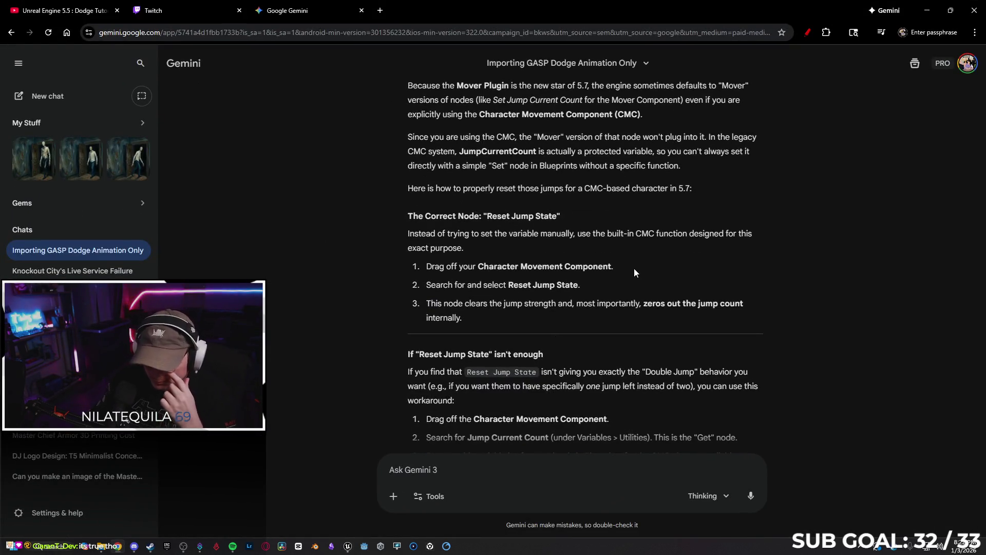
pyautogui.scroll(-3, 659, 272)
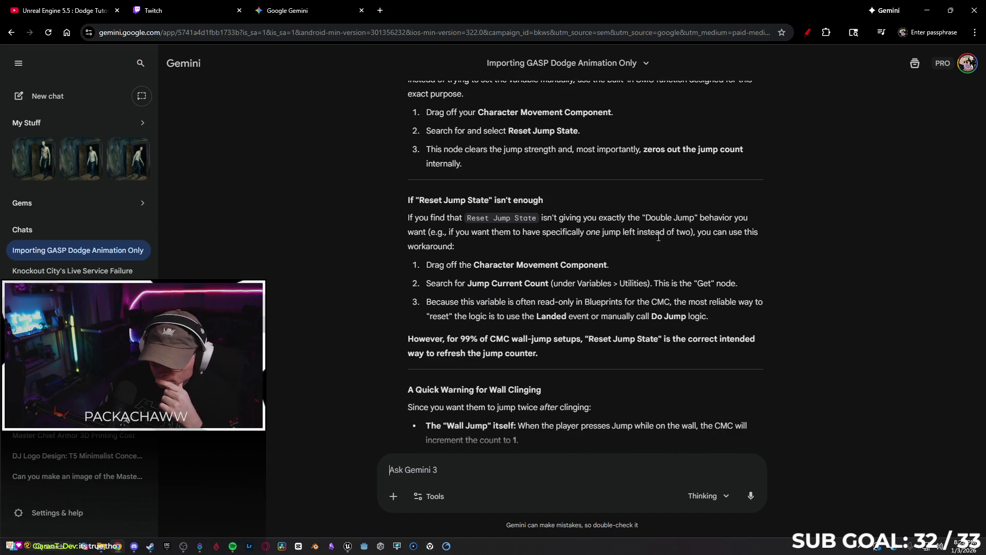
pyautogui.write('R')
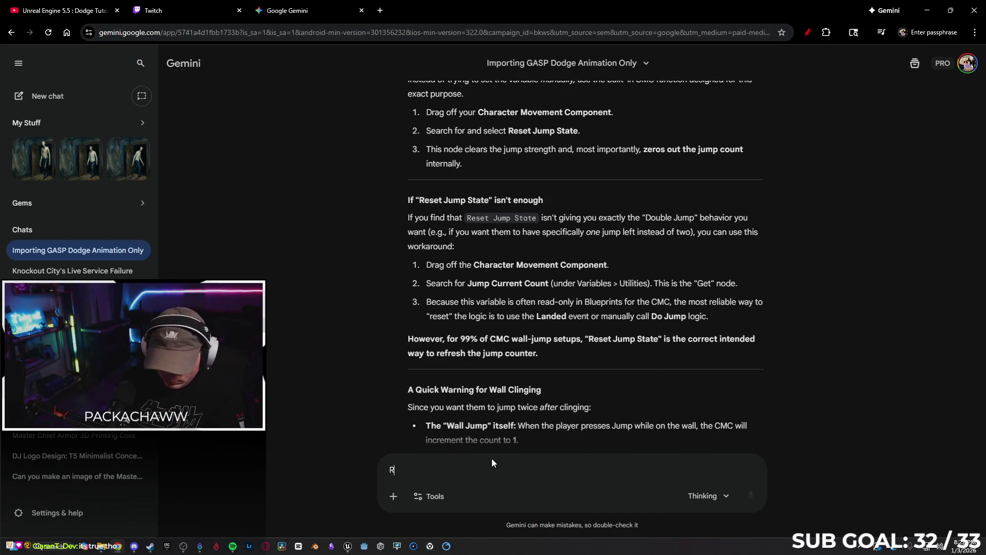
pyautogui.write('eset Jump State literall')
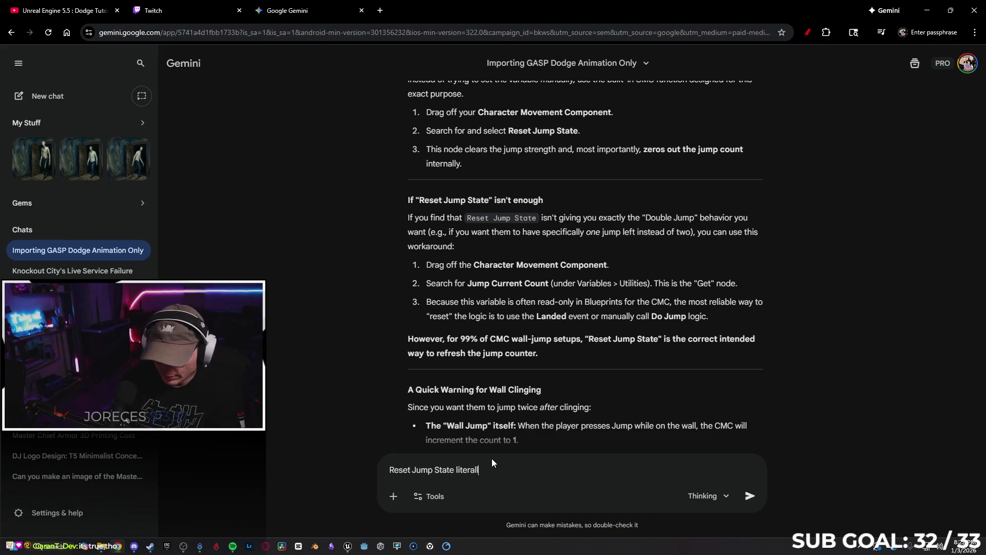
pyautogui.write("y isn't a node. Do ")
pyautogui.write('NOT make stu')
pyautogui.write('ff up just ')
pyautogui.write('to create an ans')
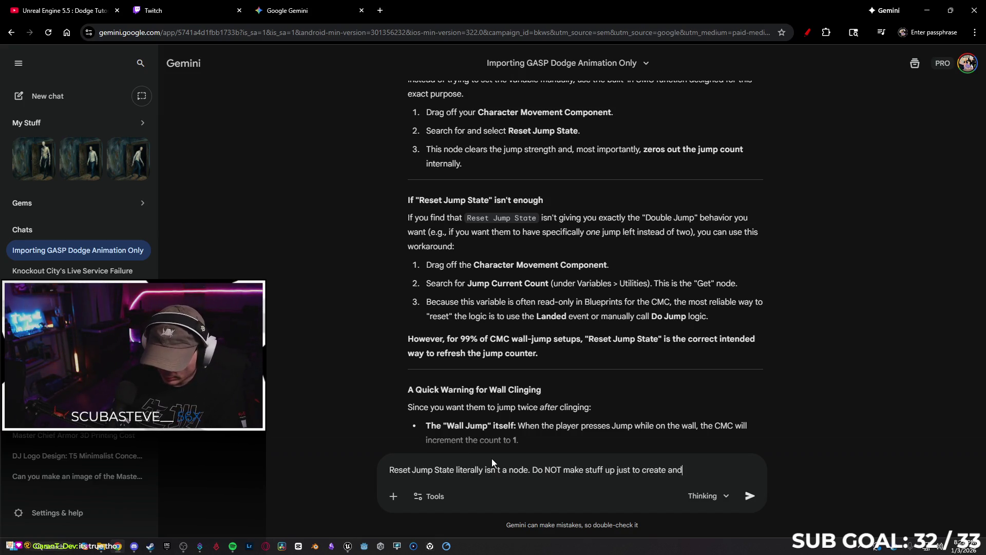
pyautogui.write('wer')
pyautogui.press('Return')
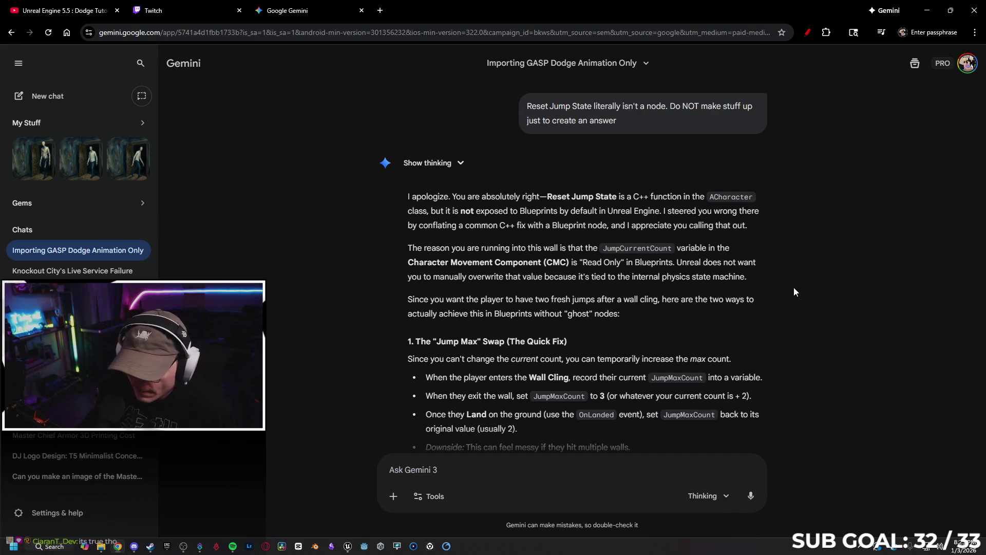
# Read Gemini's revised ManualJumpCount answer, check the stream dashboard, and minimize Chrome.
pyautogui.scroll(-1, 795, 290)
pyautogui.scroll(-1, 794, 284)
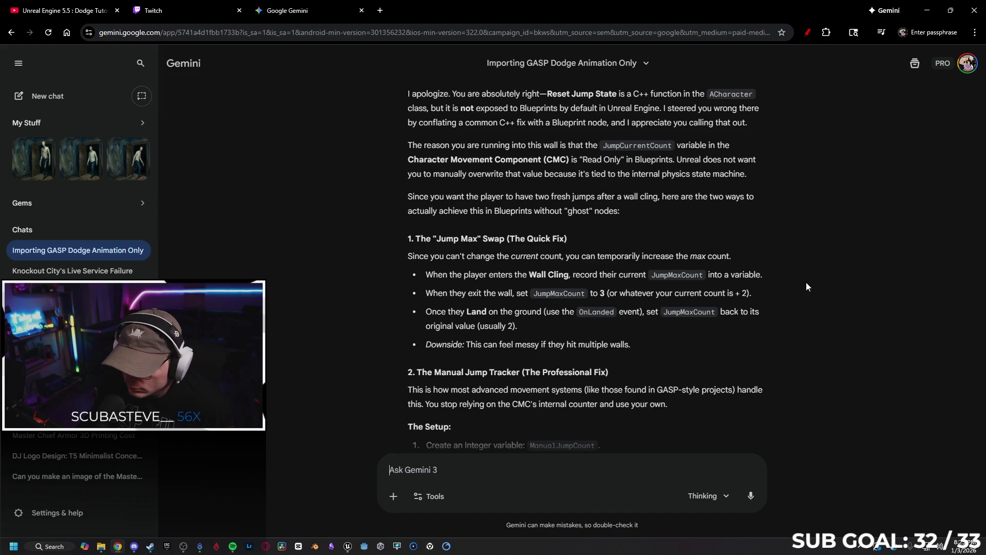
pyautogui.scroll(-1, 804, 288)
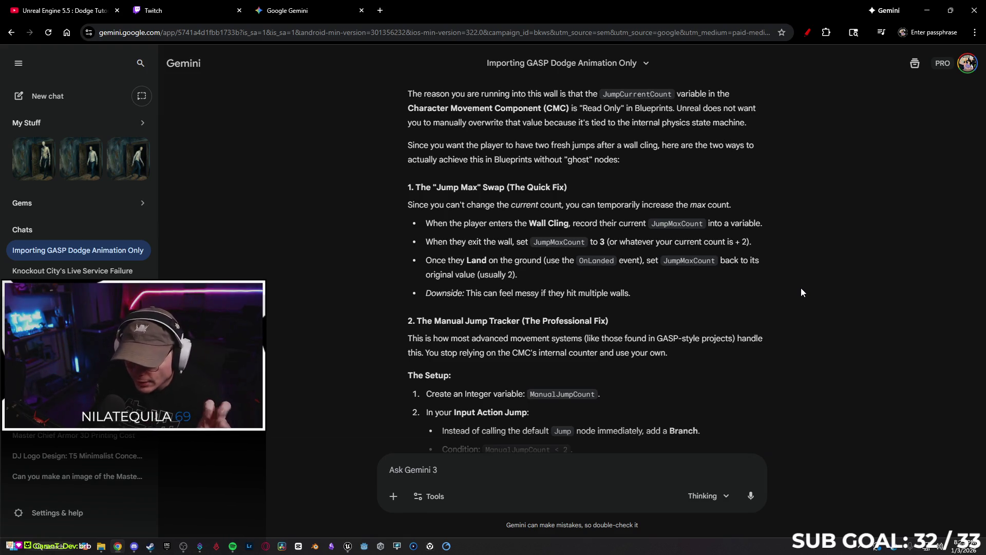
pyautogui.click(218, 7)
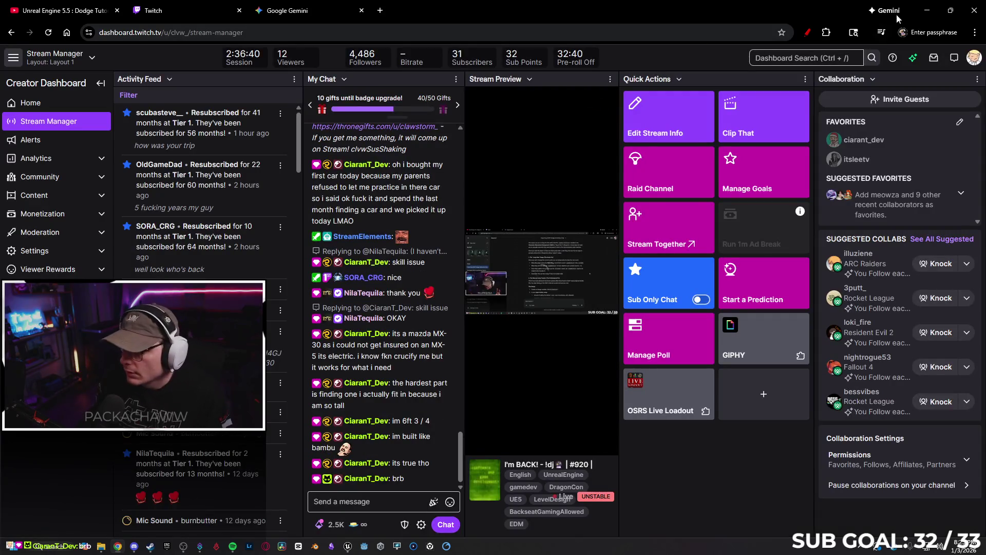
pyautogui.click(927, 10)
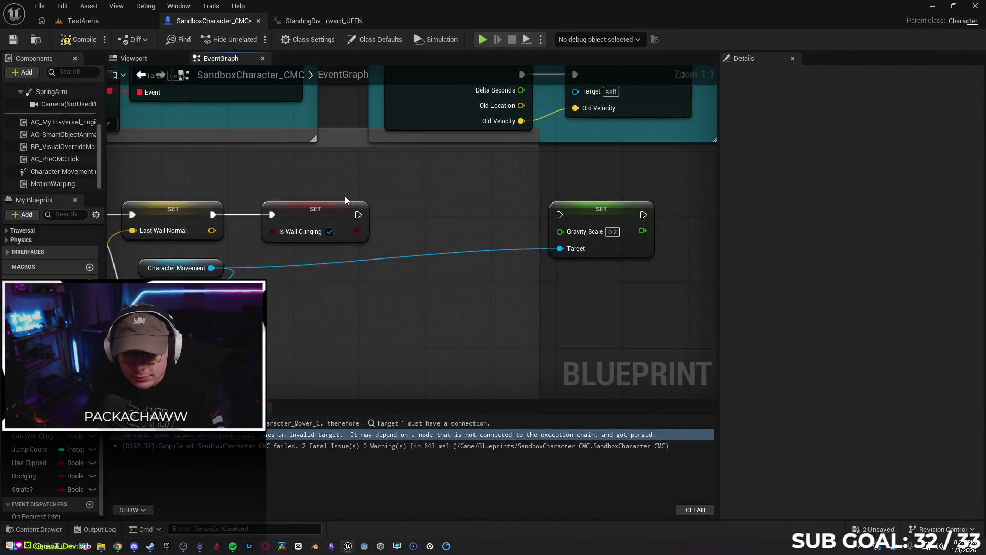
# After Is Wall Clinging, add a Set Just Landed node checked true and wire it into Gravity Scale.
pyautogui.moveTo(358, 215); pyautogui.dragTo(439, 208)
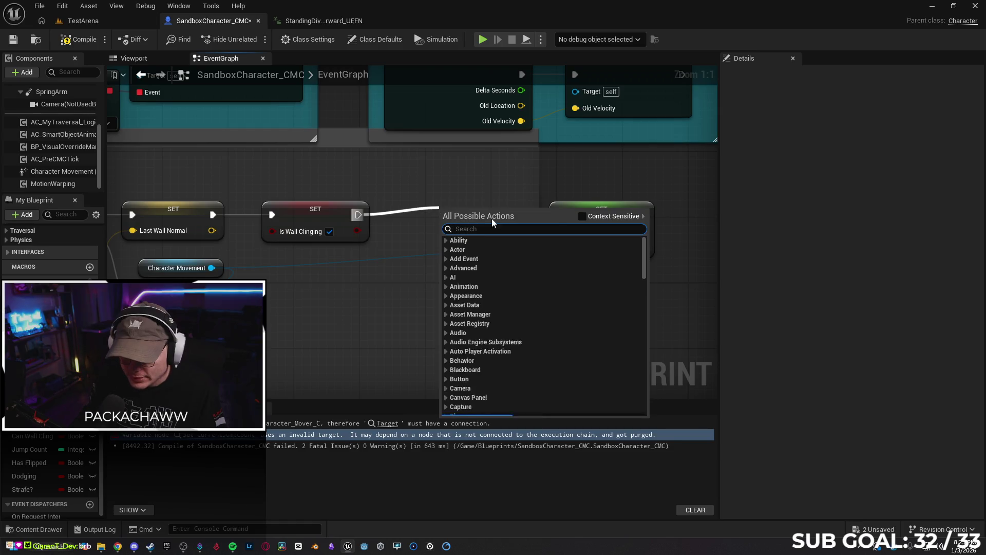
pyautogui.click(582, 216)
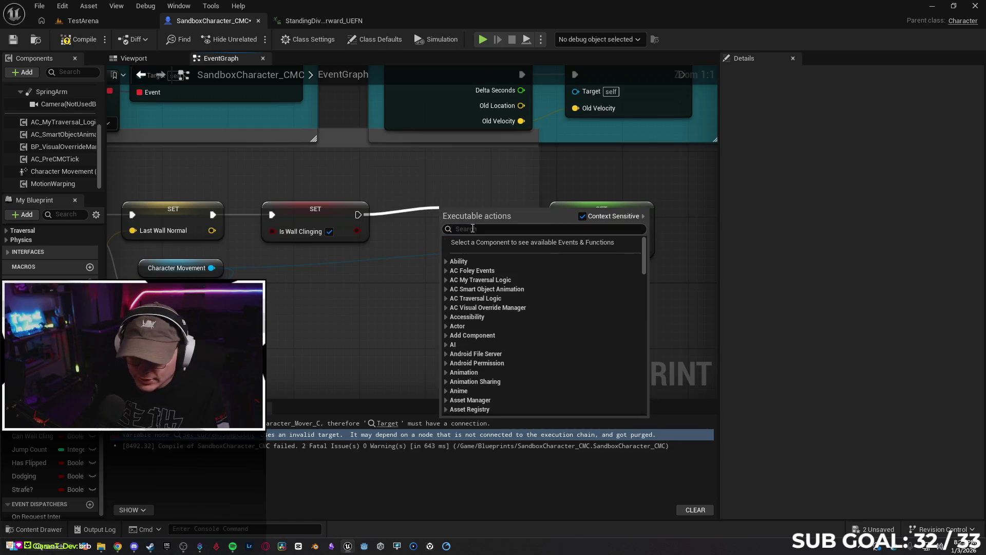
pyautogui.write('landing')
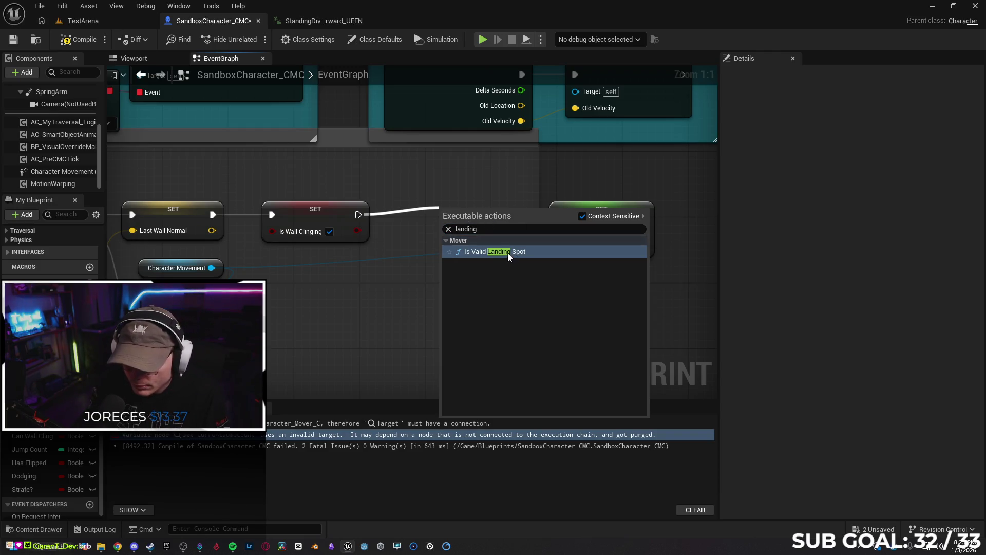
pyautogui.click(492, 230)
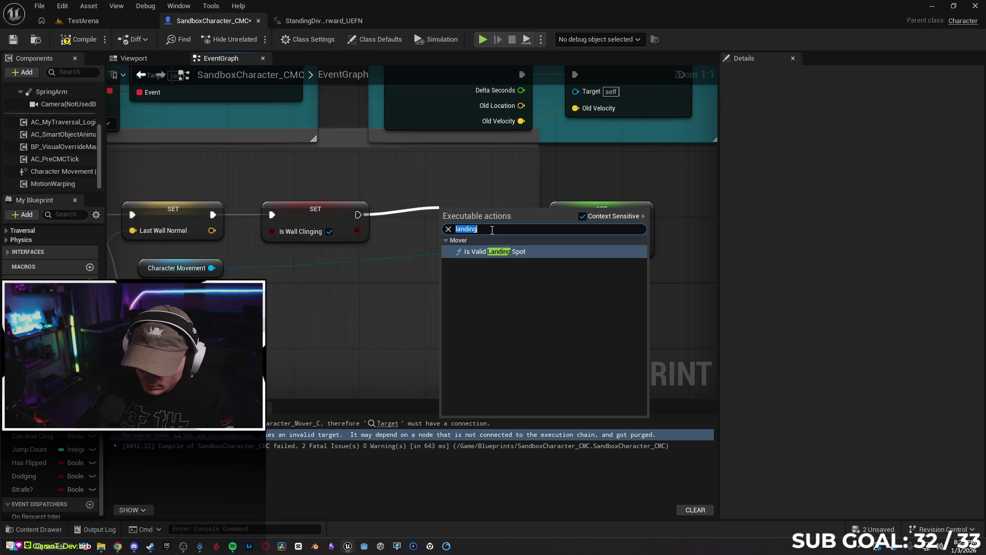
pyautogui.write('land')
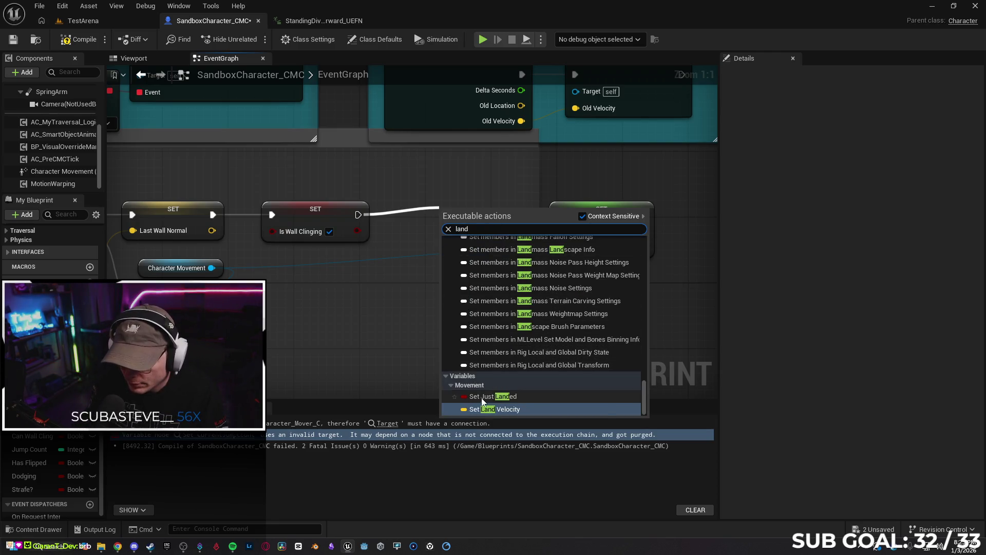
pyautogui.press('Escape')
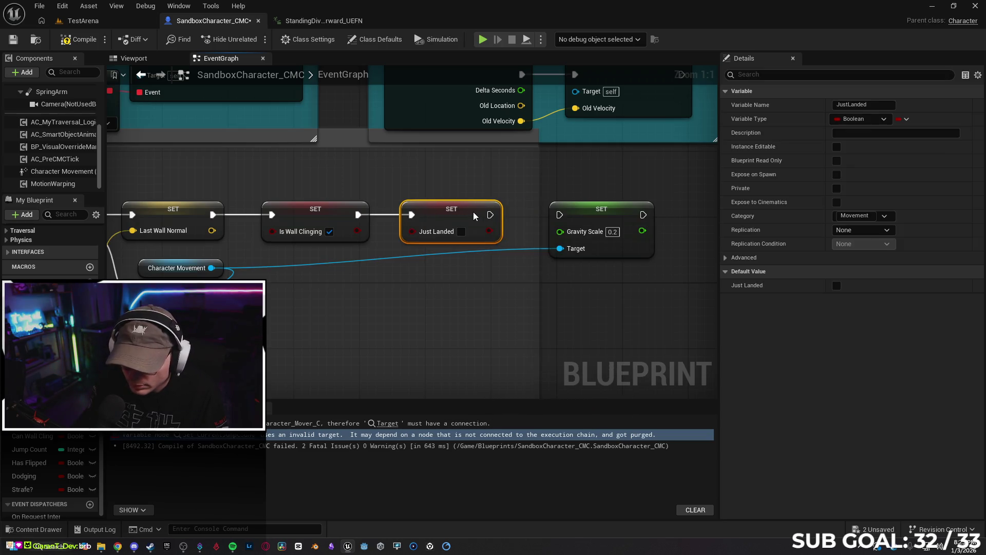
pyautogui.click(462, 232)
pyautogui.moveTo(490, 215)
pyautogui.mouseDown()
pyautogui.moveTo(522, 226)
pyautogui.moveTo(560, 217)
pyautogui.mouseUp()
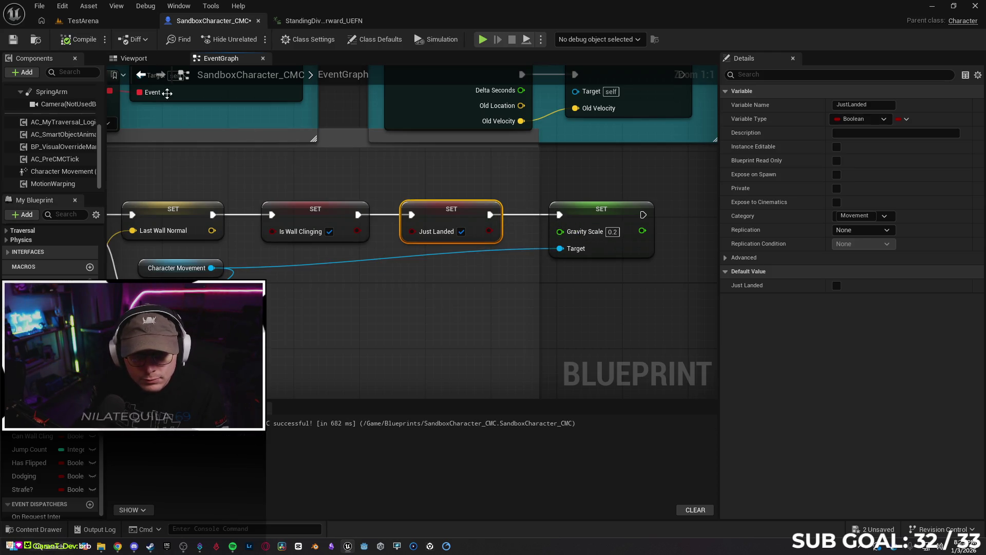
pyautogui.click(82, 20)
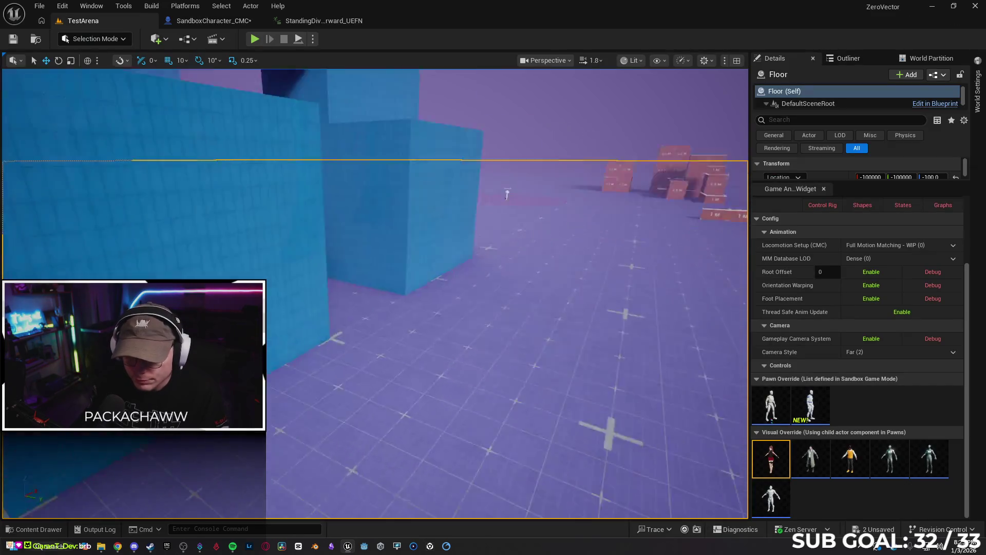
# Play TestArena, cling to the wall and jump repeatedly to check the jump reset, then return to the blueprint.
pyautogui.rightClick(559, 112)
pyautogui.click(586, 511)
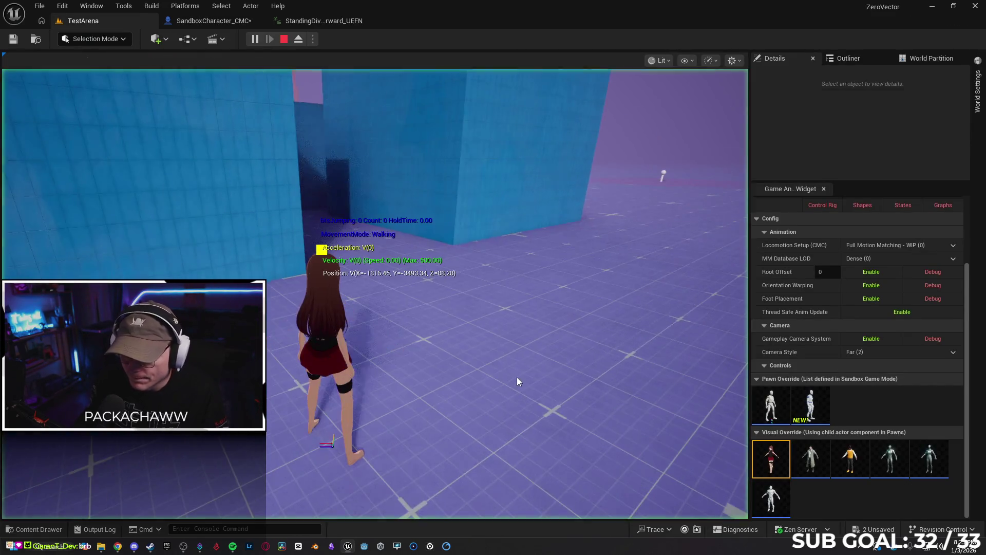
pyautogui.click(516, 377)
pyautogui.press('w')
pyautogui.press('space')
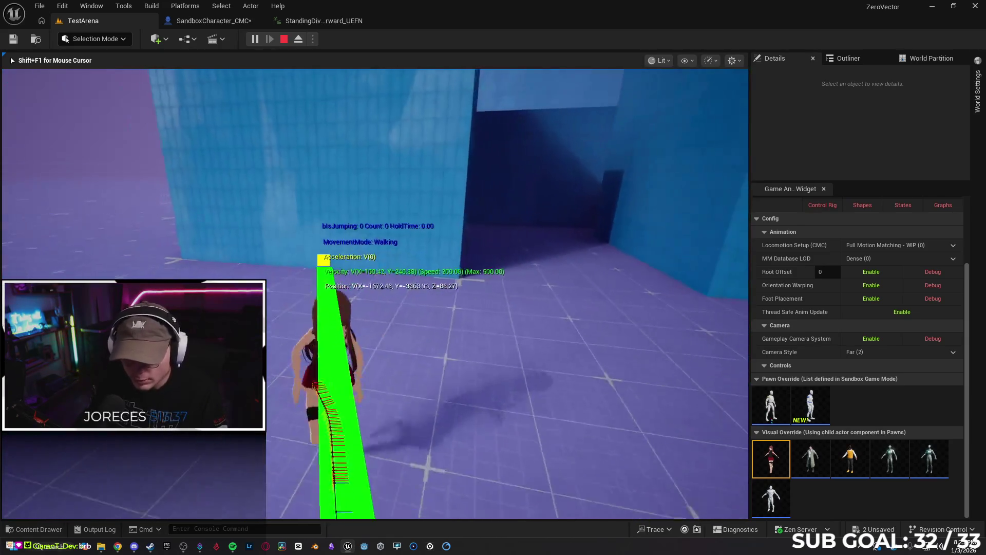
pyautogui.press('w')
pyautogui.press('space')
pyautogui.press('space')
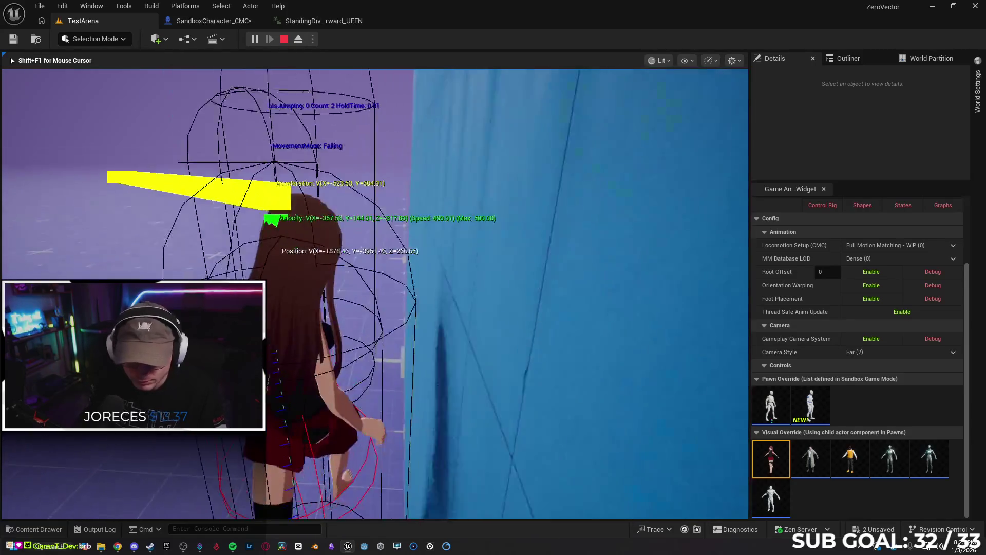
pyautogui.press('space')
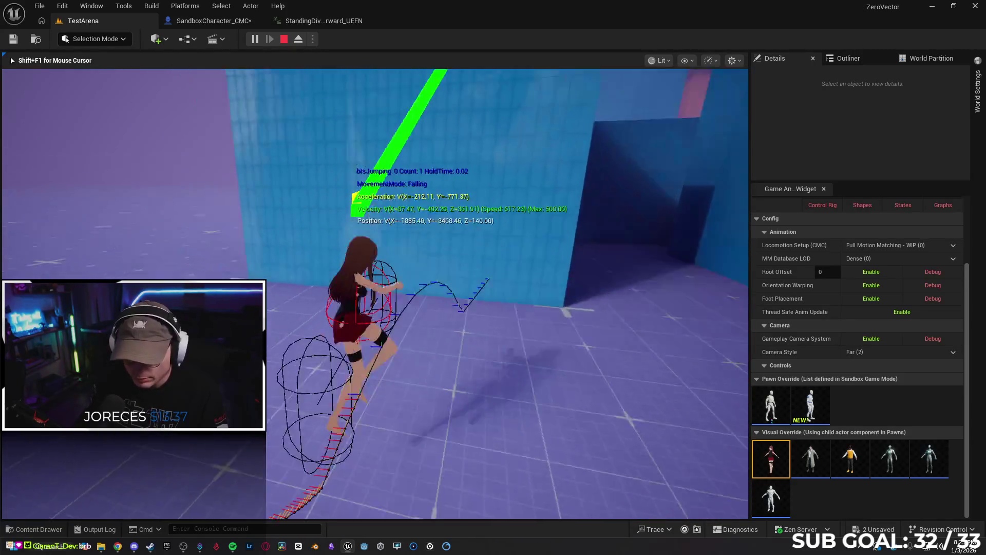
pyautogui.press('space')
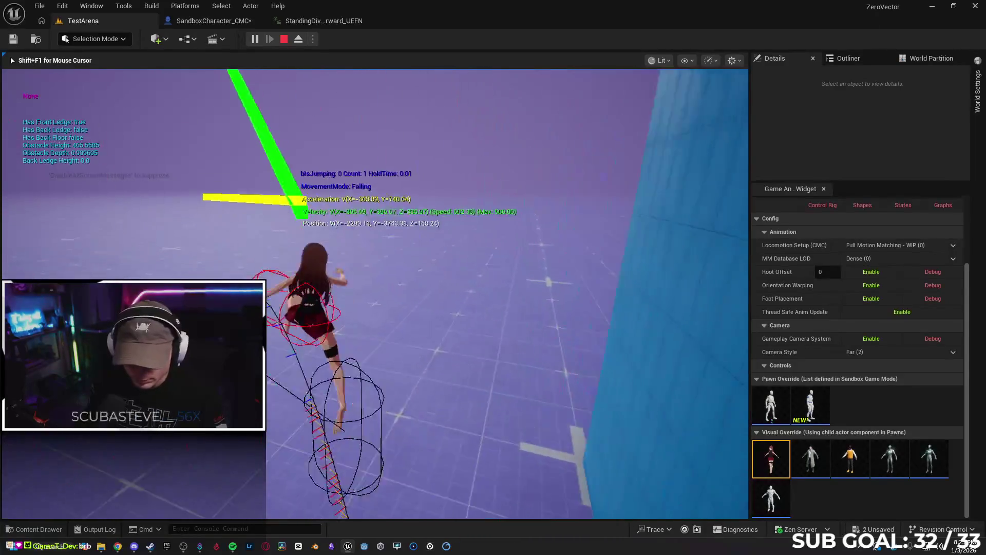
pyautogui.press('space')
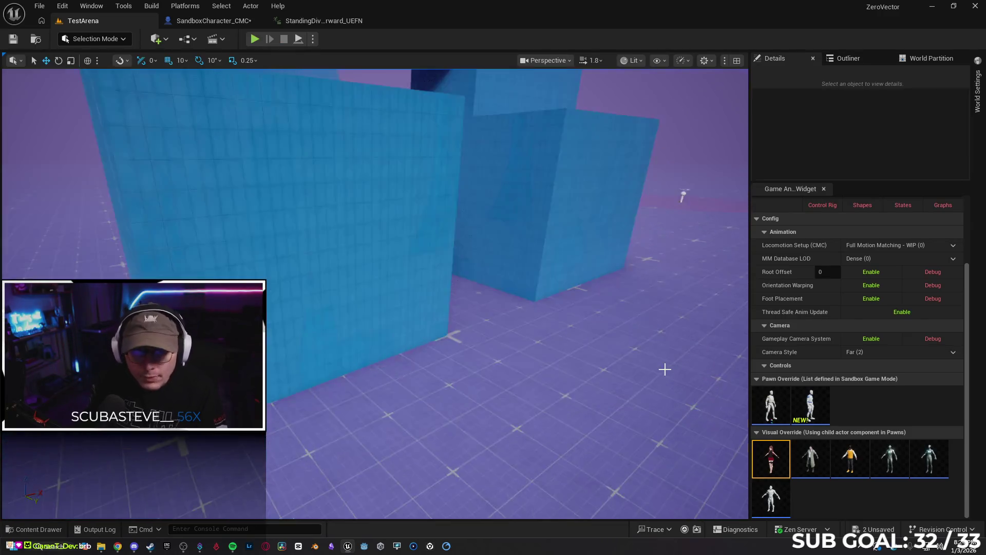
pyautogui.hotkey('shift', 'F1')
pyautogui.click(211, 21)
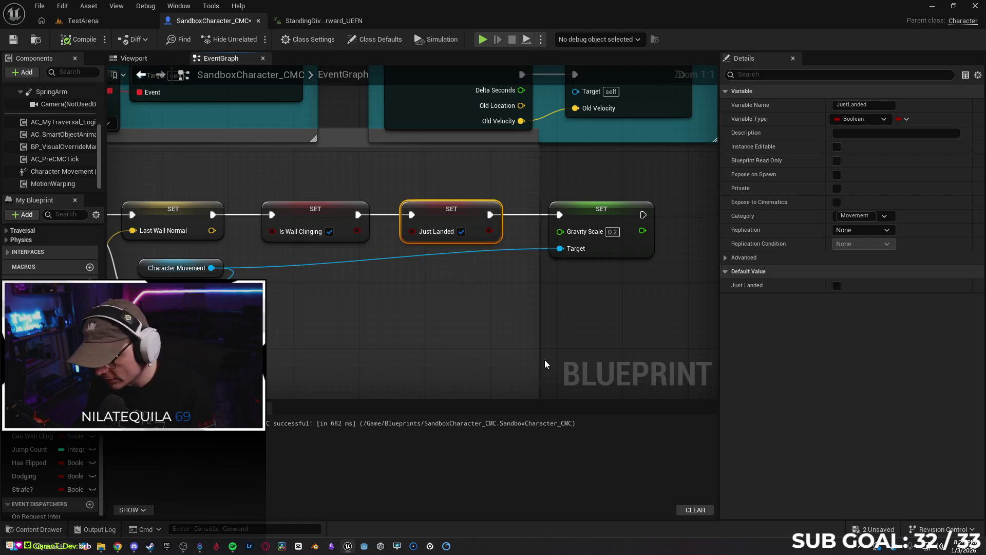
# Swap the Just Landed setter for a Custom on Landed Event call between Is Wall Clinging and Gravity Scale.
pyautogui.press('Delete')
pyautogui.moveTo(358, 214); pyautogui.dragTo(384, 214)
pyautogui.write('landed')
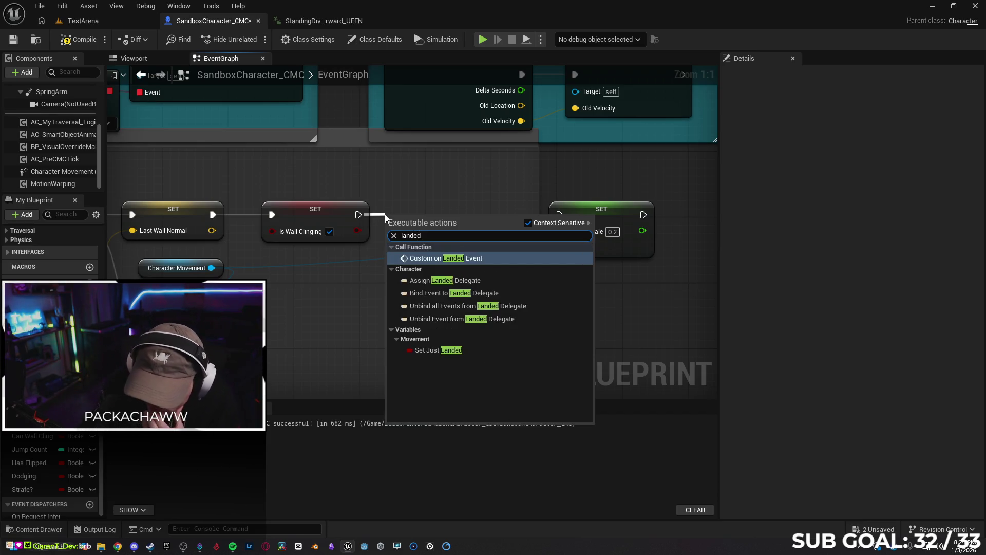
pyautogui.click(439, 260)
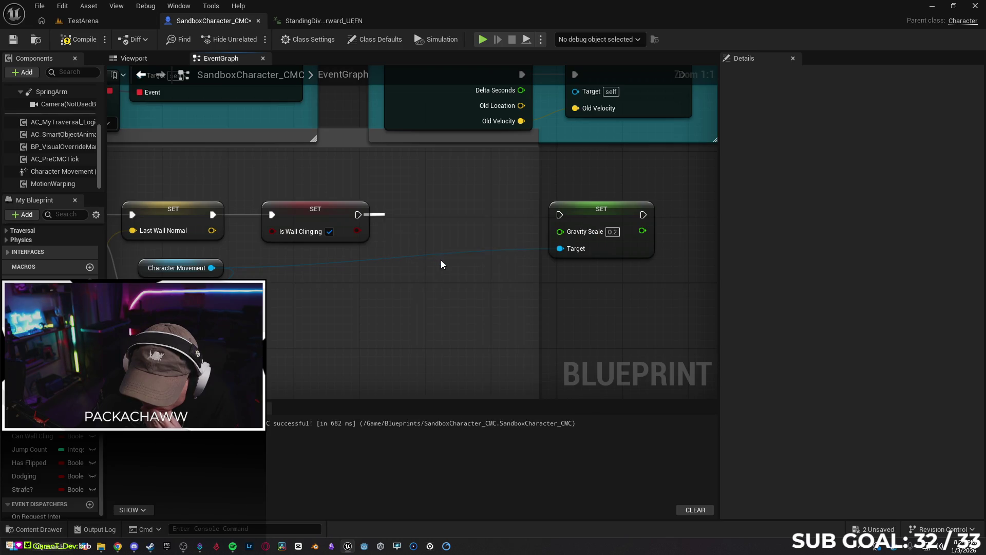
pyautogui.moveTo(458, 217)
pyautogui.mouseDown()
pyautogui.moveTo(469, 191)
pyautogui.moveTo(559, 214)
pyautogui.mouseUp()
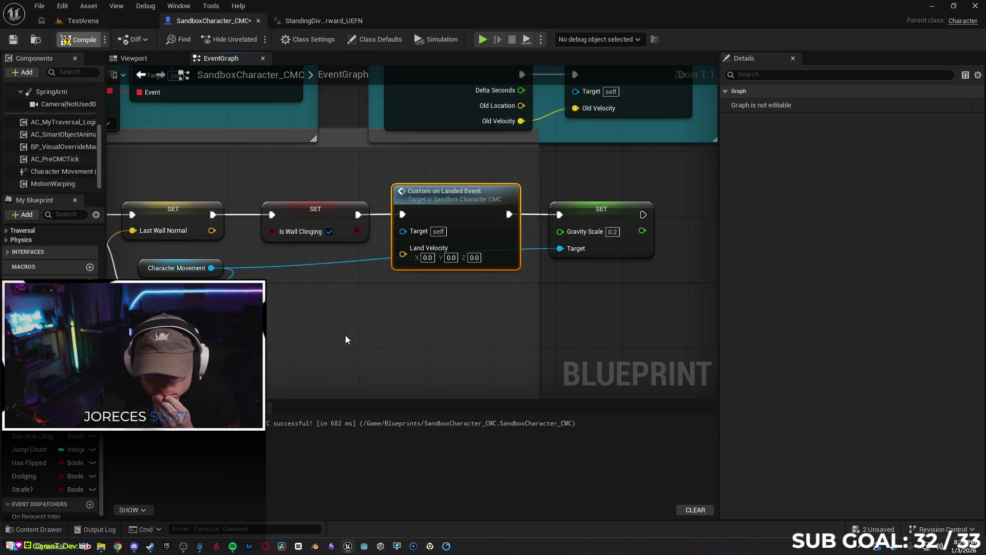
pyautogui.click(80, 21)
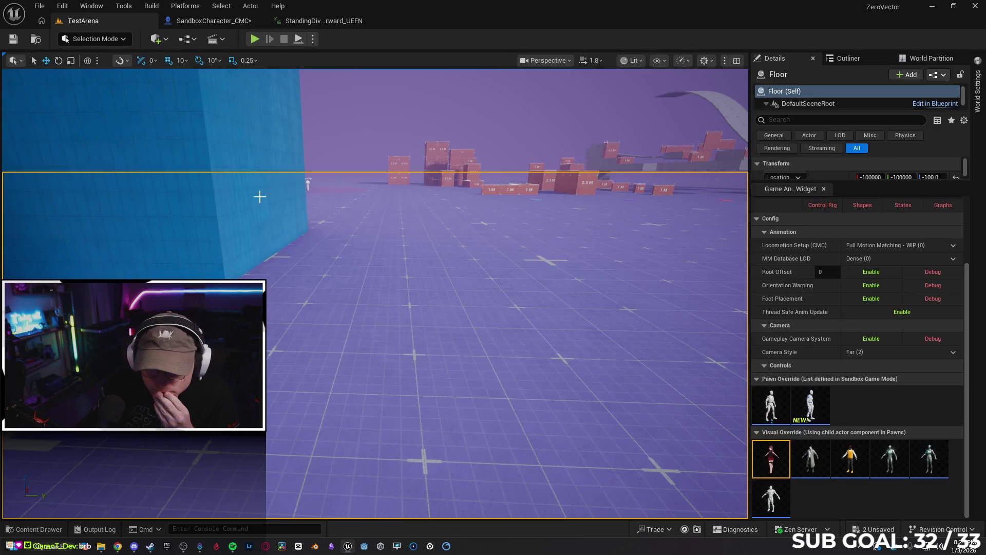
# Play the level, jump onto the wall and off again to check the jump count.
pyautogui.rightClick(360, 346)
pyautogui.click(429, 531)
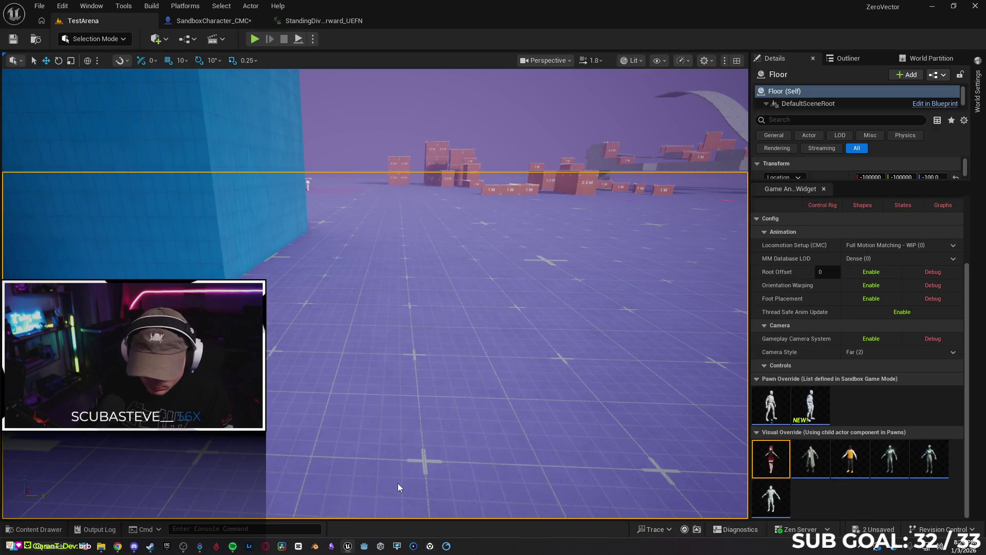
pyautogui.click(352, 384)
pyautogui.press('space')
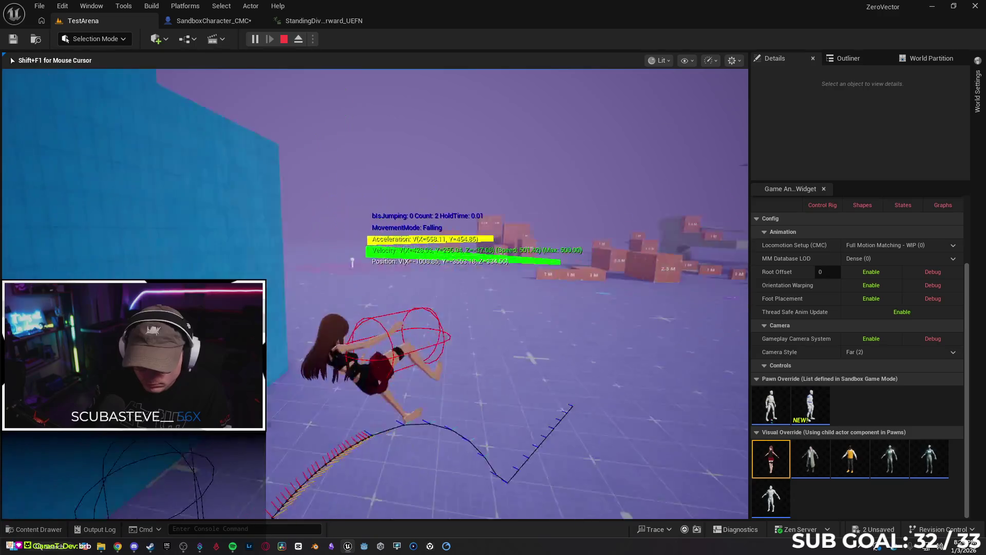
pyautogui.press('w')
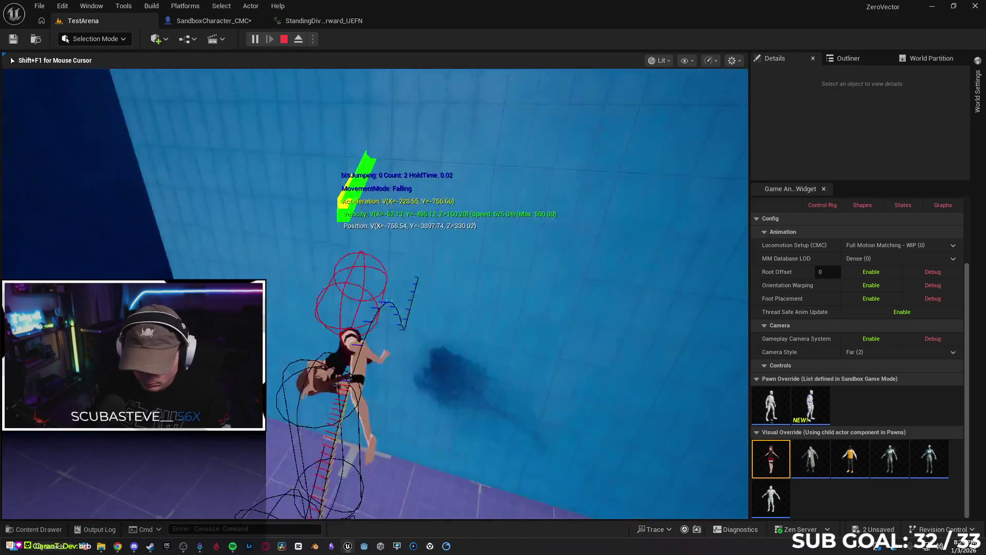
pyautogui.press('w')
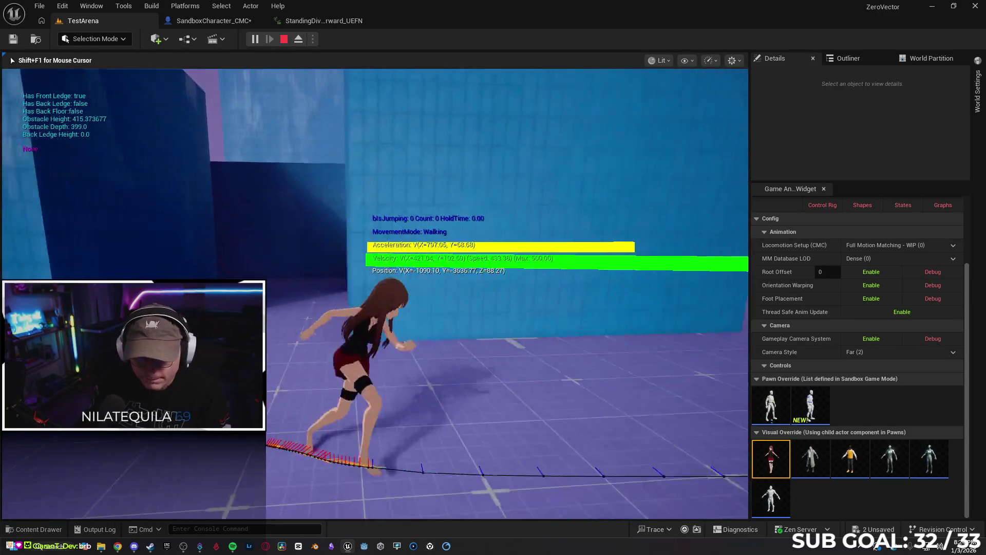
pyautogui.press('space')
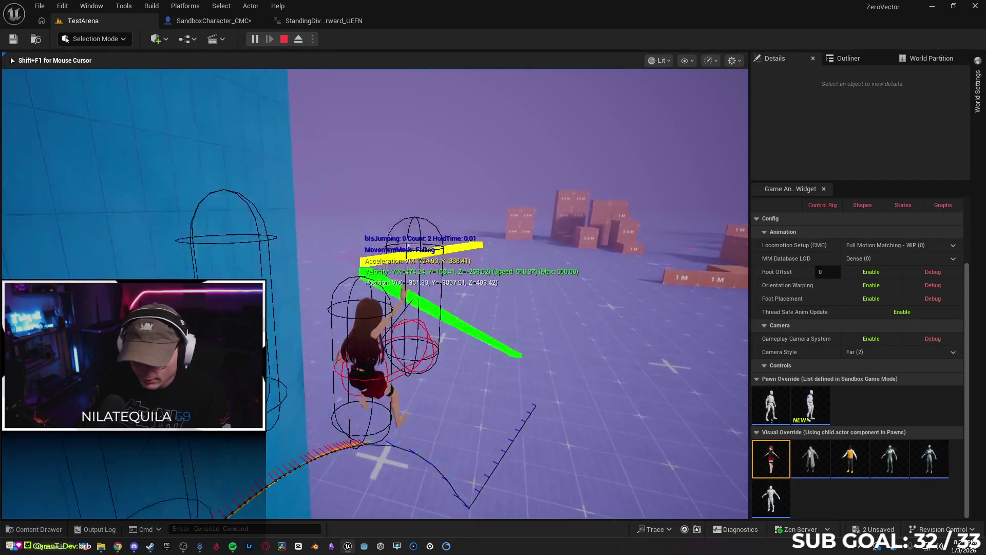
pyautogui.hotkey('shift', 'F1')
pyautogui.click(221, 21)
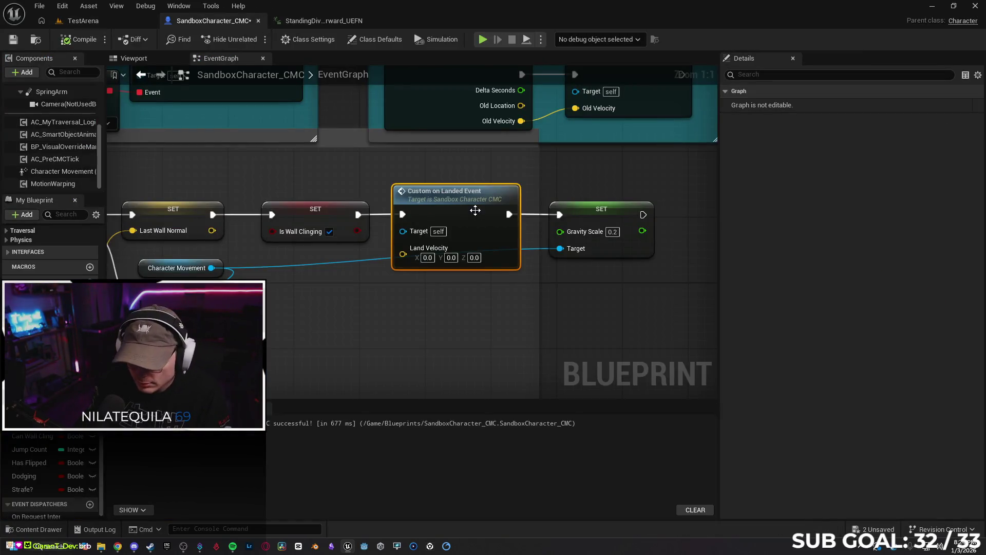
# Delete the Custom on Landed Event node and browse context actions for 'land' from Is Wall Clinging.
pyautogui.press('Delete')
pyautogui.moveTo(358, 215); pyautogui.dragTo(386, 217)
pyautogui.write('land')
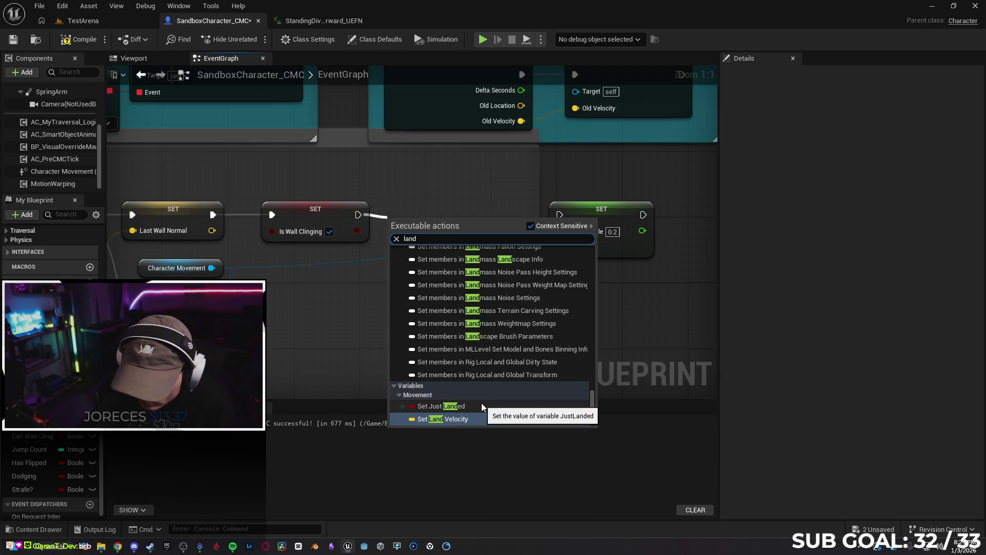
pyautogui.scroll(5, 479, 405)
pyautogui.scroll(10, 475, 354)
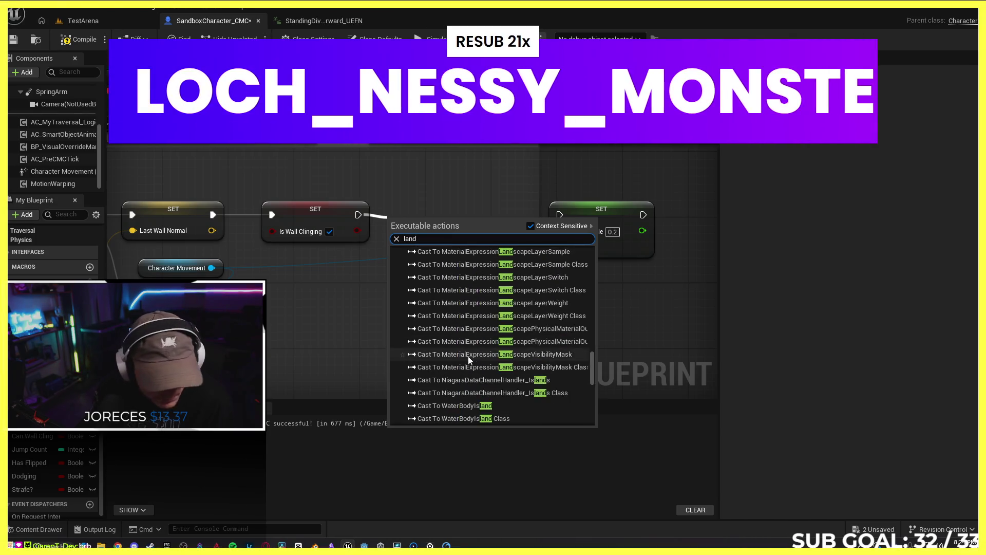
pyautogui.scroll(10, 475, 354)
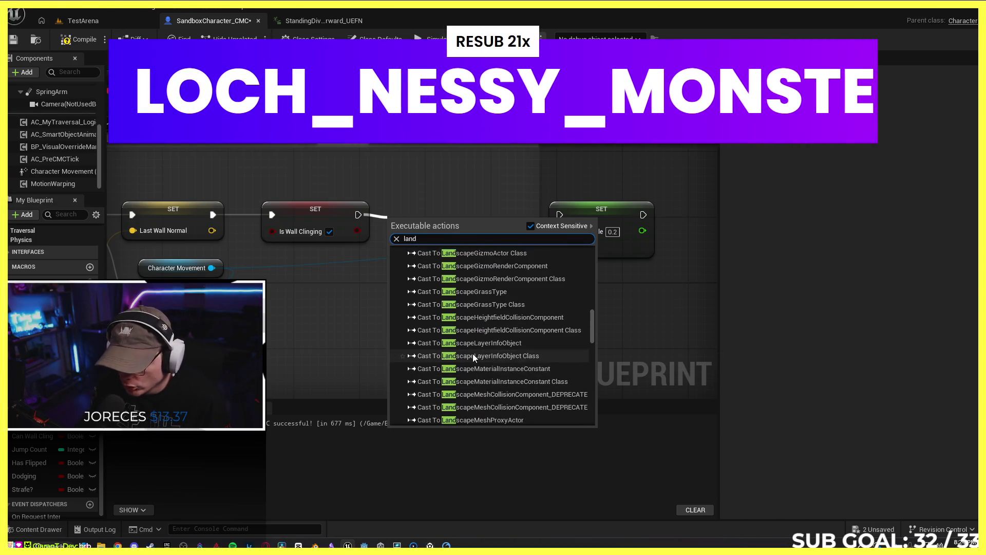
pyautogui.scroll(10, 464, 349)
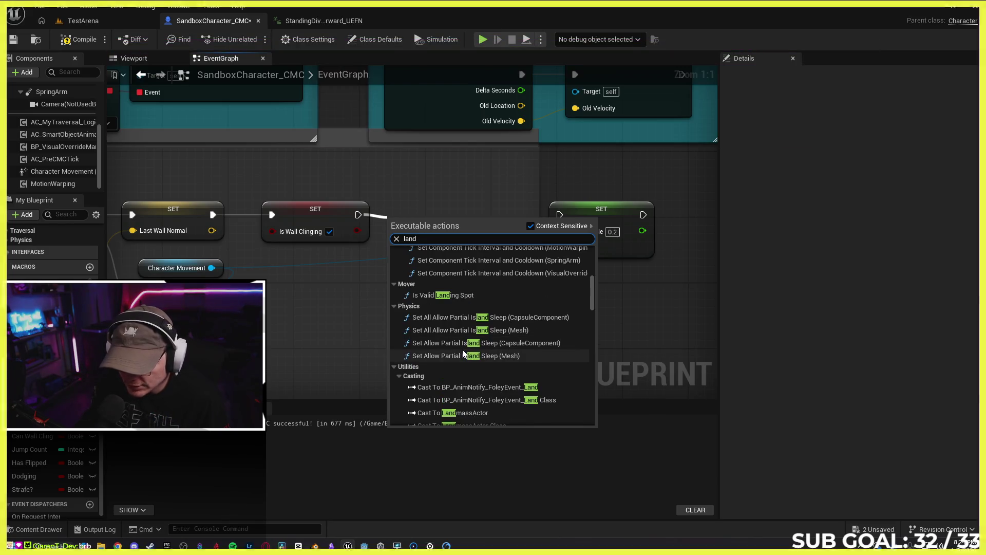
pyautogui.scroll(5, 462, 350)
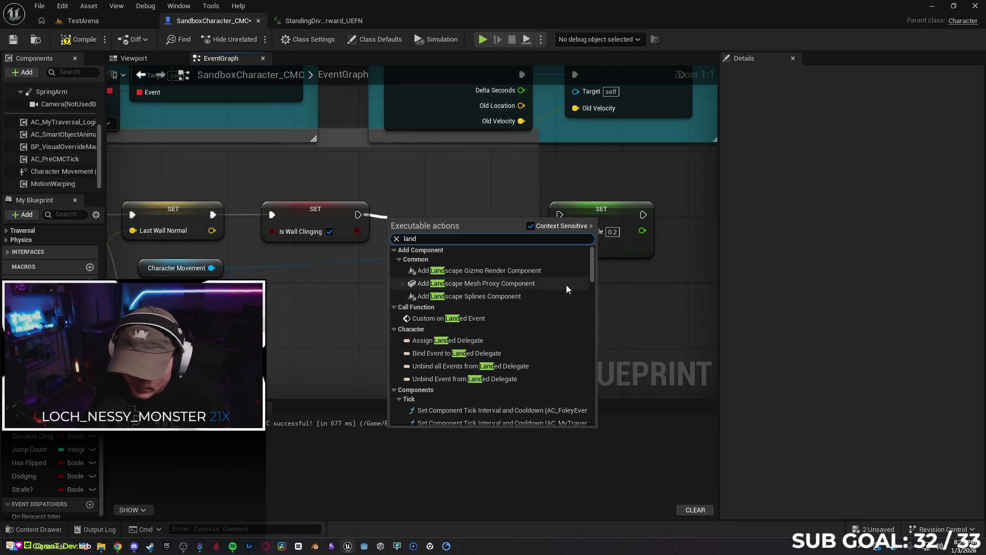
pyautogui.moveTo(590, 270); pyautogui.dragTo(602, 431)
# Turn off Context Sensitive, search all actions for 'landed', then cancel without adding anything.
pyautogui.click(530, 227)
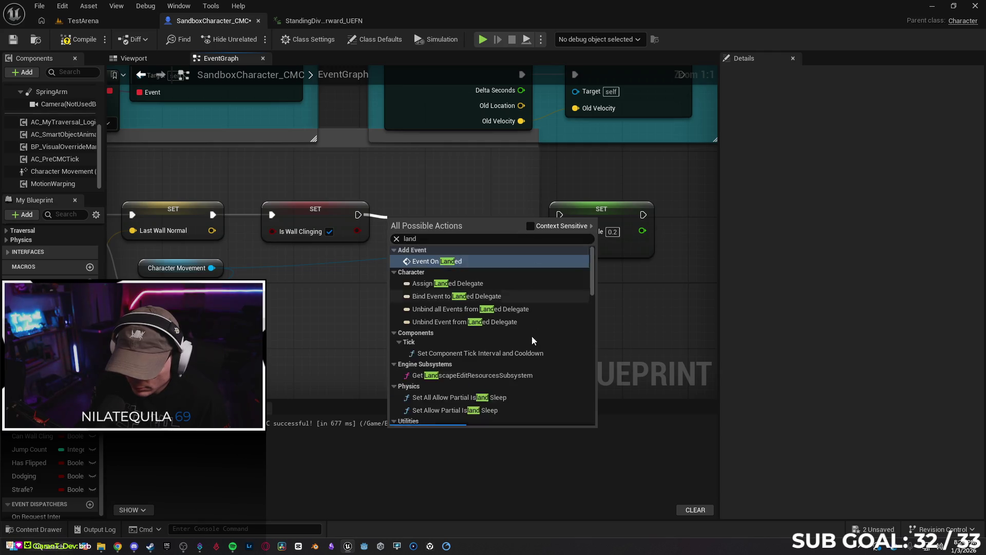
pyautogui.moveTo(590, 352)
pyautogui.mouseDown()
pyautogui.moveTo(599, 310)
pyautogui.moveTo(583, 260)
pyautogui.mouseUp()
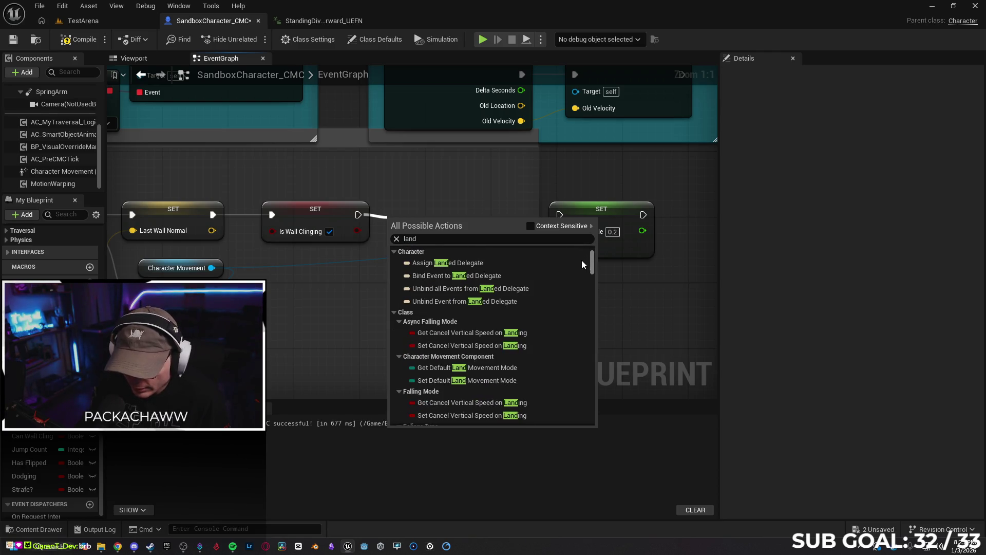
pyautogui.write('ed')
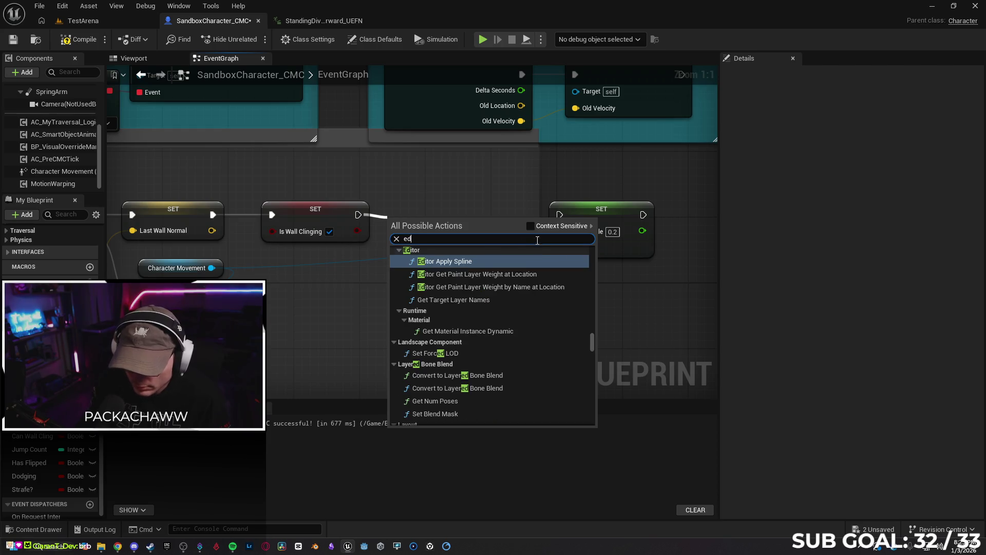
pyautogui.press('BackSpace')
pyautogui.press('BackSpace')
pyautogui.write('lane')
pyautogui.press('BackSpace')
pyautogui.write('ded')
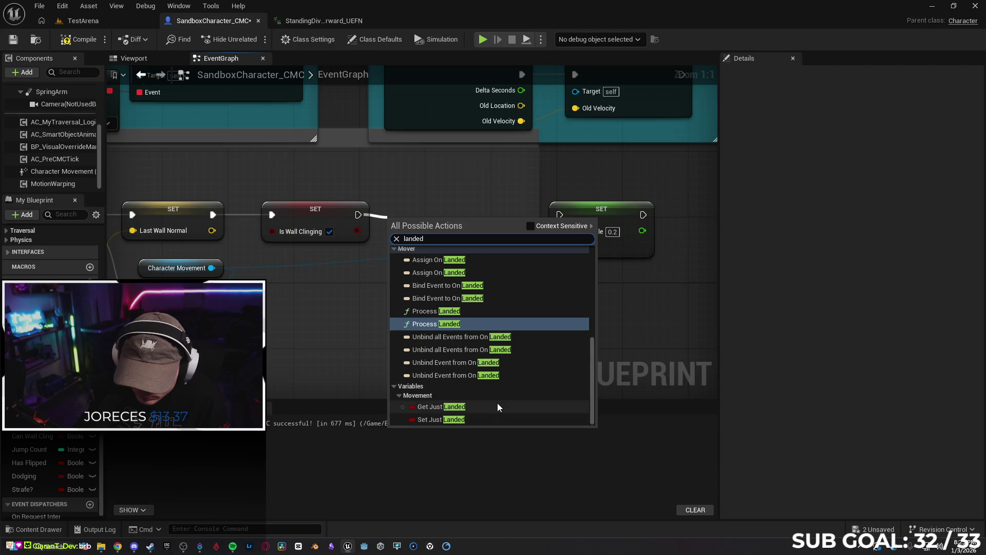
pyautogui.click(617, 288)
# Wire Is Wall Clinging directly into the SET Gravity Scale node and recentre the view.
pyautogui.moveTo(368, 216)
pyautogui.mouseDown()
pyautogui.moveTo(372, 226)
pyautogui.moveTo(559, 213)
pyautogui.moveTo(470, 216)
pyautogui.mouseUp()
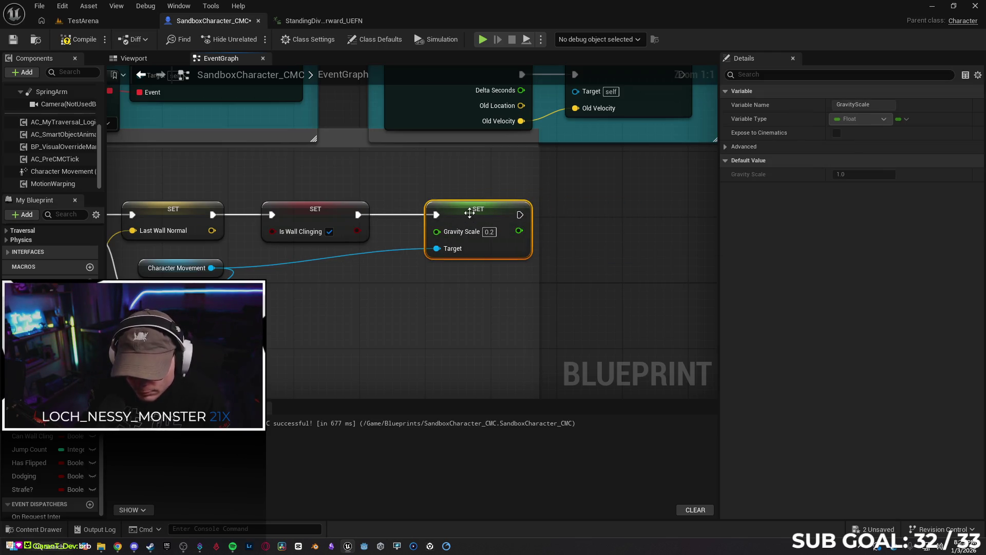
pyautogui.moveTo(436, 347); pyautogui.dragTo(459, 313)
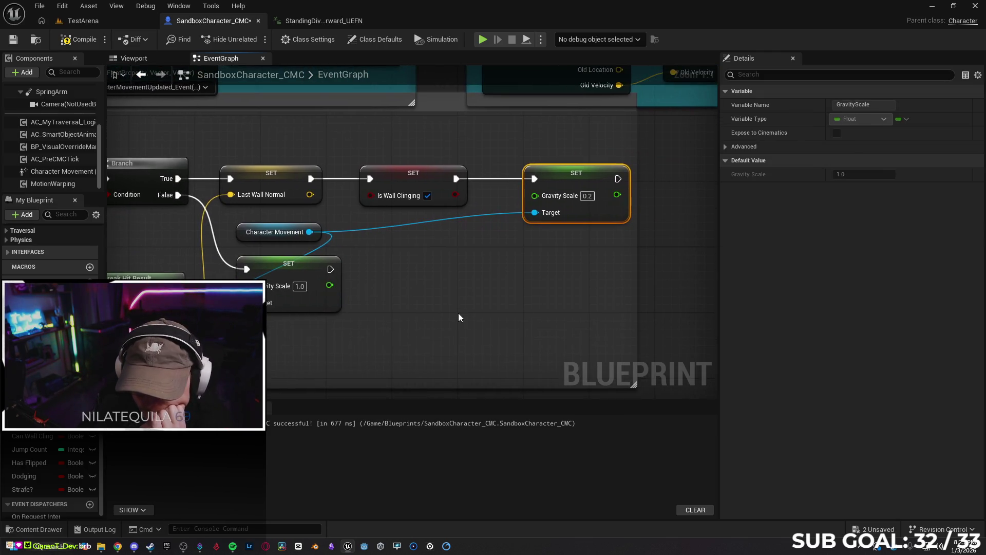
pyautogui.moveTo(540, 285); pyautogui.dragTo(412, 286)
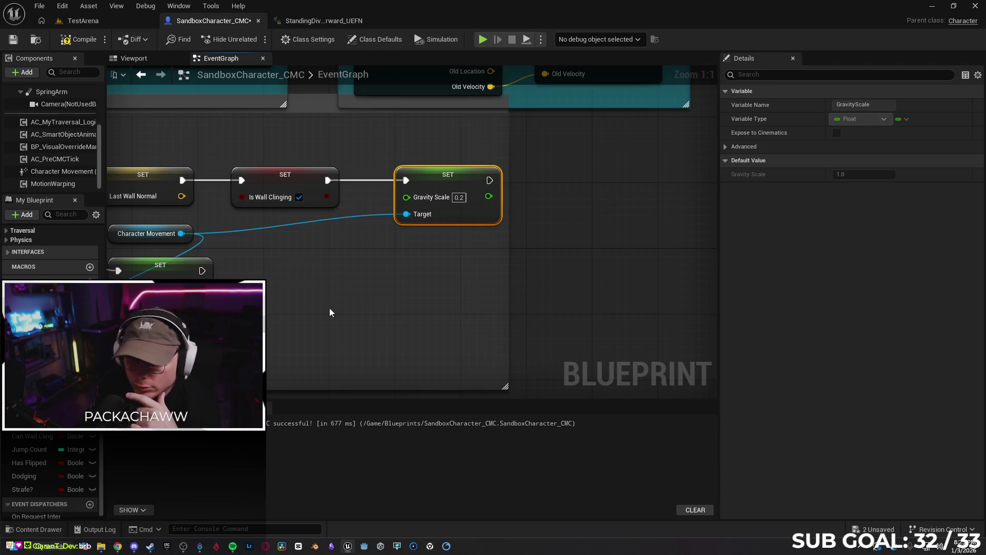
pyautogui.click(118, 548)
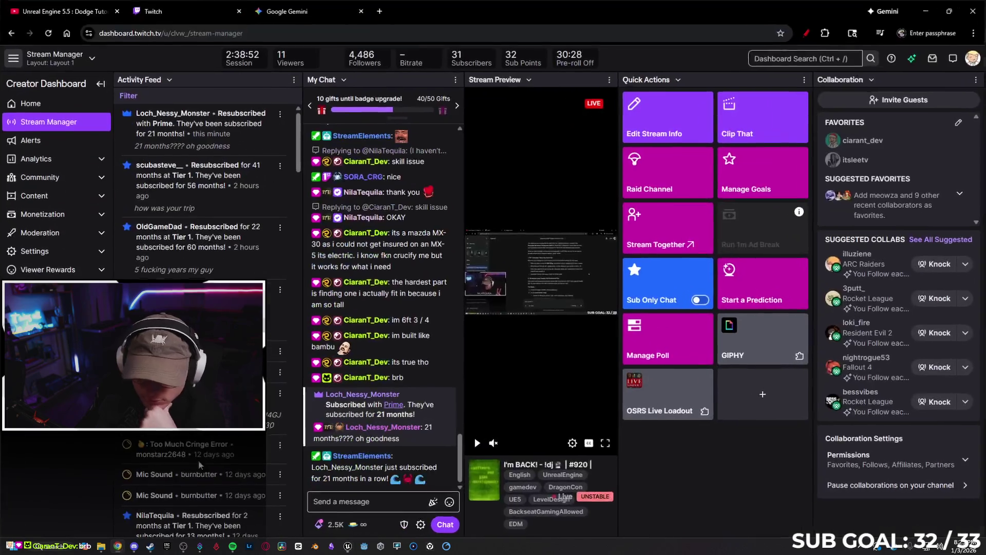
# Ask Gemini how to reset the CMC jump count while wall clinging.
pyautogui.click(292, 8)
pyautogui.scroll(-6, 477, 285)
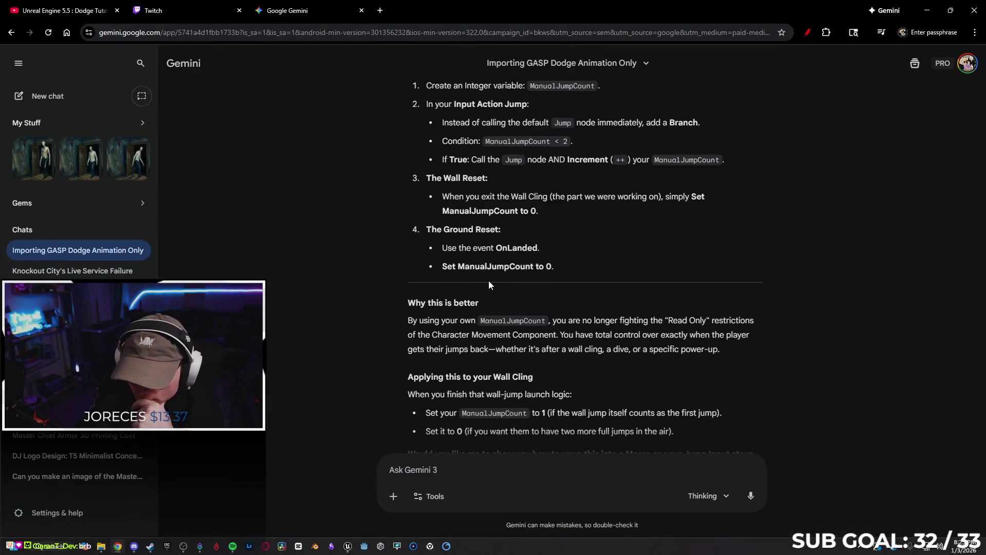
pyautogui.scroll(3, 513, 268)
pyautogui.scroll(-5, 594, 279)
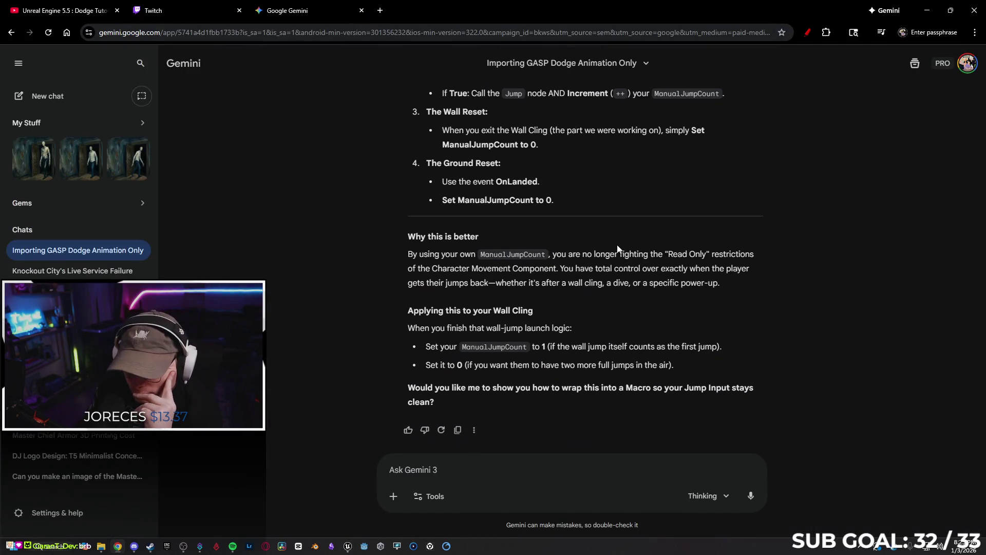
pyautogui.write('So can I not reset th')
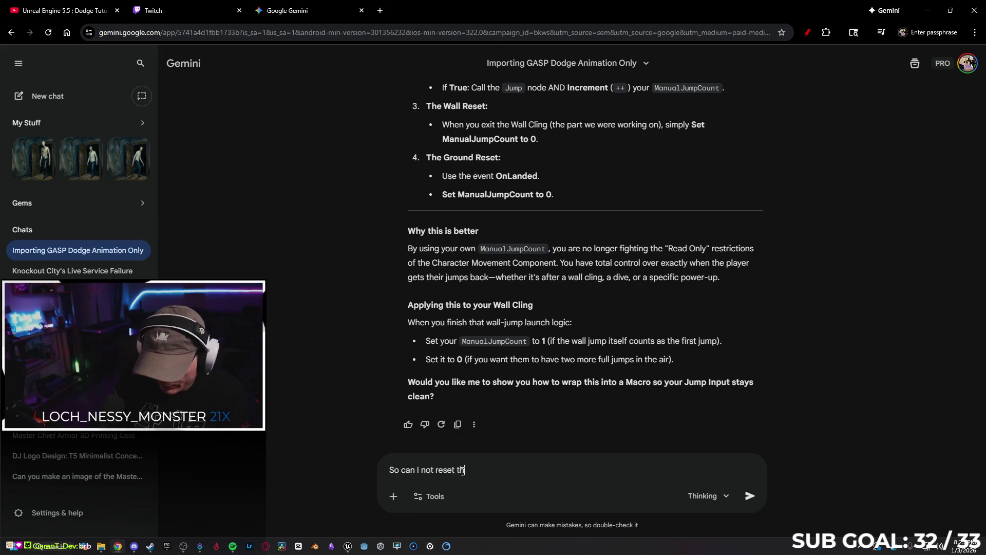
pyautogui.write('co')
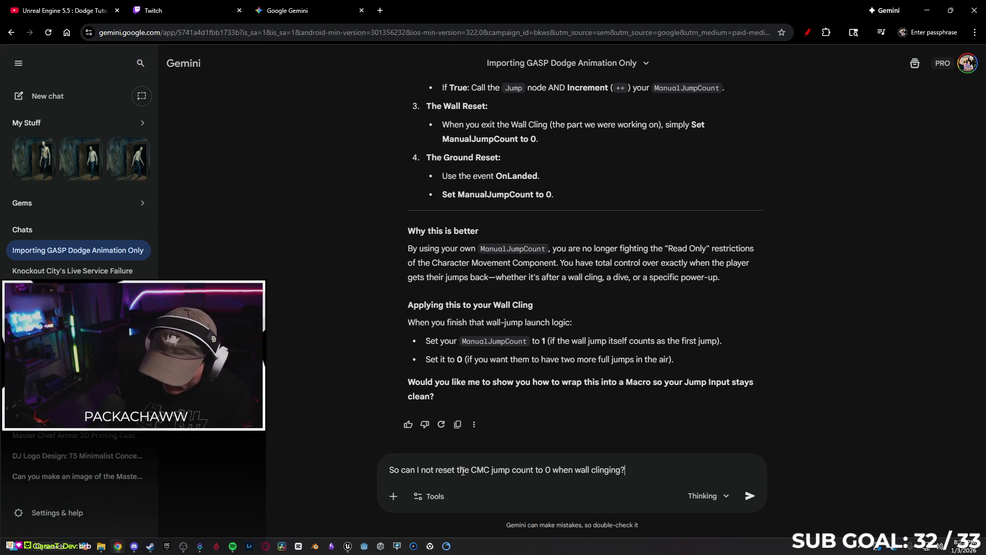
pyautogui.press('Return')
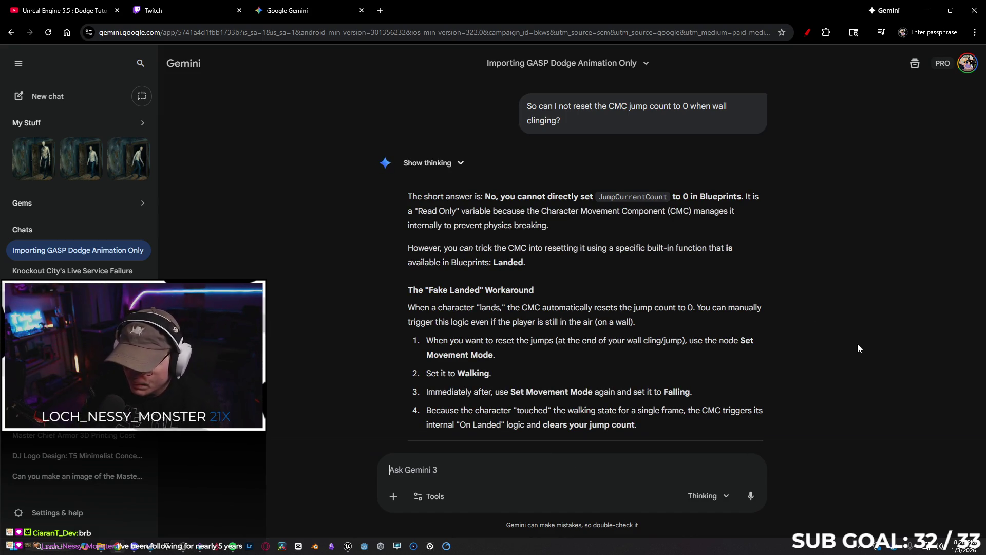
# Read Gemini's Walking-then-Falling suggestion, then move the Gravity Scale setter further right in Unreal.
pyautogui.scroll(-1, 858, 348)
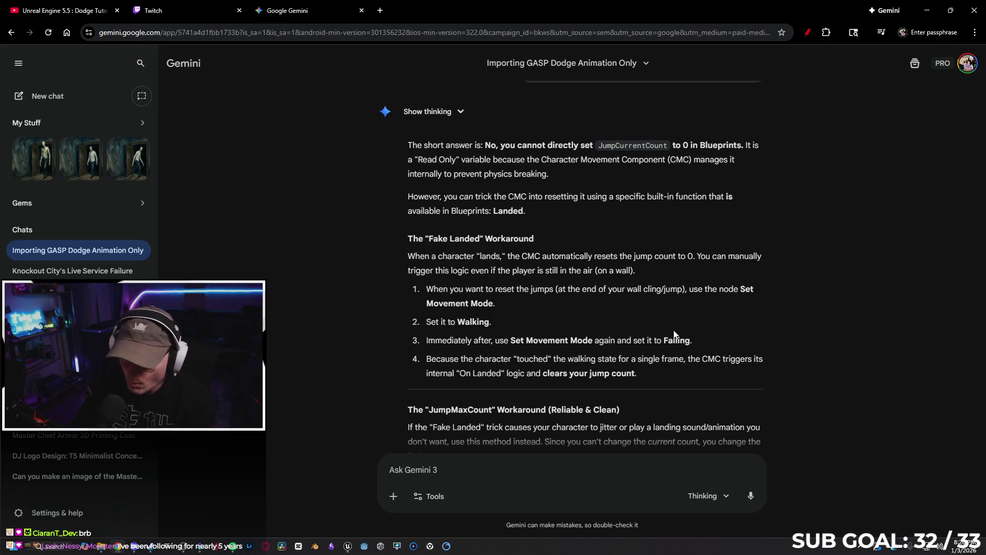
pyautogui.click(927, 11)
pyautogui.moveTo(541, 173); pyautogui.dragTo(623, 173)
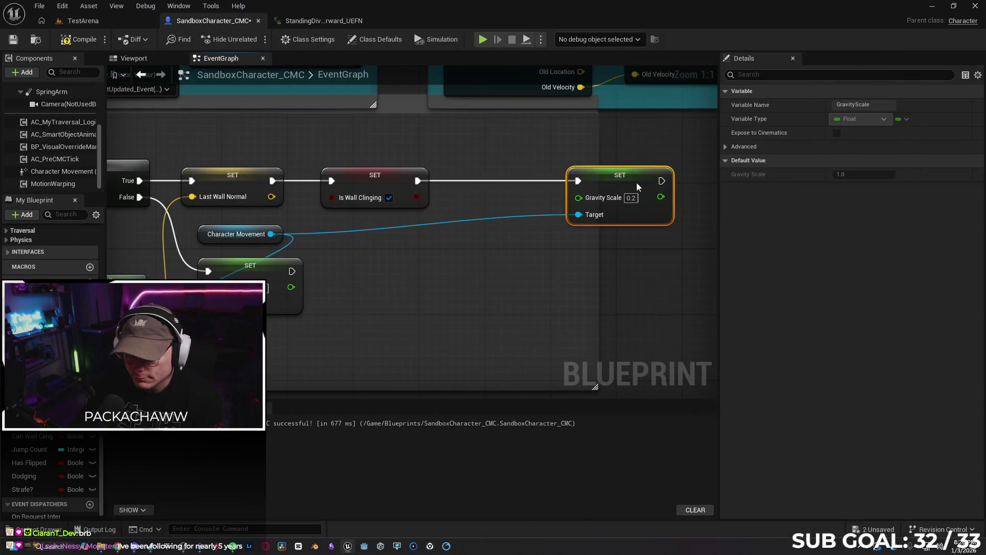
# Add a Set Movement Mode node after Is Wall Clinging via a context-sensitive search.
pyautogui.moveTo(414, 184); pyautogui.dragTo(461, 189)
pyautogui.write('se')
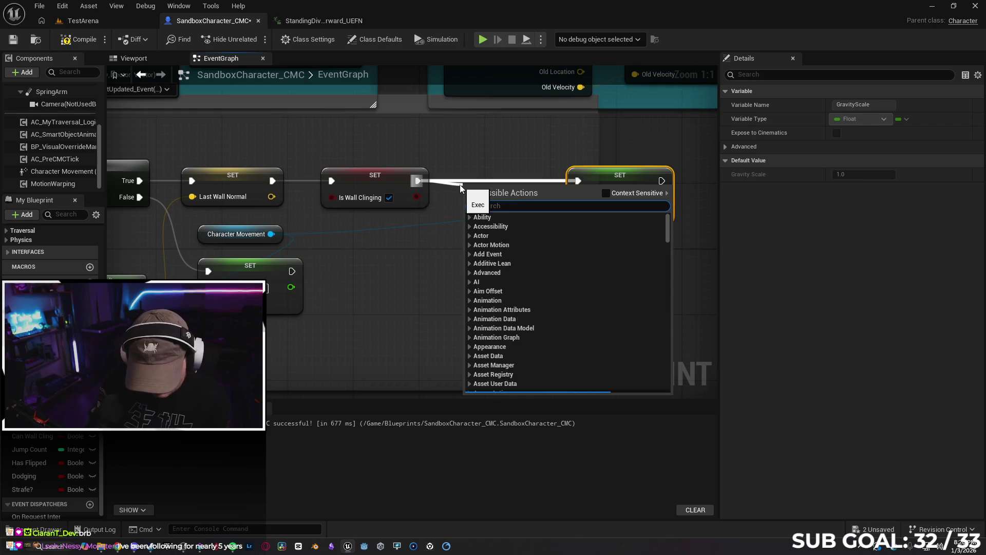
pyautogui.write('walking')
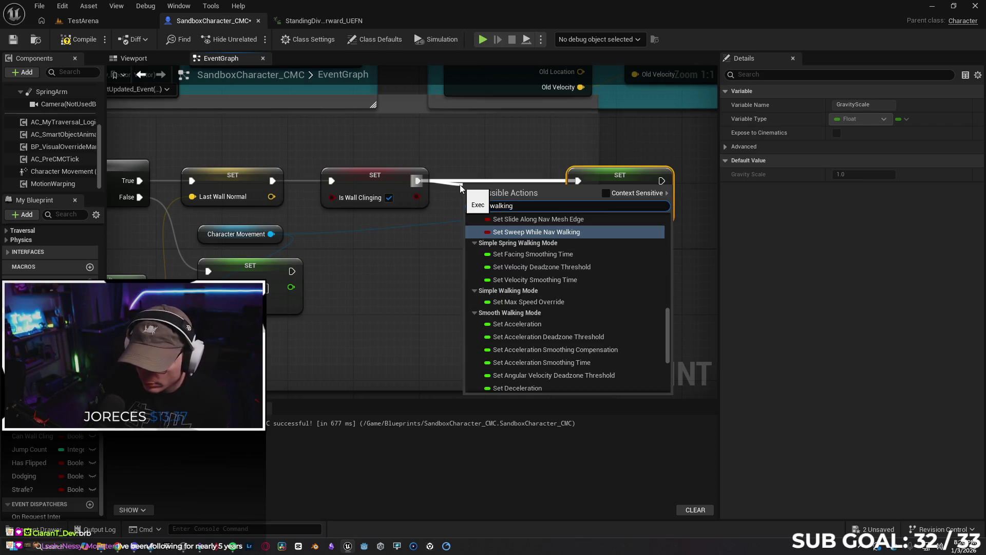
pyautogui.press('Home')
pyautogui.write('set')
pyautogui.scroll(-3, 599, 257)
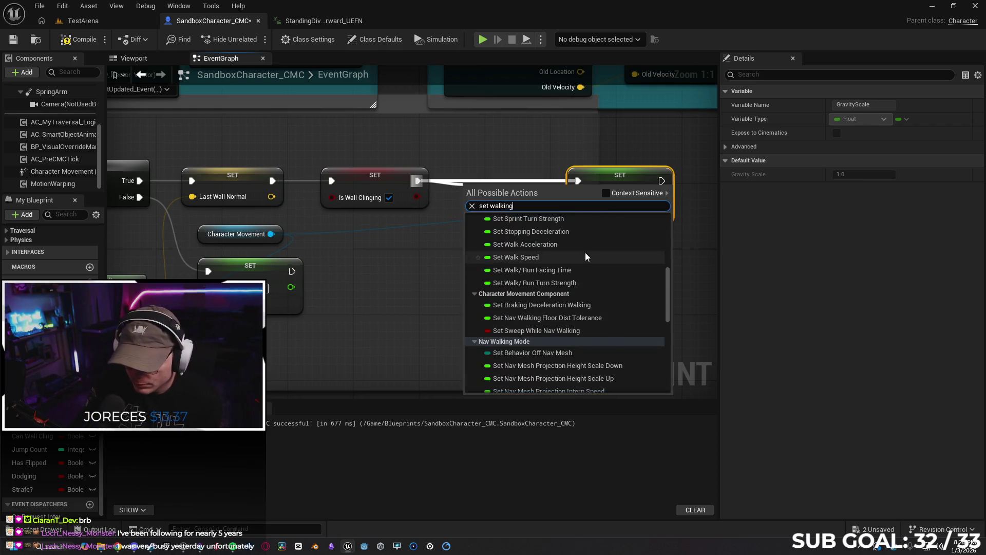
pyautogui.click(606, 193)
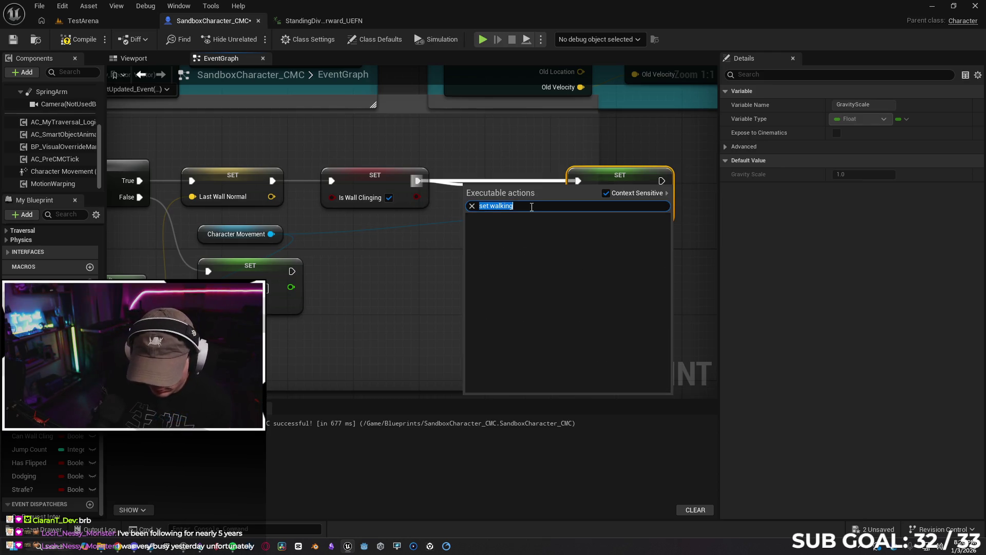
pyautogui.write('set movem')
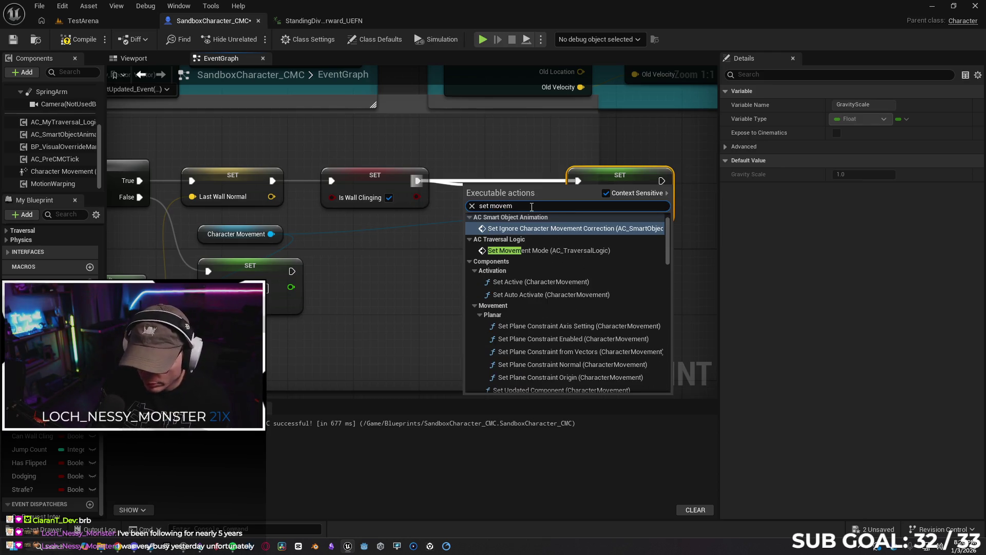
pyautogui.write('ent move')
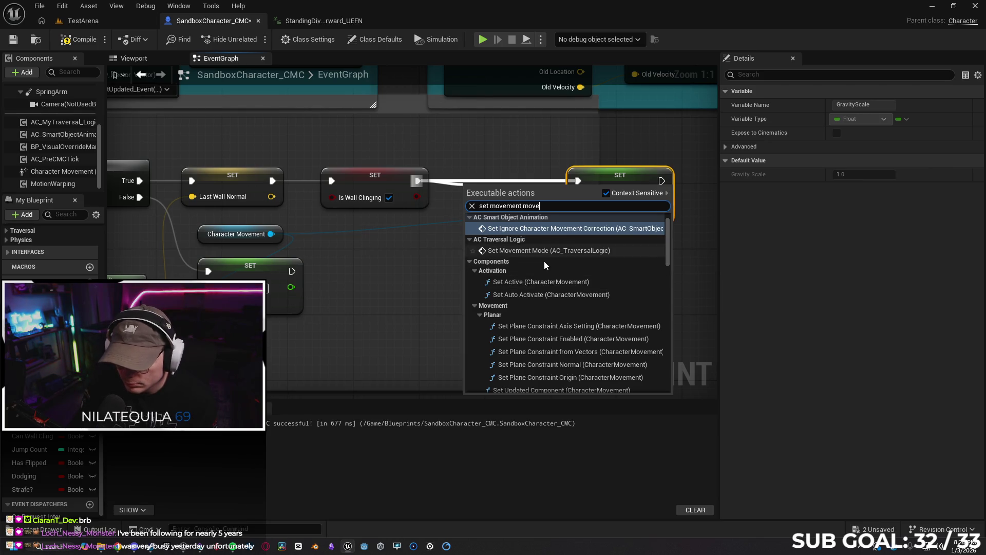
pyautogui.scroll(-6, 541, 259)
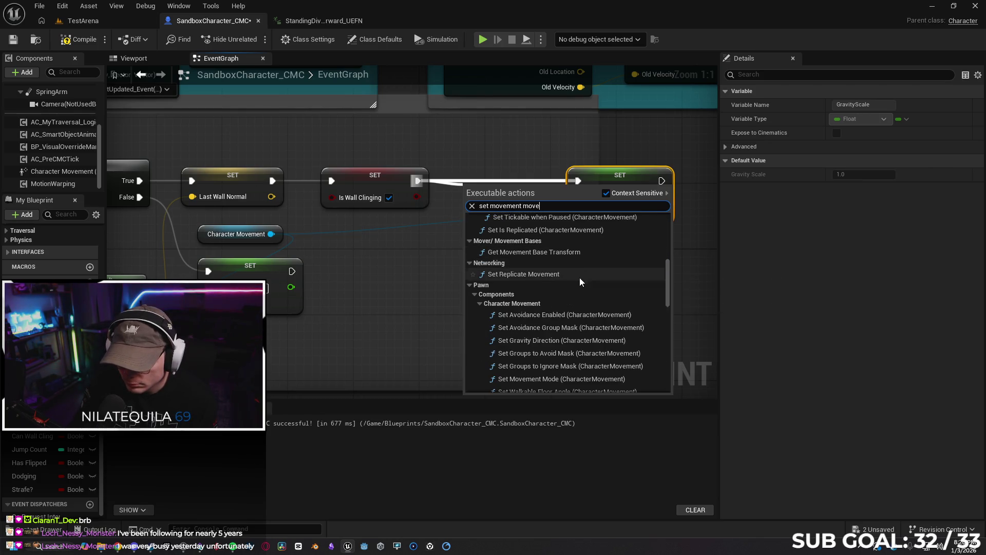
pyautogui.scroll(-10, 572, 273)
pyautogui.scroll(-5, 581, 286)
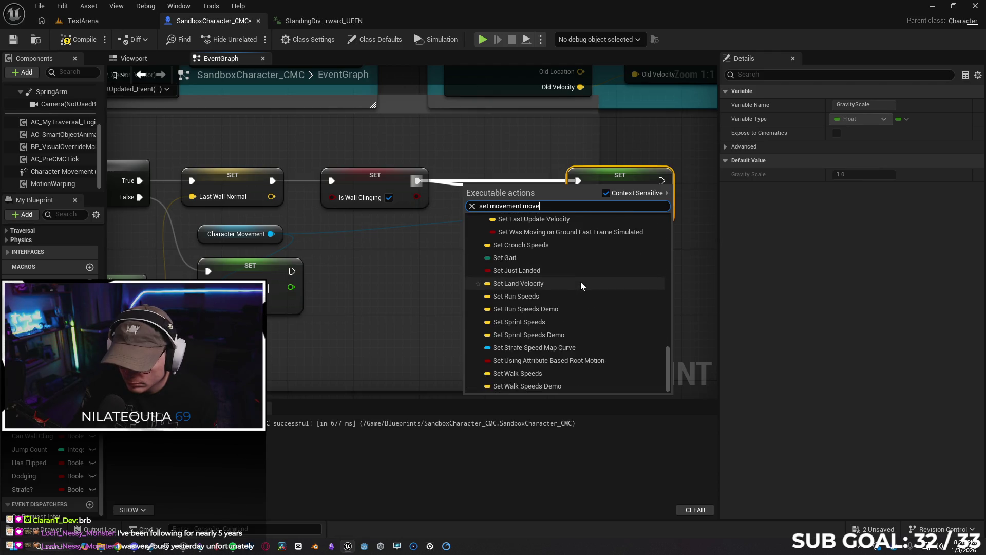
pyautogui.press('BackSpace')
pyautogui.press('BackSpace')
pyautogui.press('BackSpace')
pyautogui.write('de')
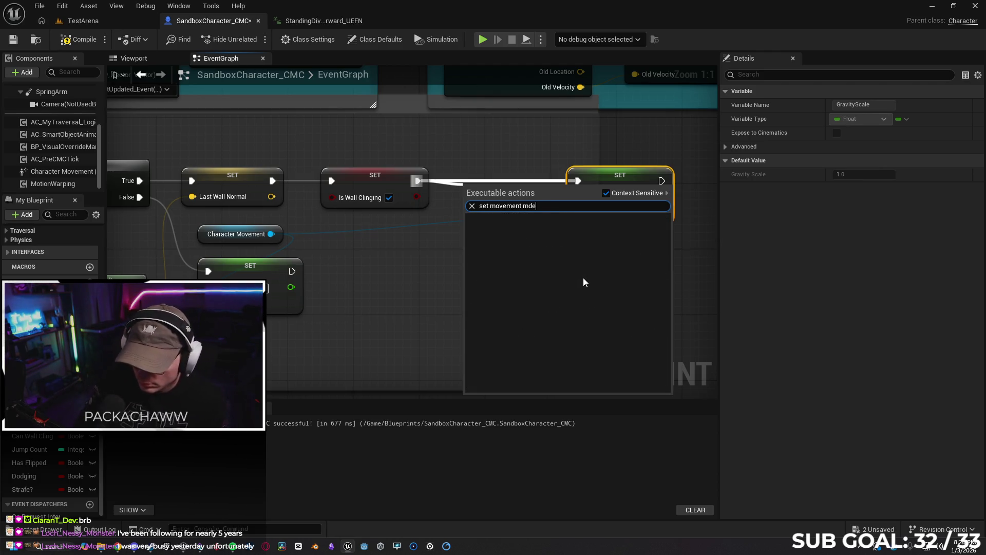
pyautogui.press('BackSpace')
pyautogui.press('BackSpace')
pyautogui.write('ode')
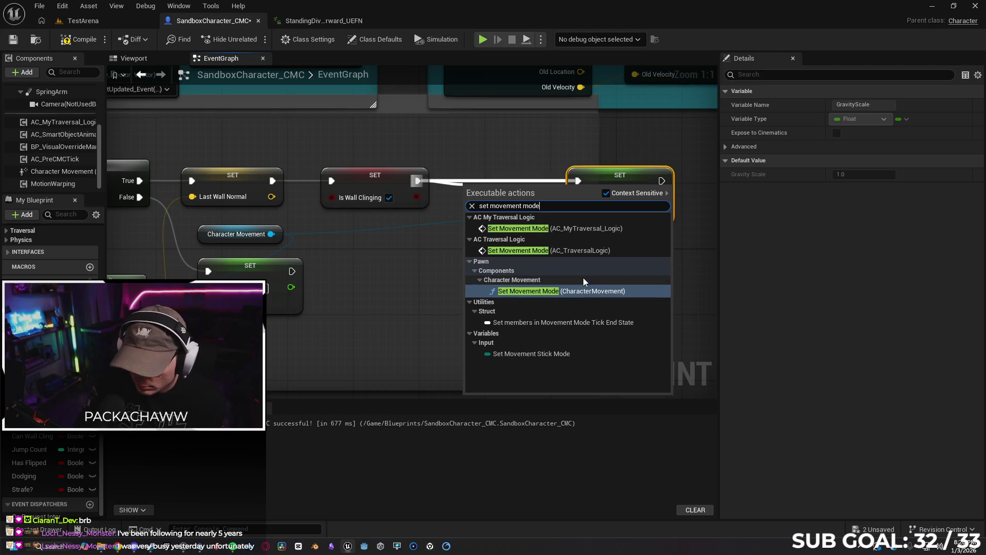
pyautogui.click(530, 291)
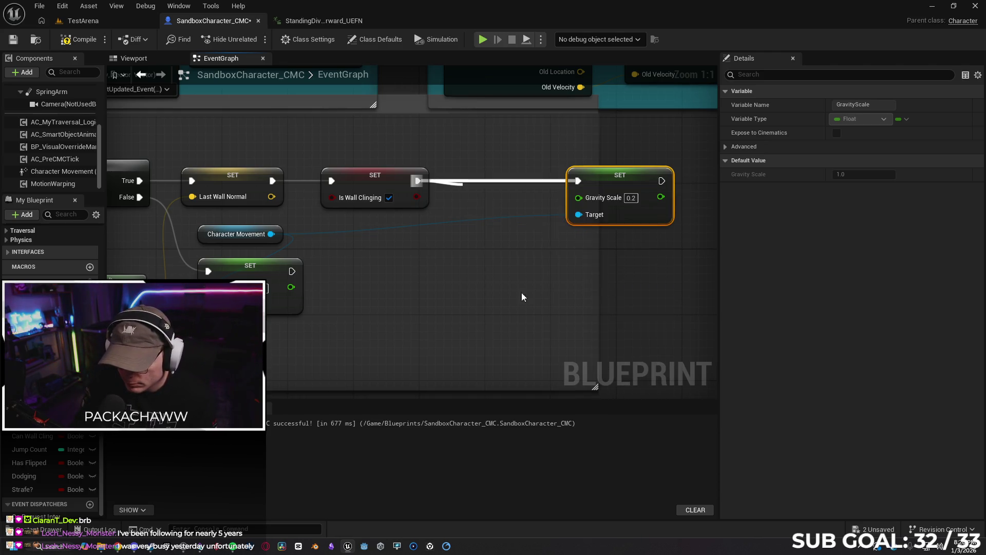
# Rearrange the chain and set the new node's movement mode to Walking.
pyautogui.moveTo(625, 180); pyautogui.dragTo(677, 180)
pyautogui.moveTo(551, 200); pyautogui.dragTo(543, 167)
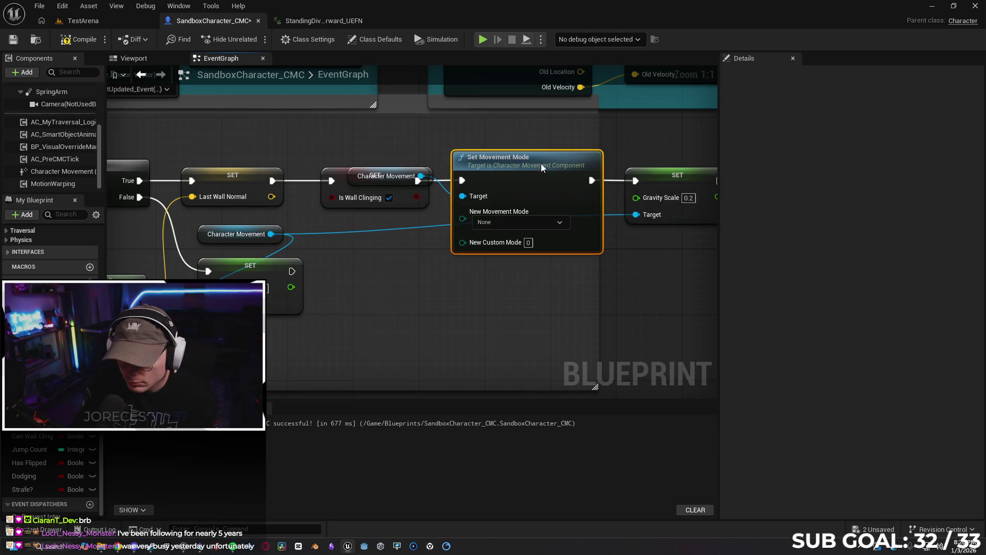
pyautogui.moveTo(352, 177); pyautogui.dragTo(357, 146)
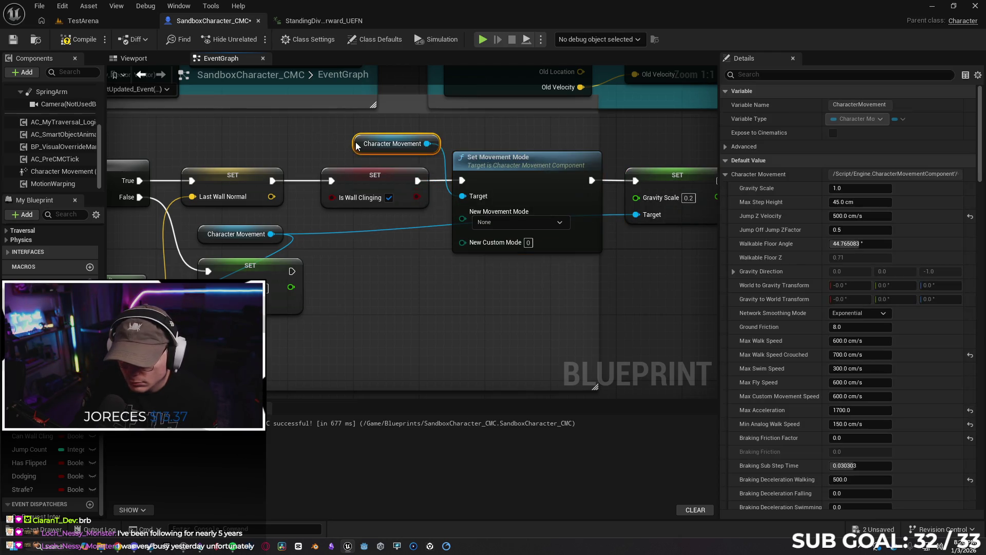
pyautogui.click(532, 232)
pyautogui.click(506, 237)
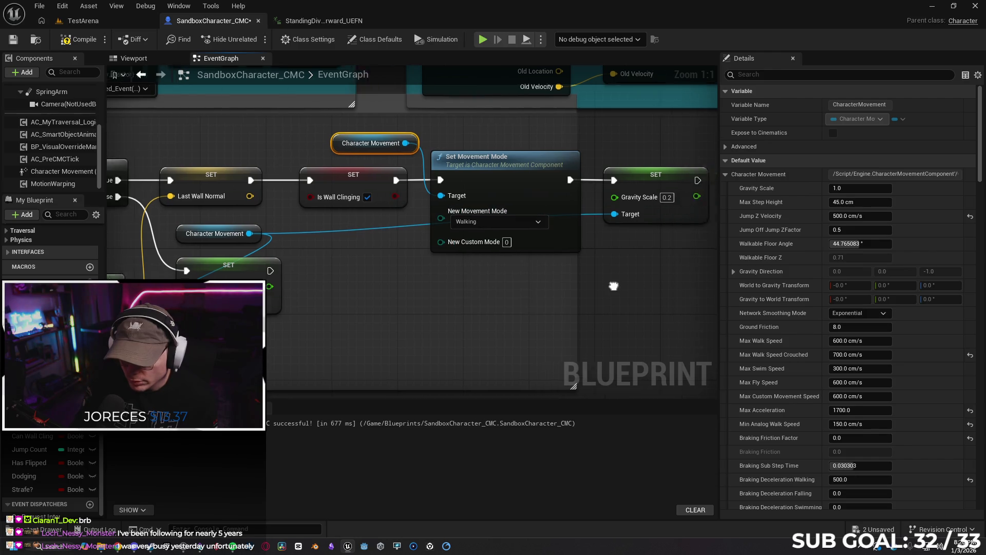
# Add a second Set Movement Mode node set to Falling after the Gravity Scale set.
pyautogui.moveTo(623, 286); pyautogui.dragTo(502, 279)
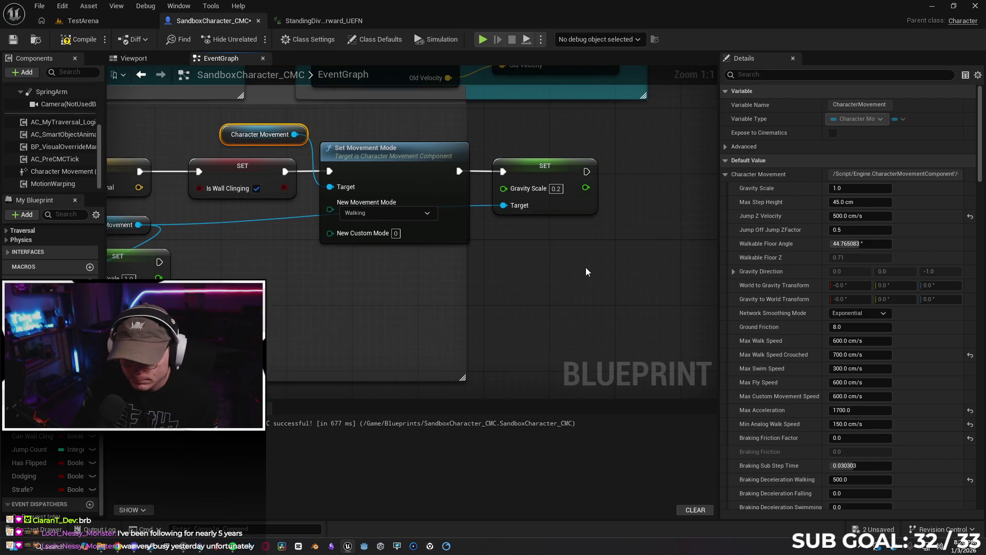
pyautogui.moveTo(590, 264); pyautogui.dragTo(506, 266)
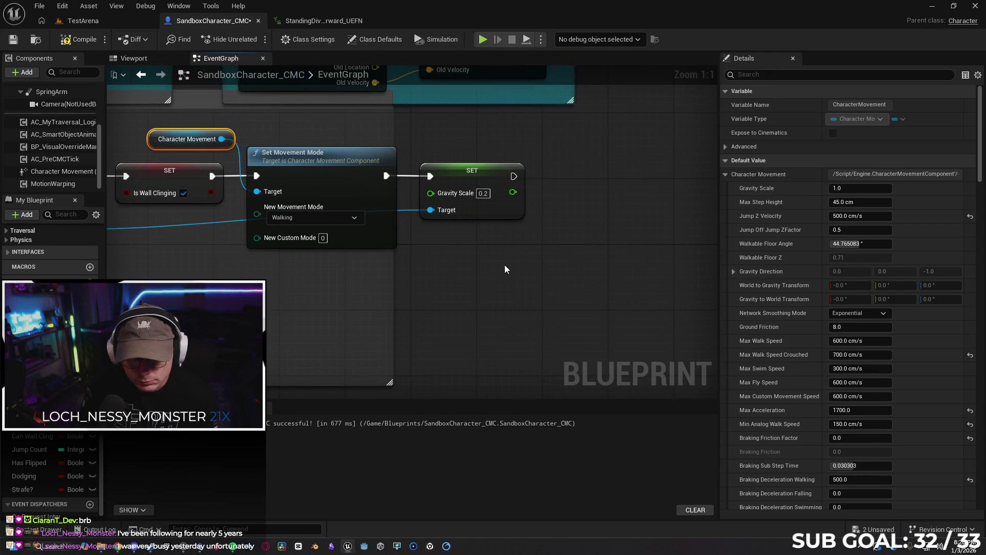
pyautogui.moveTo(511, 180); pyautogui.dragTo(558, 174)
pyautogui.write('set movement')
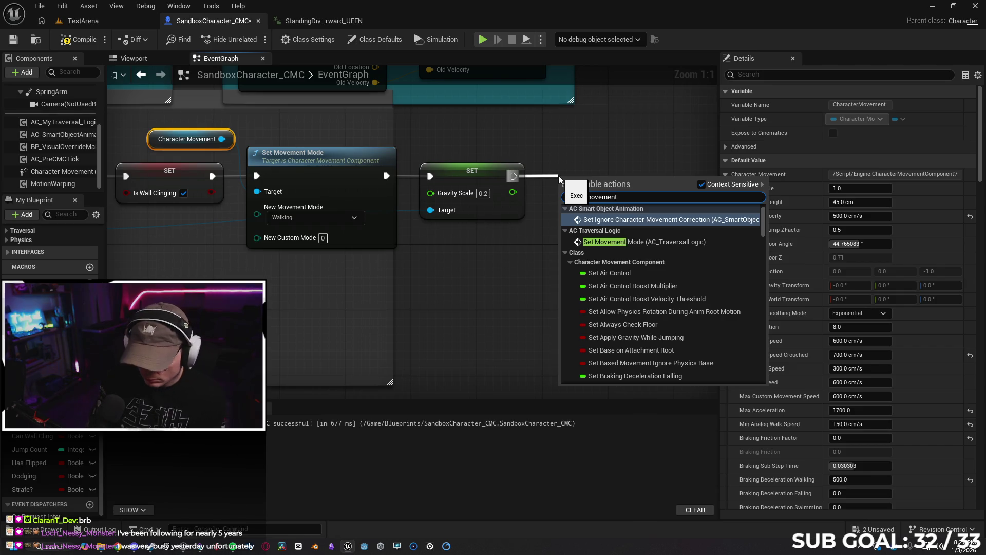
pyautogui.write(' mode')
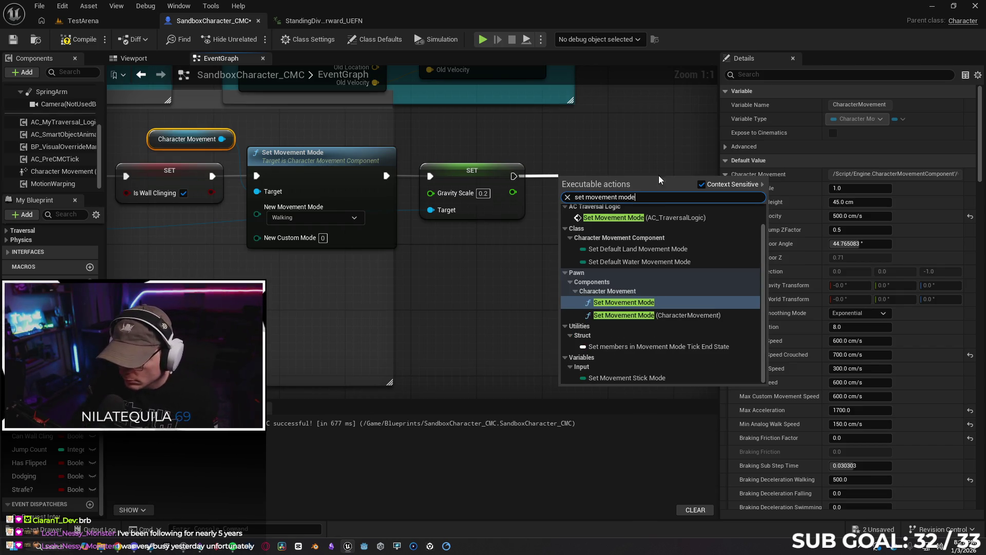
pyautogui.click(631, 315)
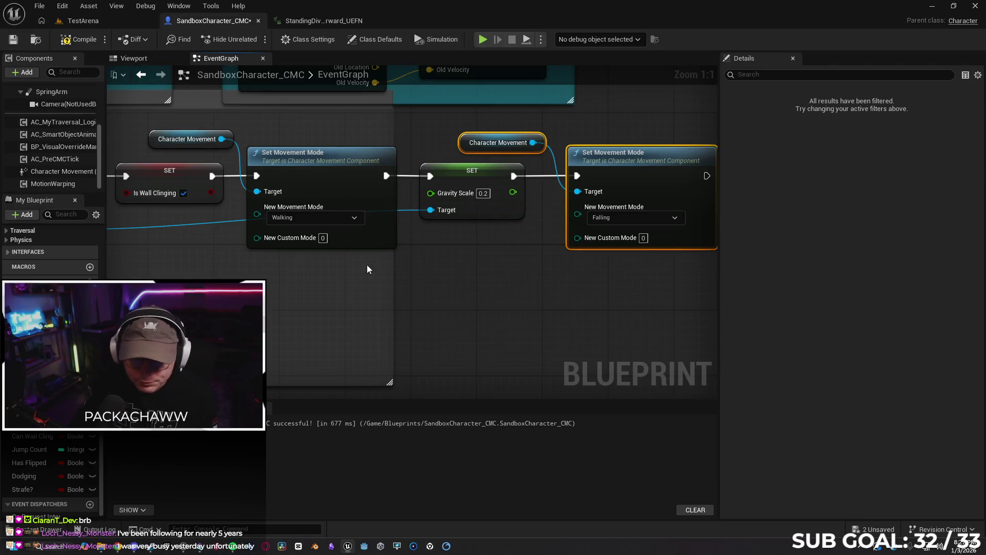
pyautogui.click(107, 23)
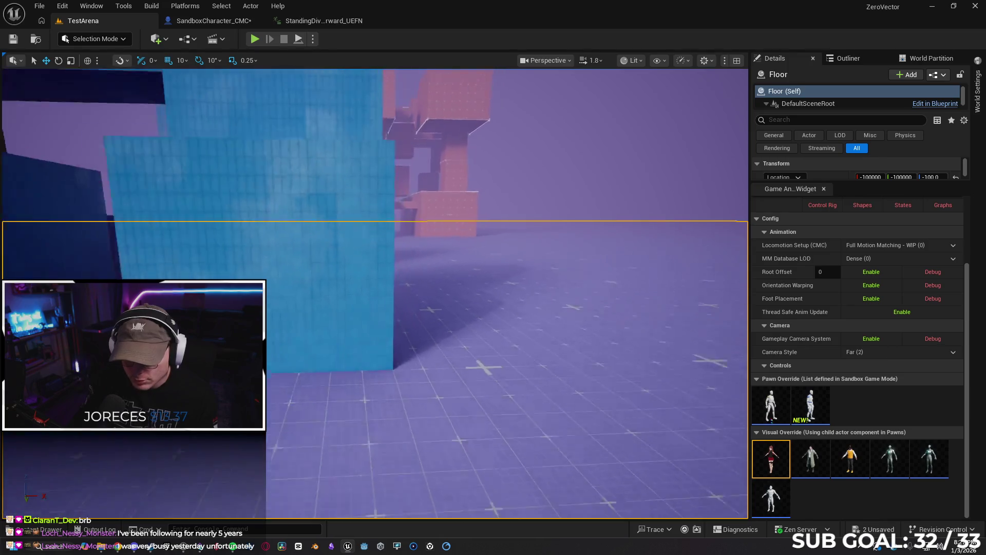
pyautogui.rightClick(326, 470)
pyautogui.click(392, 456)
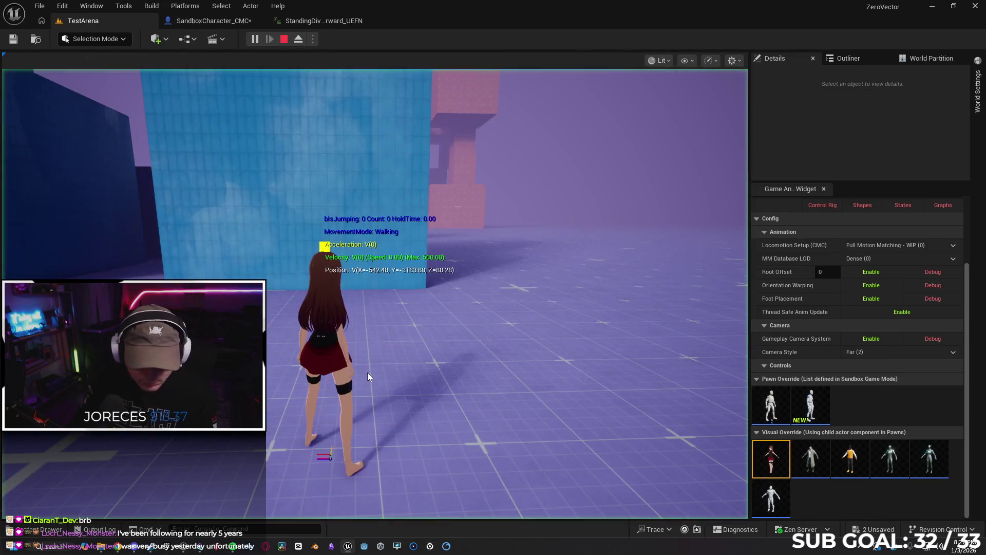
pyautogui.click(372, 373)
pyautogui.press('space')
pyautogui.press('w')
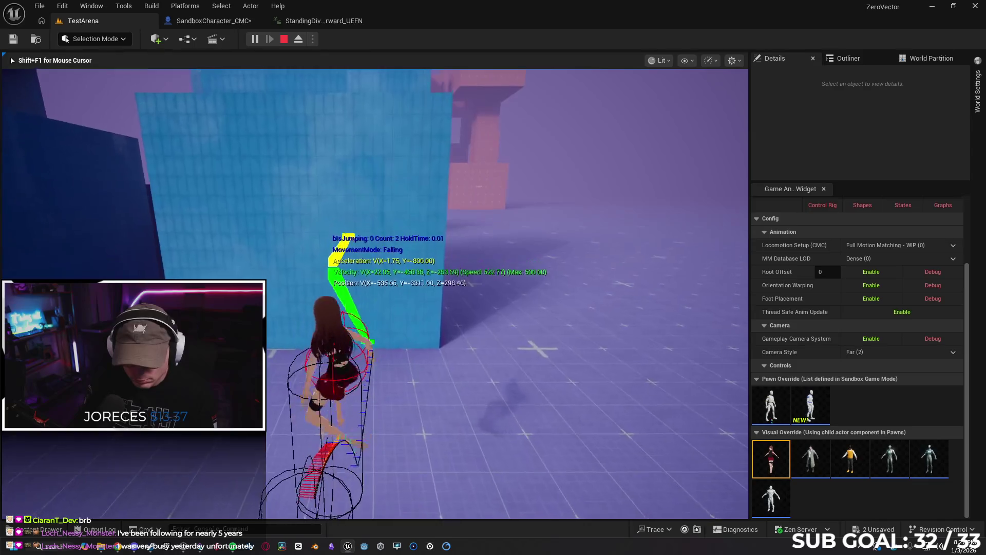
pyautogui.press('w')
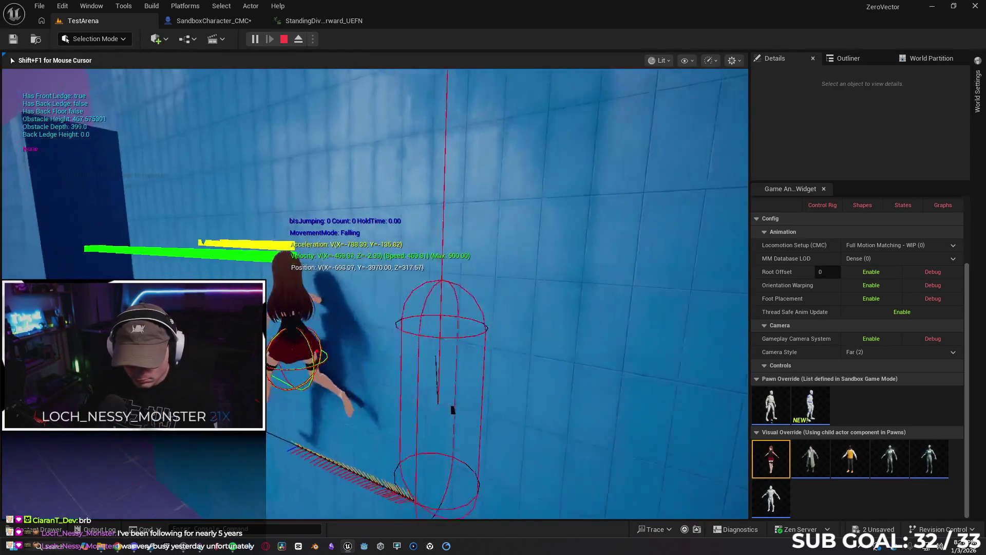
pyautogui.press('w')
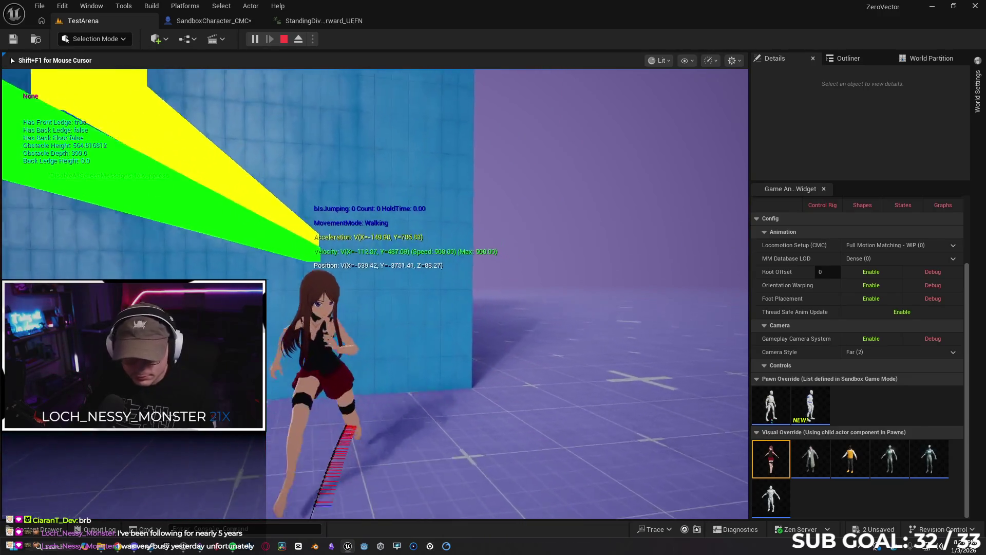
pyautogui.press('space')
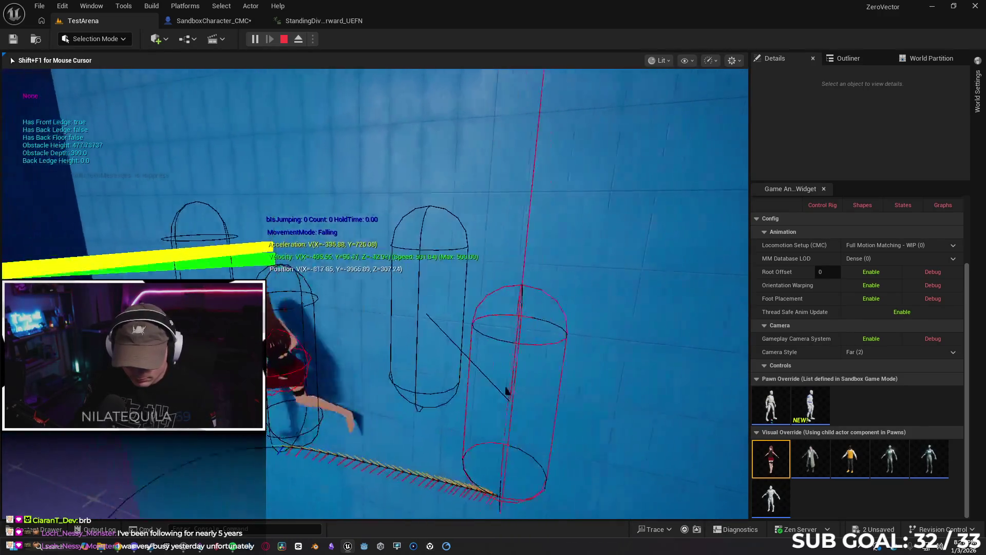
pyautogui.press('Escape')
pyautogui.click(204, 21)
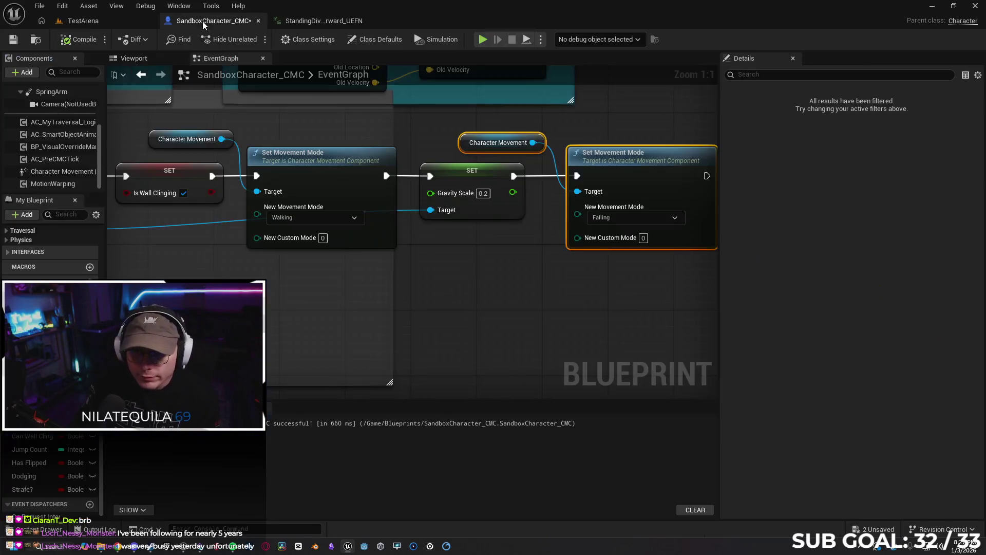
# Wire the Walking Set Movement Mode node directly into the Falling one.
pyautogui.moveTo(514, 263); pyautogui.dragTo(461, 269)
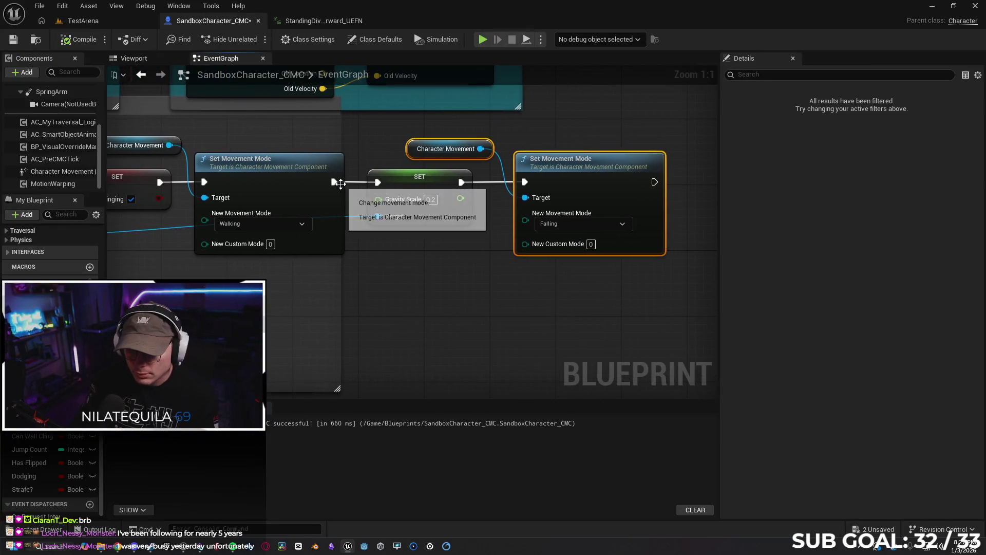
pyautogui.moveTo(335, 182); pyautogui.dragTo(510, 183)
pyautogui.moveTo(438, 188)
pyautogui.mouseDown()
pyautogui.moveTo(471, 269)
pyautogui.moveTo(430, 255)
pyautogui.mouseUp()
pyautogui.click(477, 243)
pyautogui.scroll(-4, 483, 257)
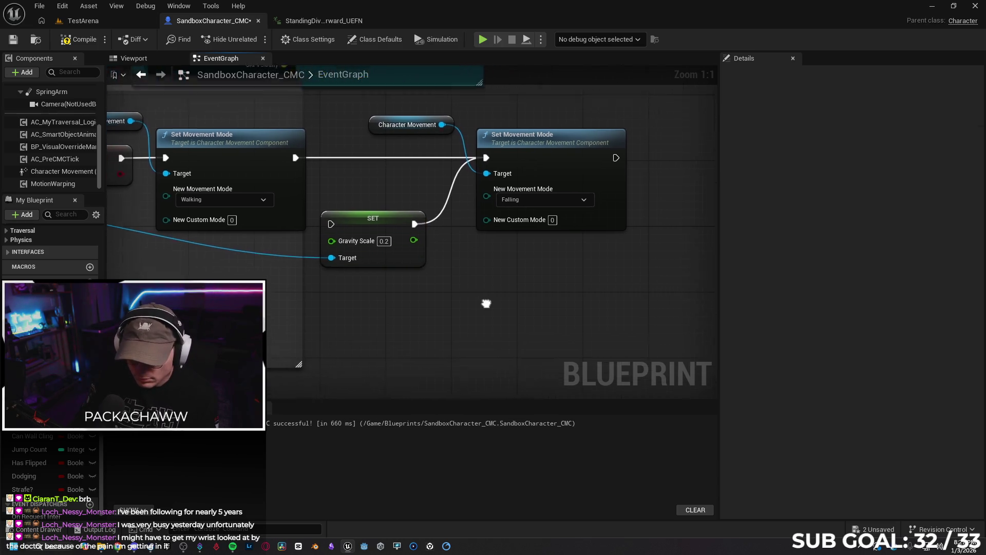
pyautogui.moveTo(226, 224)
pyautogui.mouseDown()
pyautogui.moveTo(236, 275)
pyautogui.moveTo(320, 332)
pyautogui.moveTo(324, 299)
pyautogui.mouseUp()
# Move the Gravity Scale setter after the Falling node, undo the loop wire, and set it to 0.2.
pyautogui.moveTo(471, 238)
pyautogui.mouseDown()
pyautogui.moveTo(514, 257)
pyautogui.moveTo(651, 209)
pyautogui.mouseUp()
pyautogui.click(472, 183)
pyautogui.keyDown('ctrl'); pyautogui.click(544, 189); pyautogui.keyUp('ctrl')
pyautogui.moveTo(543, 189); pyautogui.dragTo(483, 190)
pyautogui.moveTo(638, 202)
pyautogui.mouseDown()
pyautogui.moveTo(569, 202)
pyautogui.moveTo(581, 171)
pyautogui.moveTo(488, 186)
pyautogui.moveTo(452, 290)
pyautogui.moveTo(478, 294)
pyautogui.moveTo(488, 282)
pyautogui.mouseUp()
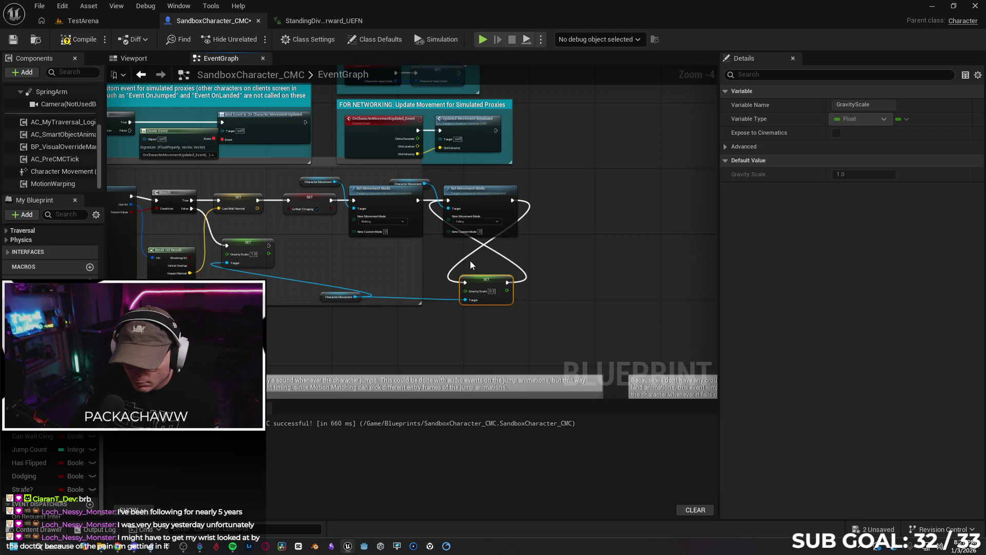
pyautogui.click(534, 288)
pyautogui.hotkey('ctrl', 'z')
pyautogui.moveTo(494, 279)
pyautogui.mouseDown()
pyautogui.moveTo(590, 212)
pyautogui.moveTo(585, 195)
pyautogui.moveTo(573, 205)
pyautogui.mouseUp()
pyautogui.click(573, 209)
pyautogui.write('0.2')
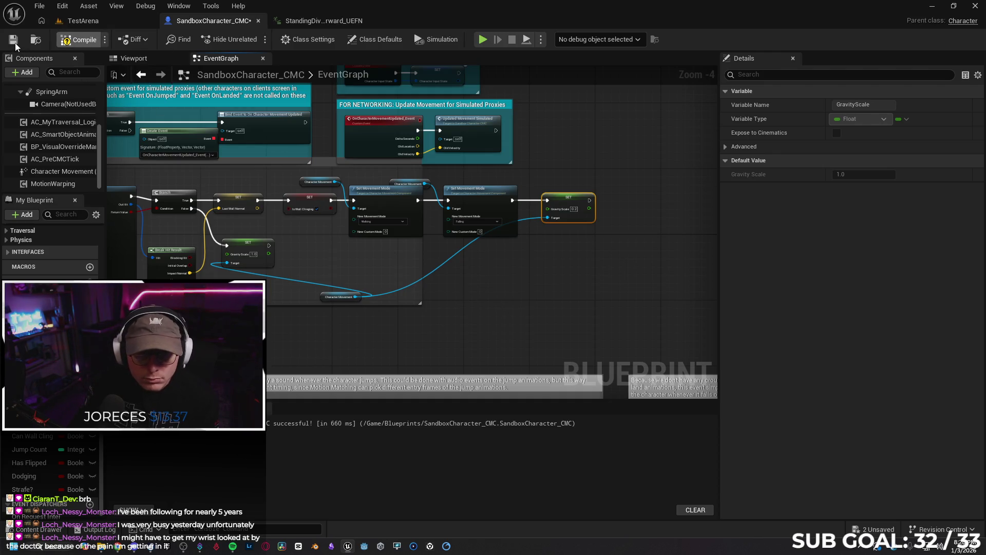
# Start a test play from a chosen spot in the TestArena level.
pyautogui.click(79, 20)
pyautogui.rightClick(352, 468)
pyautogui.click(381, 459)
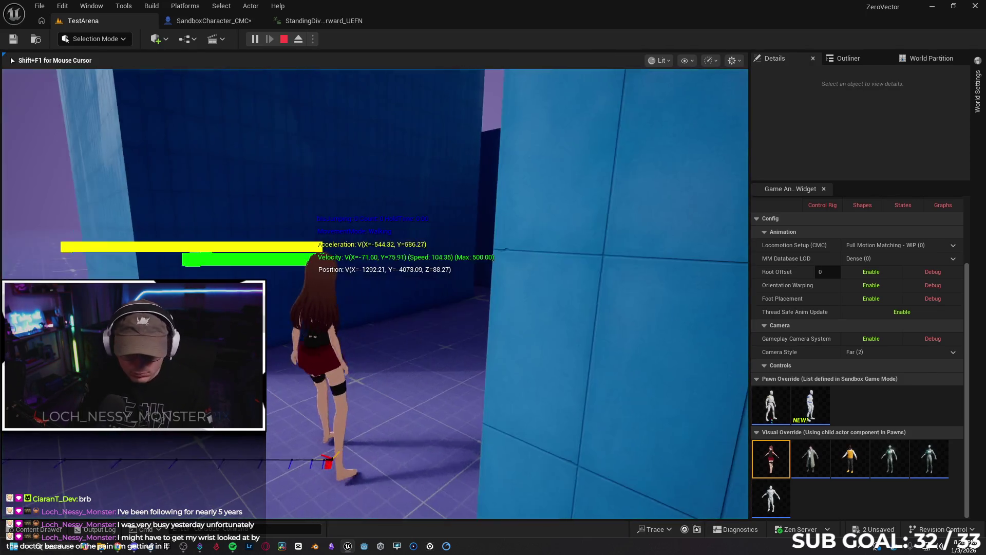
# Run at the wall and jump three times to cling and leap off, then stop play and reopen the SandboxCharacter_CMC graph.
pyautogui.press('w')
pyautogui.press('space')
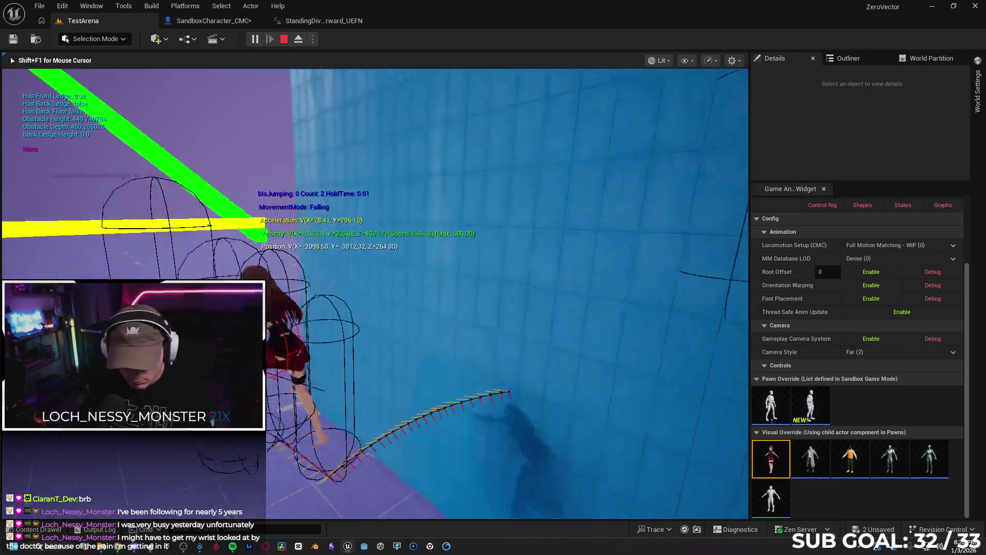
pyautogui.press('space')
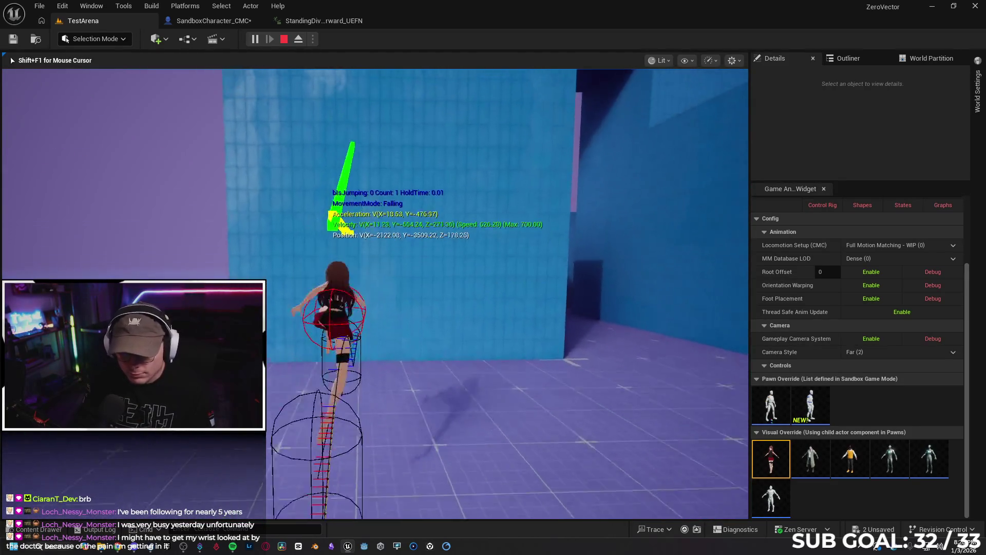
pyautogui.press('space')
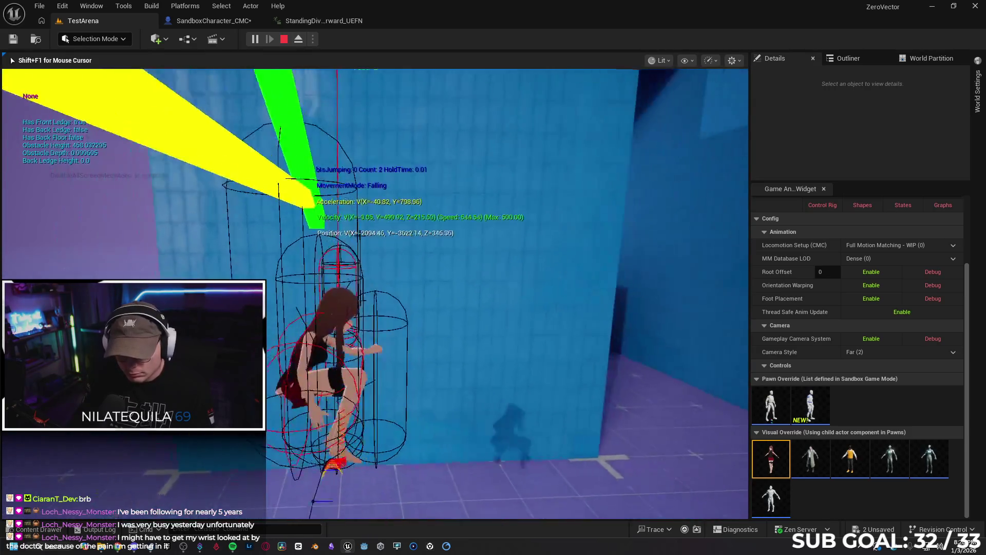
pyautogui.press('Escape')
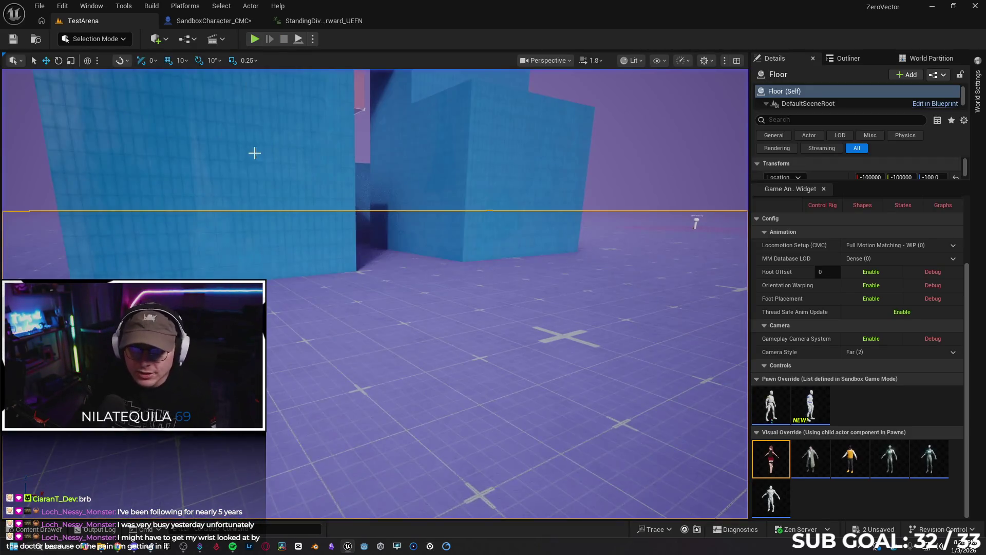
pyautogui.click(218, 25)
pyautogui.click(521, 264)
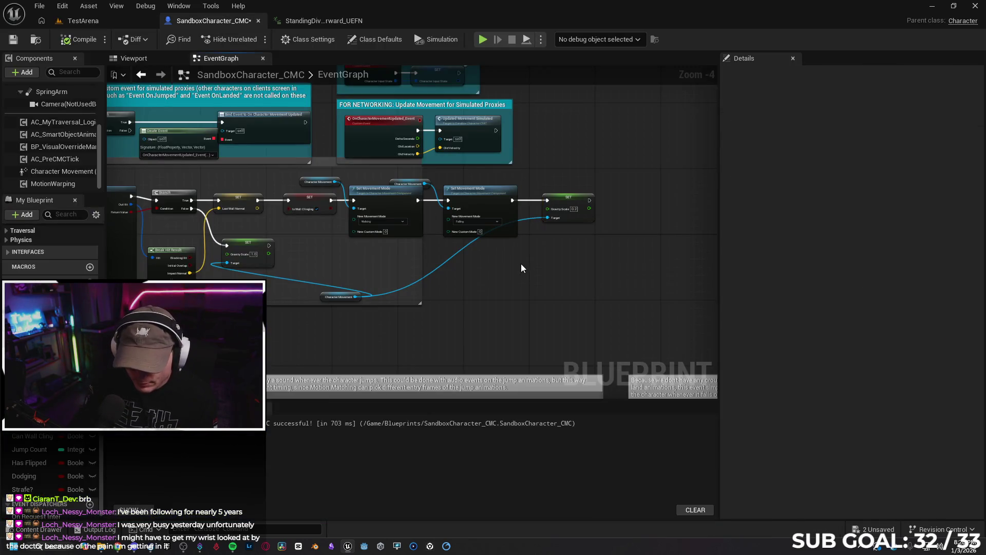
# Delete both Set Movement Mode nodes (Walking and Falling) from the wall-cling chain.
pyautogui.click(385, 199)
pyautogui.keyDown('ctrl'); pyautogui.click(485, 196); pyautogui.keyUp('ctrl')
pyautogui.press('Delete')
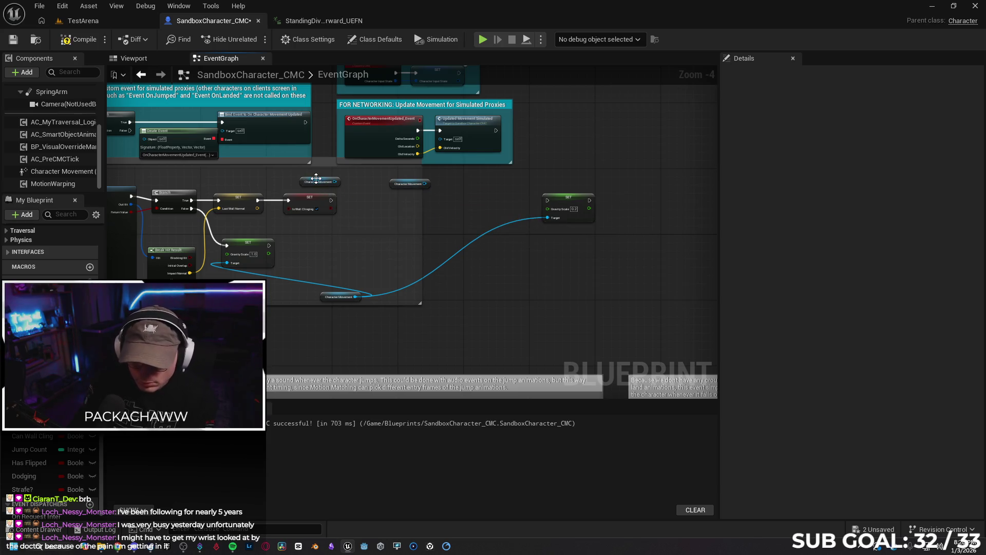
# Delete the two Character Movement getters and slide SET Gravity Scale next to Is Wall Clinging.
pyautogui.click(308, 182)
pyautogui.press('Delete')
pyautogui.click(406, 183)
pyautogui.press('Delete')
pyautogui.moveTo(544, 207); pyautogui.dragTo(363, 203)
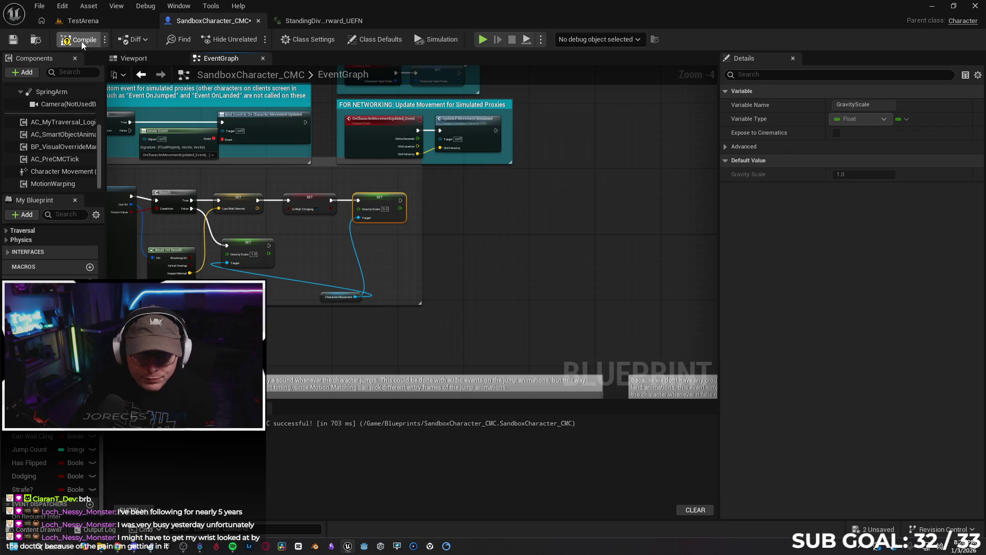
# Play from a TestArena floor spot, jump onto the wall and leap off, then return to SandboxCharacter_CMC.
pyautogui.click(85, 21)
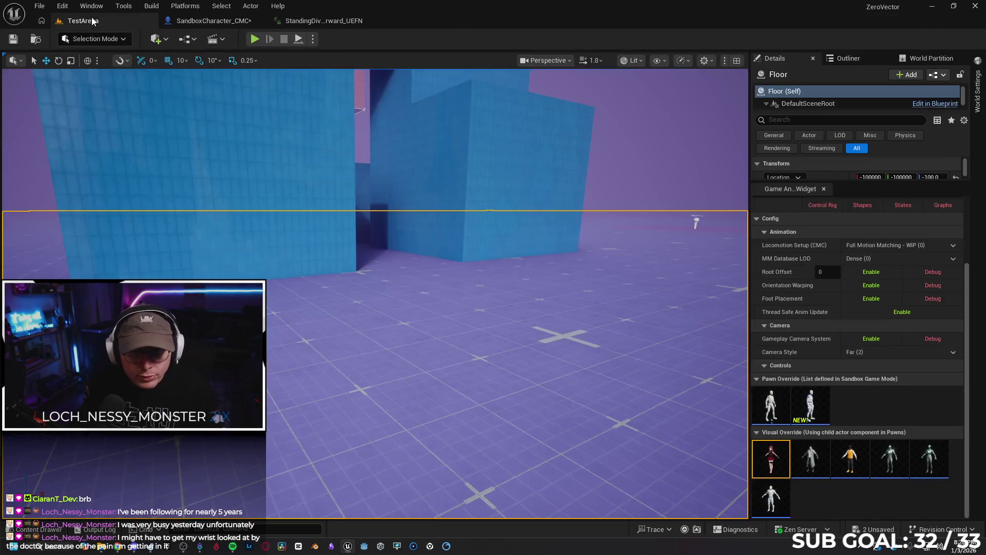
pyautogui.rightClick(415, 437)
pyautogui.click(411, 430)
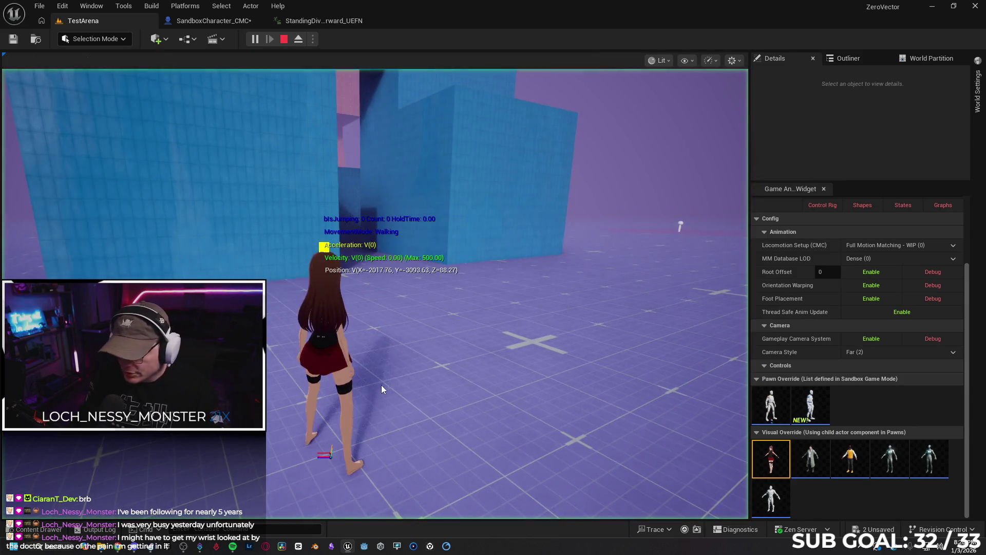
pyautogui.press('w')
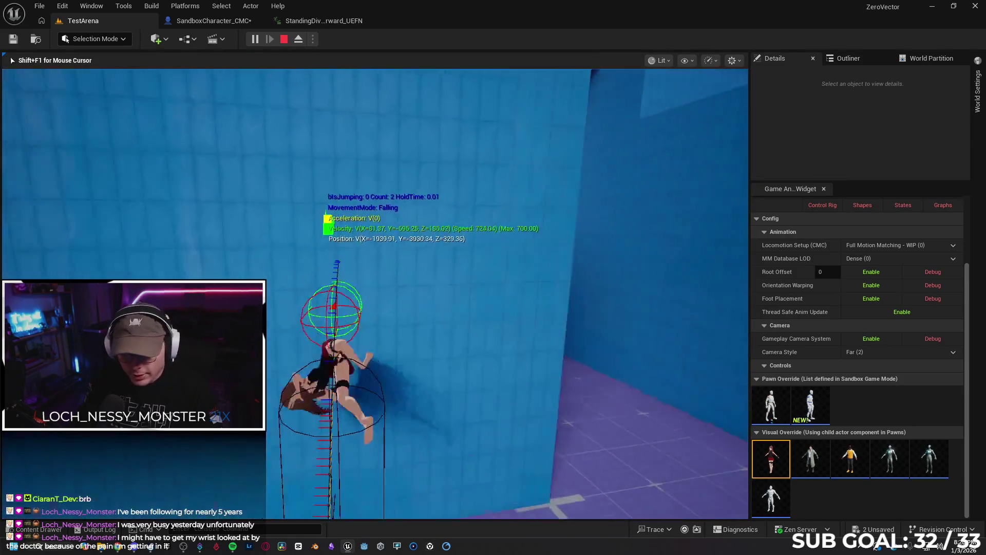
pyautogui.press('space')
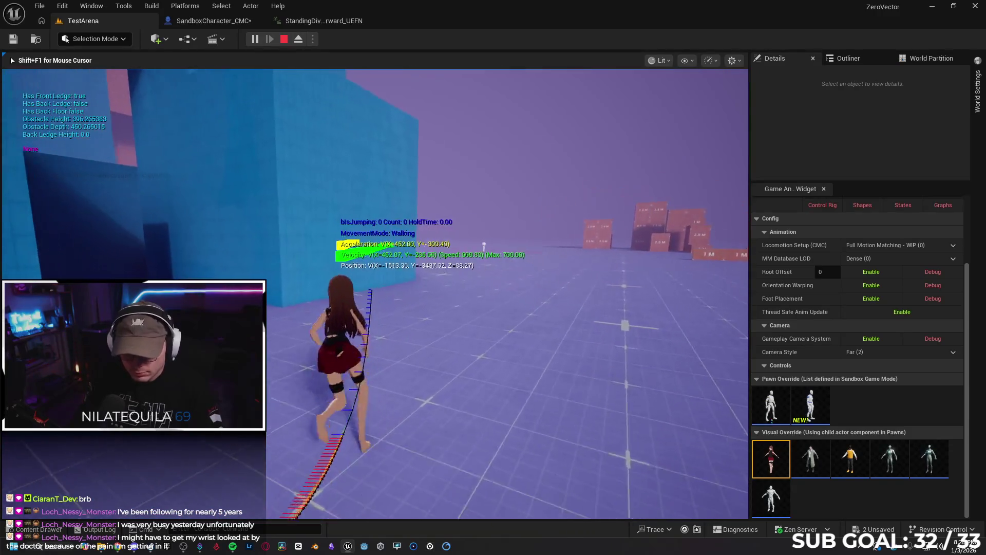
pyautogui.press('space')
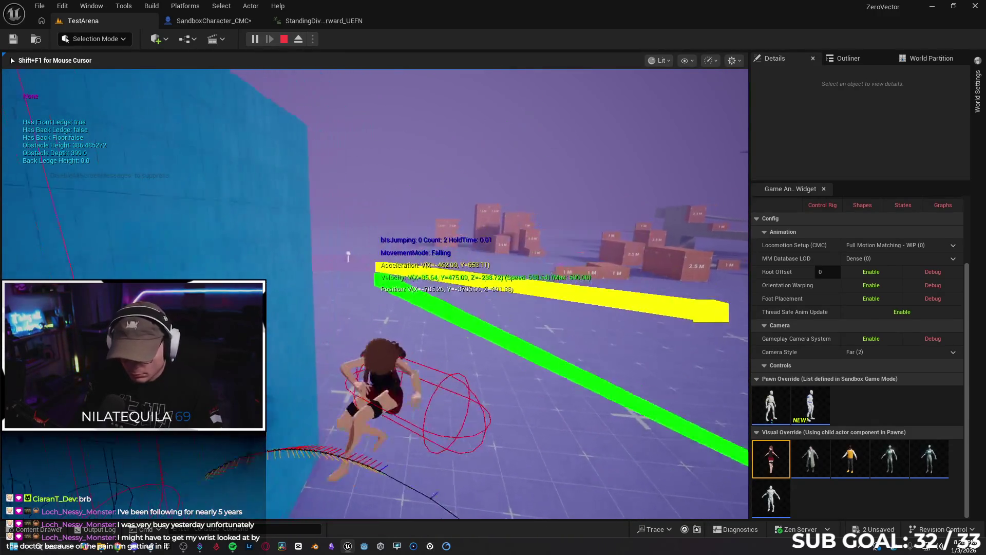
pyautogui.press('Escape')
pyautogui.click(198, 21)
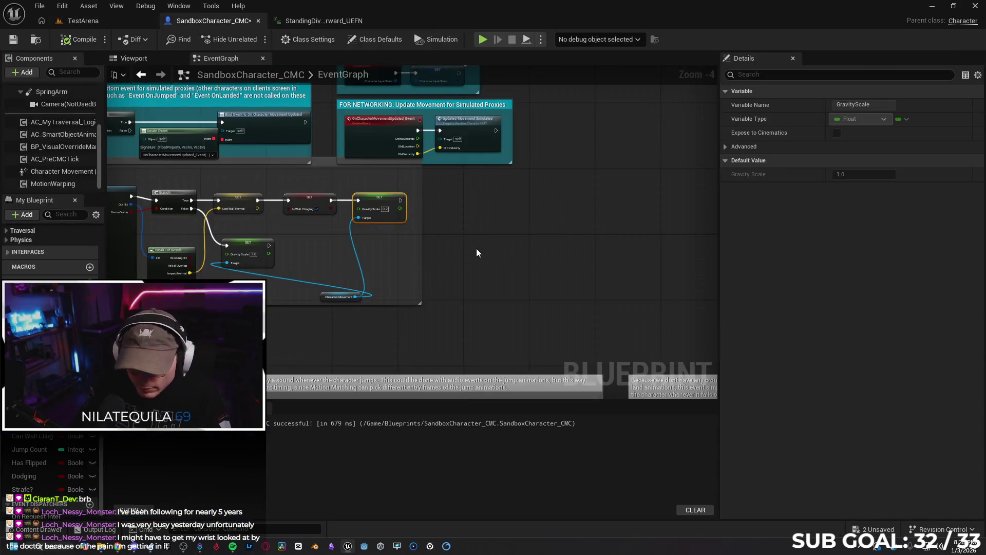
# Pan to the wall-cling nodes and move the Character Movement getter up and left.
pyautogui.moveTo(499, 234); pyautogui.dragTo(557, 226)
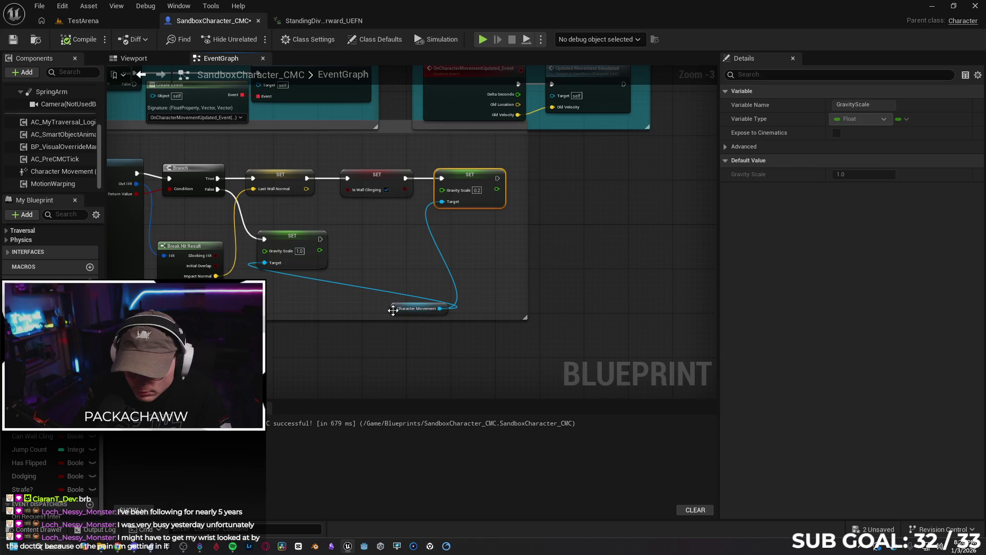
pyautogui.moveTo(392, 309); pyautogui.dragTo(353, 293)
pyautogui.scroll(-4, 453, 326)
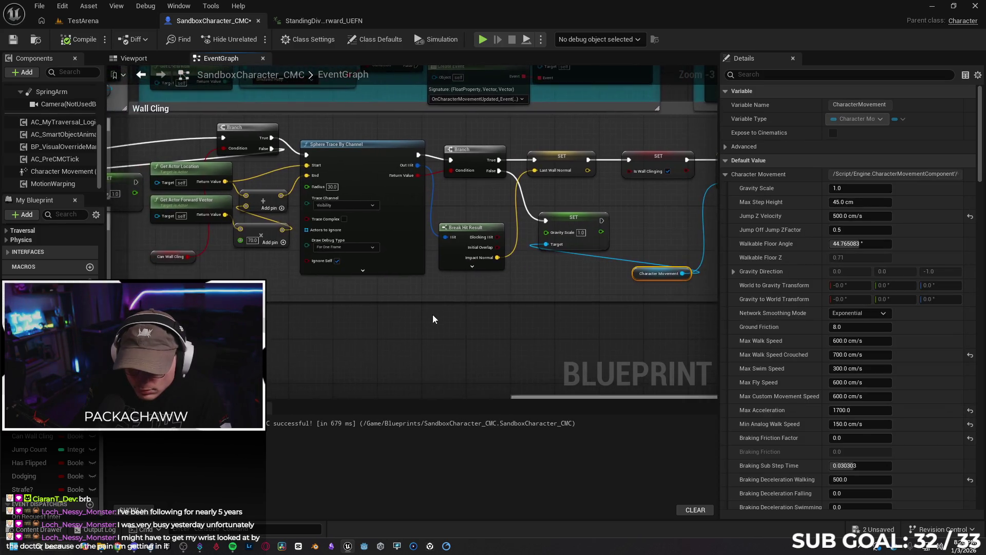
pyautogui.scroll(-2, 383, 326)
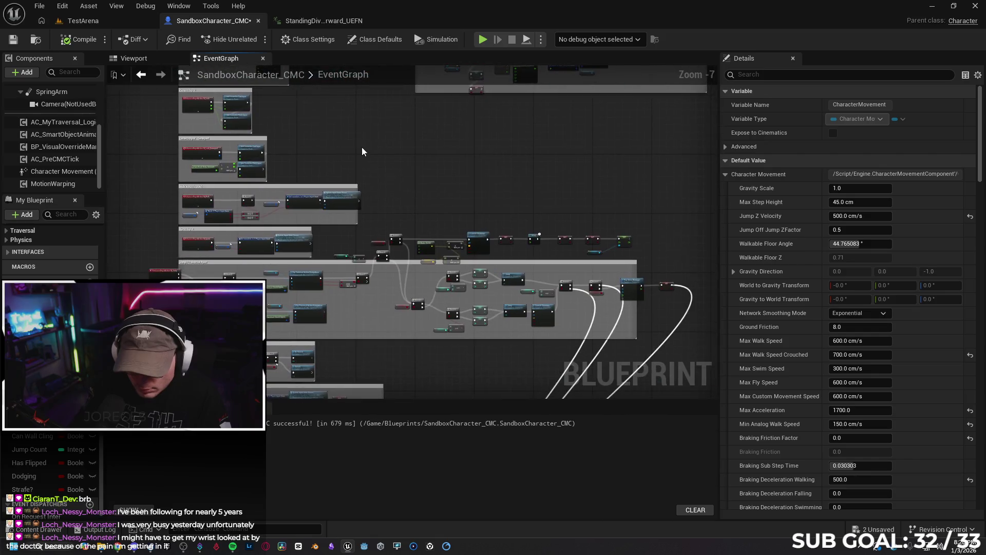
pyautogui.scroll(2, 481, 237)
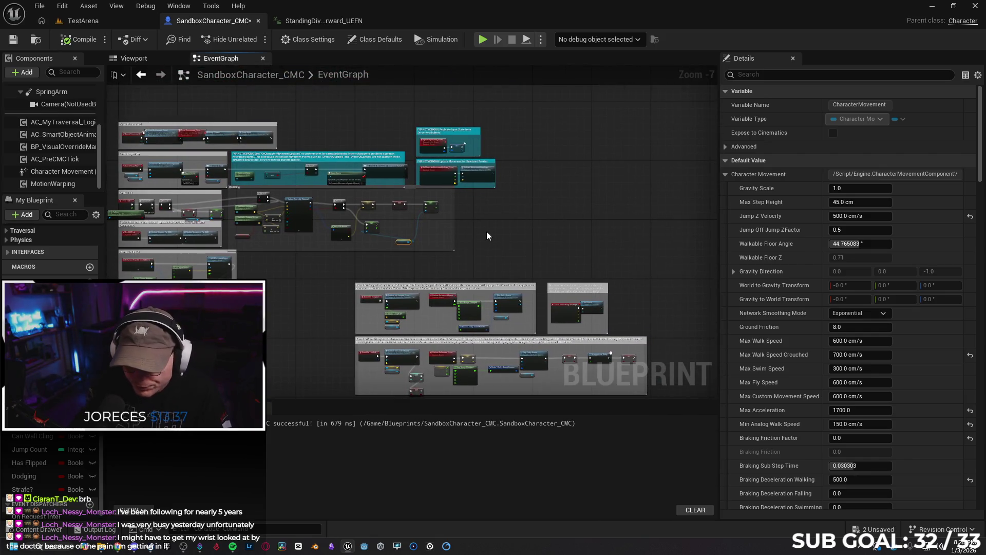
# Undo three node moves and restore the deleted node with Ctrl+Z.
pyautogui.hotkey('ctrl', 'z')
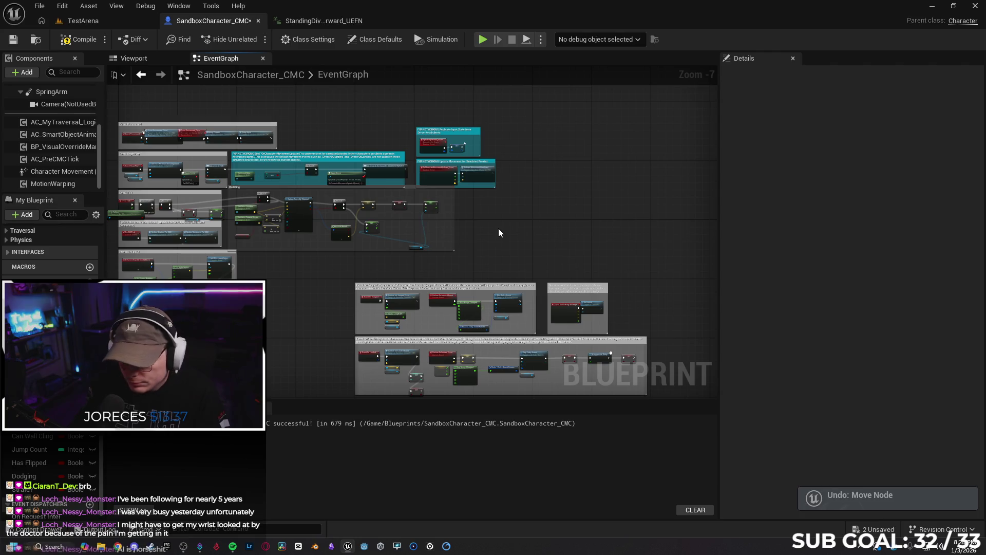
pyautogui.hotkey('ctrl', 'z')
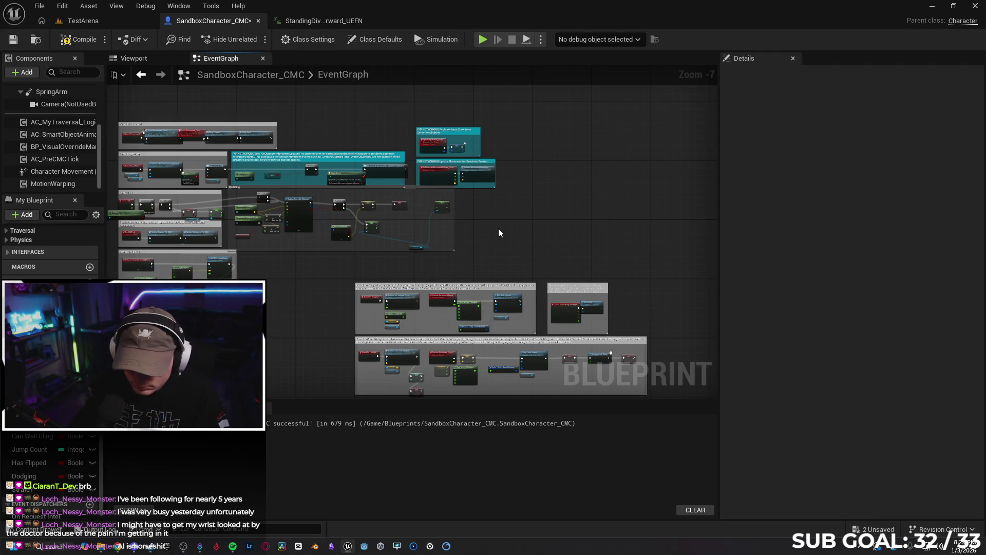
pyautogui.hotkey('ctrl', 'z')
pyautogui.hotkey('ctrl', 'z')
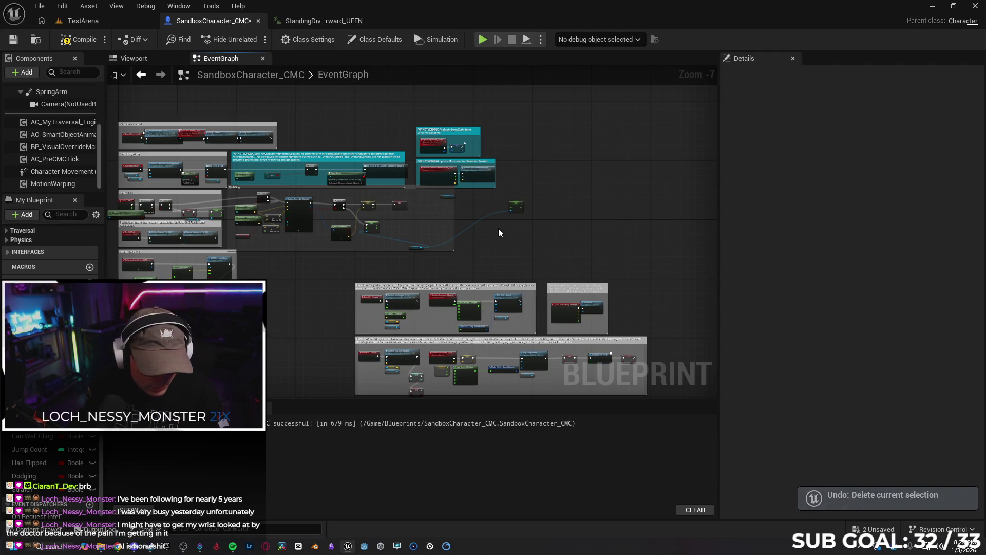
pyautogui.hotkey('ctrl', 'z')
pyautogui.hotkey('ctrl', 'z')
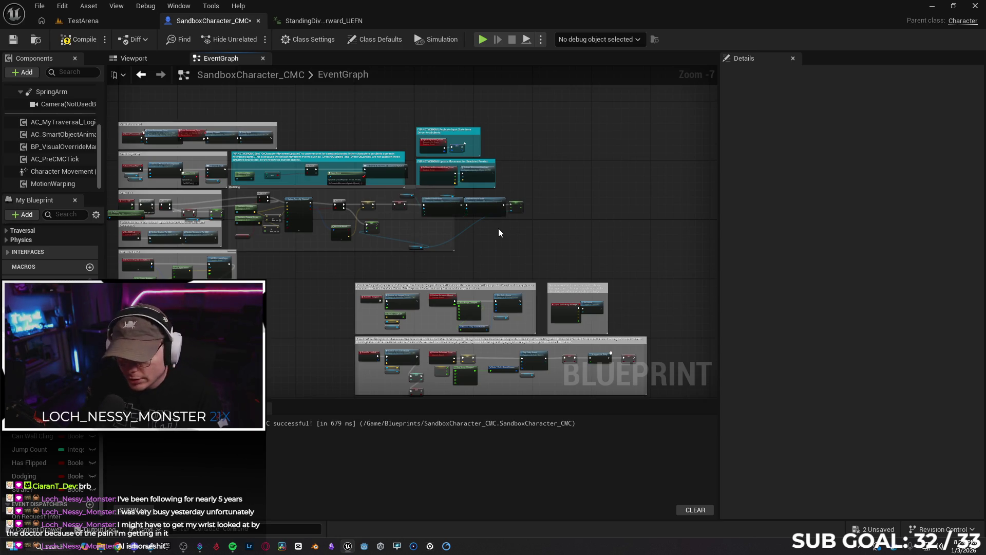
# Undo five more node moves and restore the broken wire link.
pyautogui.hotkey('ctrl', 'z')
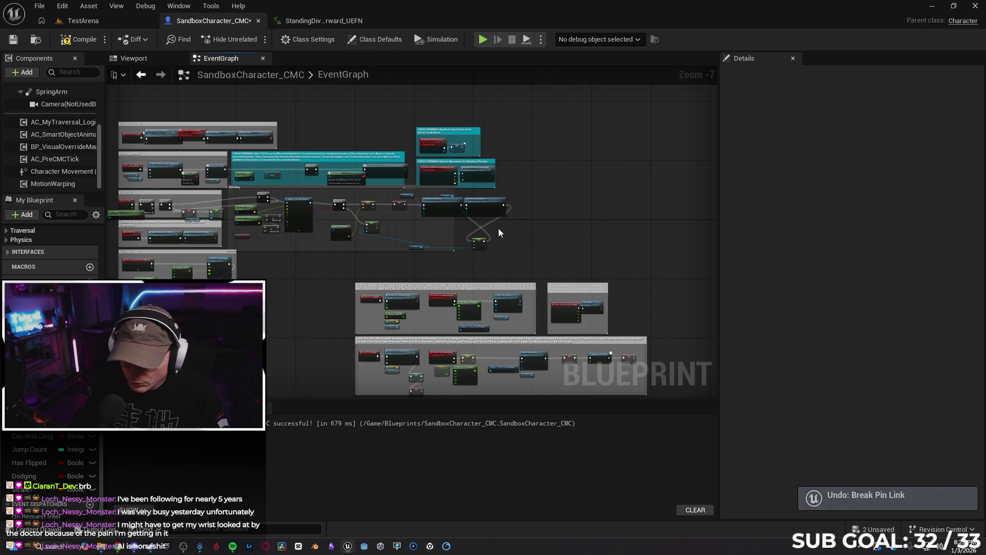
pyautogui.hotkey('ctrl', 'z')
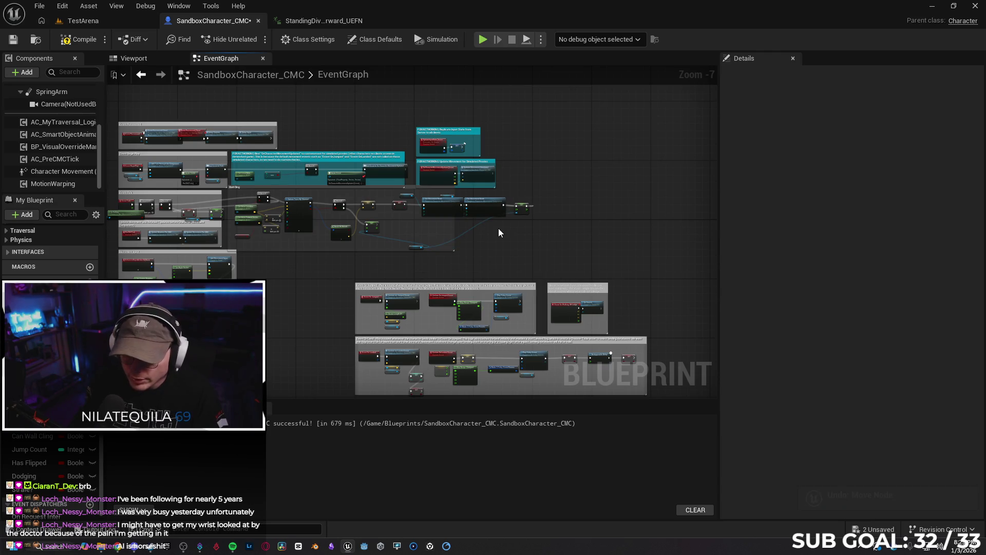
pyautogui.hotkey('ctrl', 'z')
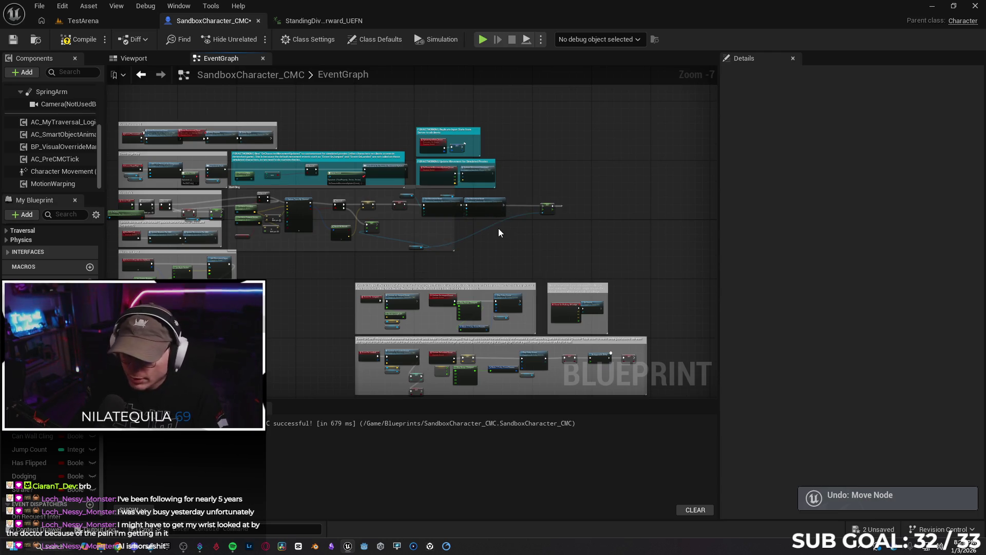
pyautogui.hotkey('ctrl', 'z')
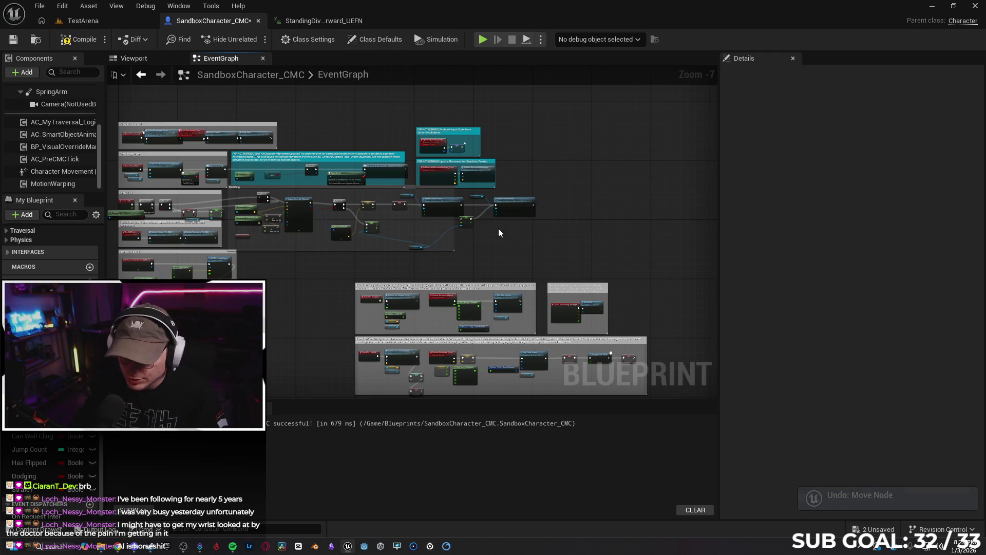
pyautogui.hotkey('ctrl', 'z')
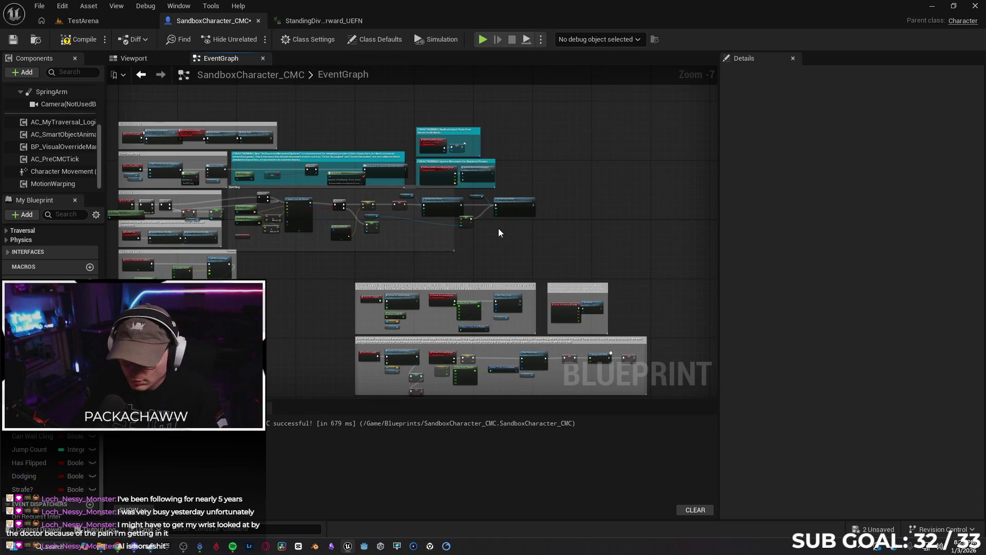
pyautogui.hotkey('ctrl', 'z')
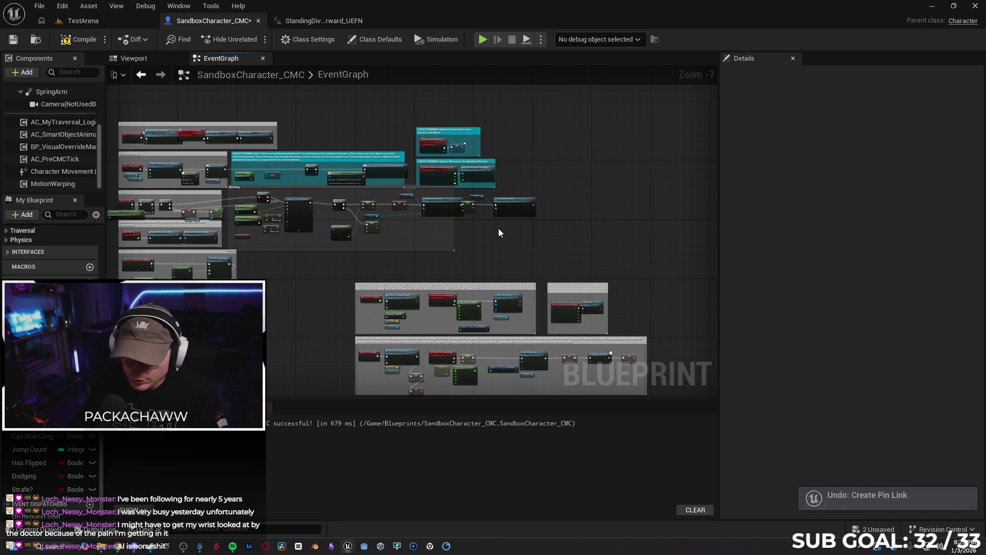
# Undo the pin link, enum change and added movement mode node, nudge GravityScale left, and close the blueprint.
pyautogui.hotkey('ctrl', 'z')
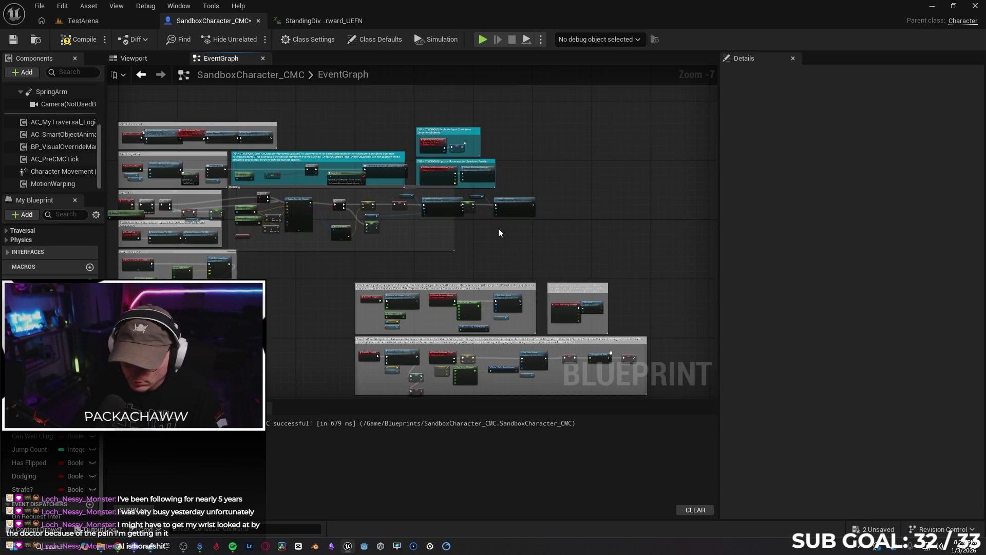
pyautogui.hotkey('ctrl', 'z')
pyautogui.hotkey('ctrl', 'z')
pyautogui.hotkey('ctrl', 'z')
pyautogui.hotkey('ctrl', 'z')
pyautogui.hotkey('ctrl', 'z')
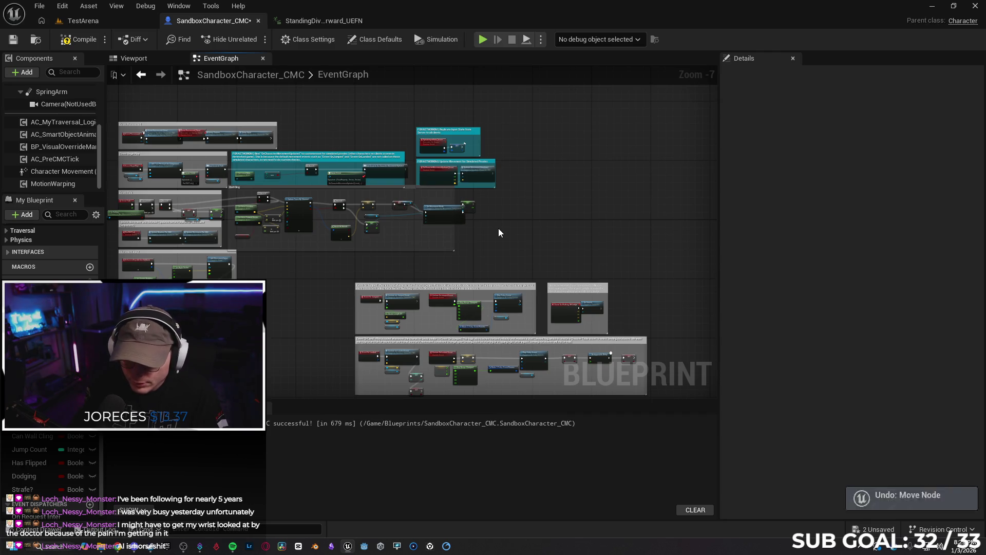
pyautogui.hotkey('ctrl', 'z')
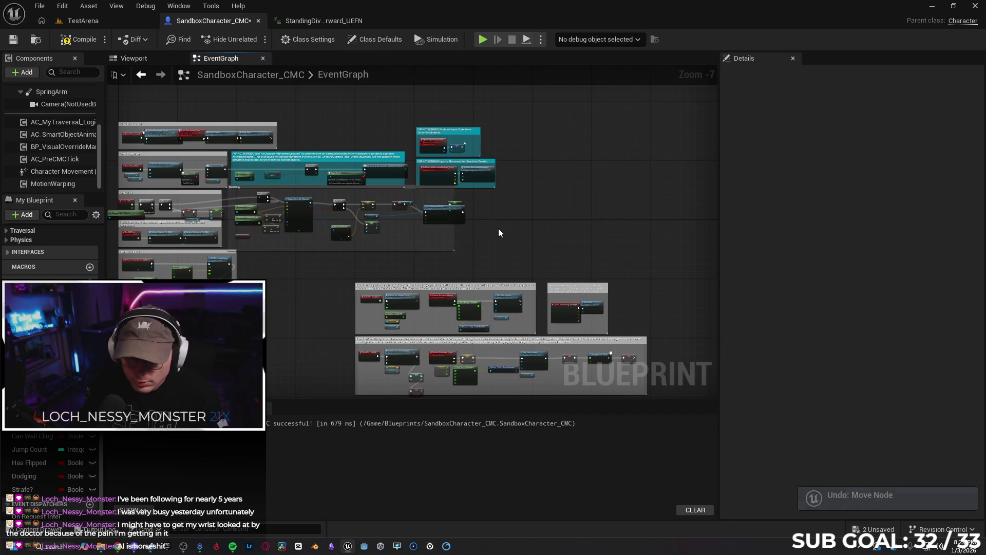
pyautogui.hotkey('ctrl', 'z')
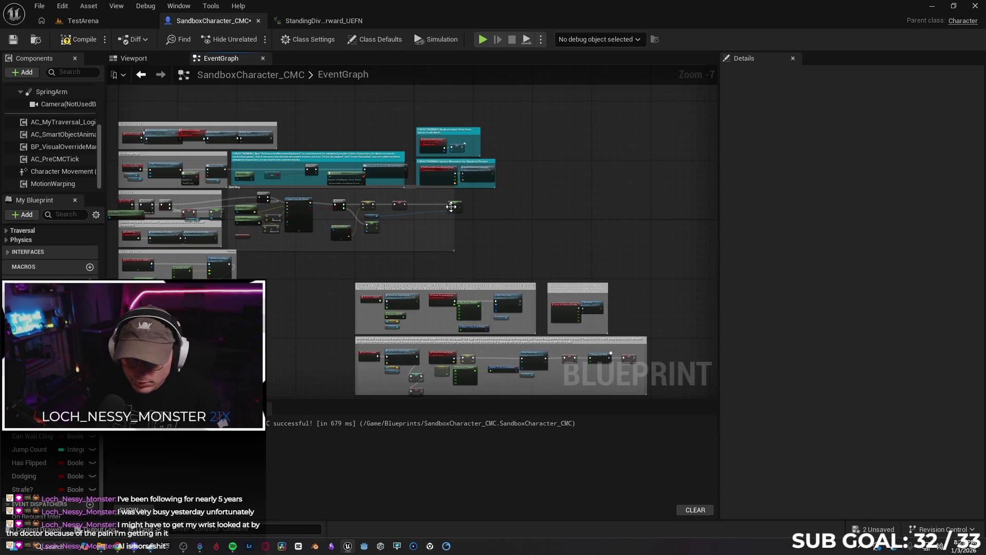
pyautogui.moveTo(450, 208); pyautogui.dragTo(435, 209)
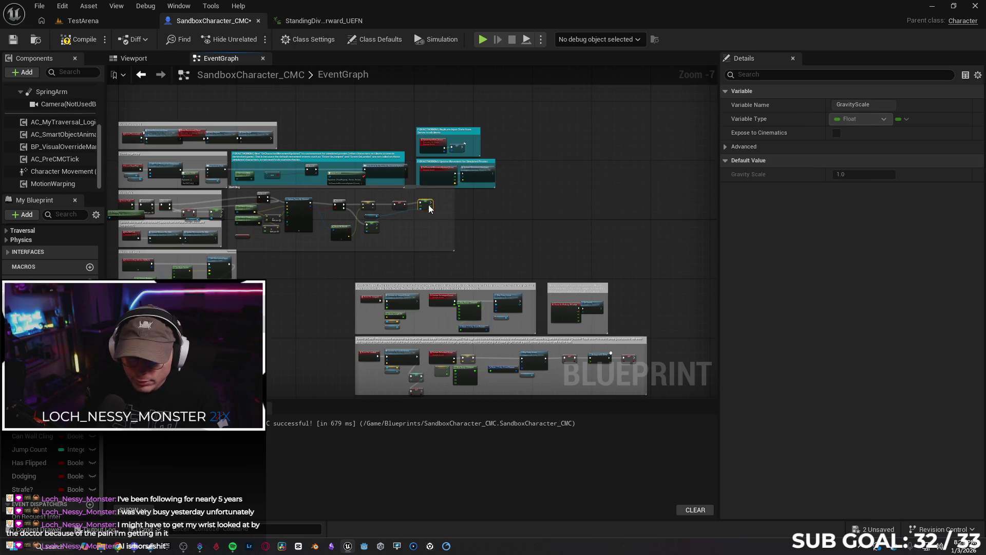
pyautogui.click(258, 21)
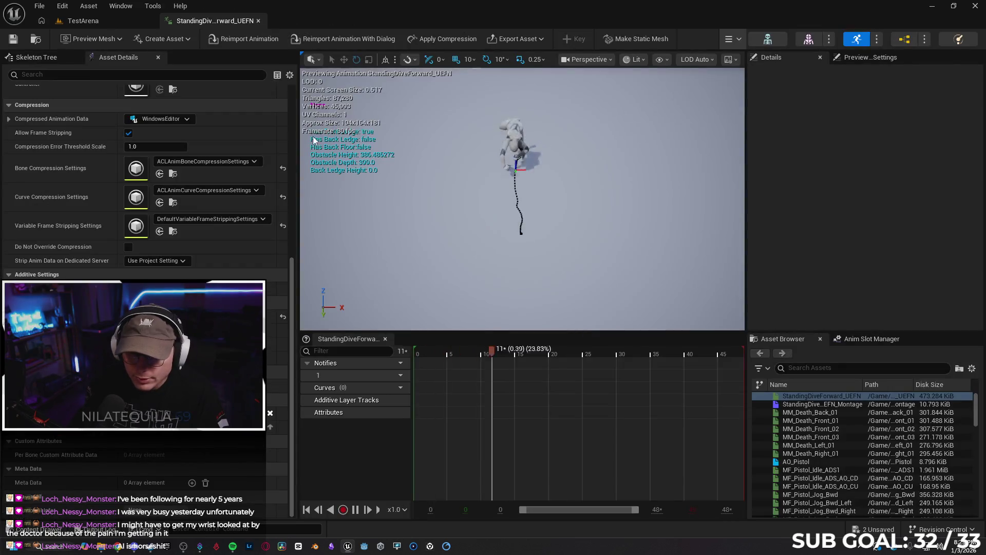
# Play from a TestArena floor spot, run at the blue wall and jump onto it, then stop.
pyautogui.click(124, 21)
pyautogui.rightClick(372, 367)
pyautogui.click(411, 357)
pyautogui.press('w')
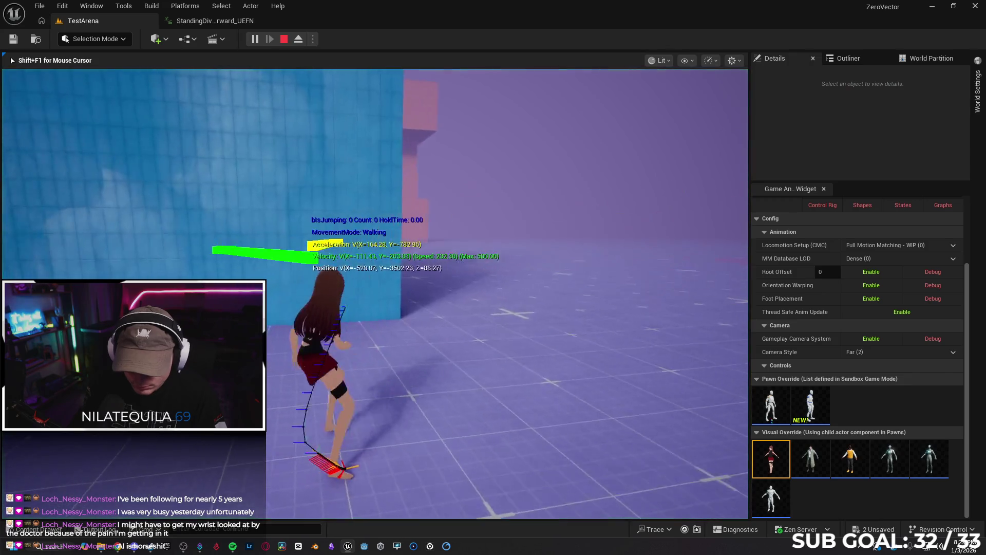
pyautogui.press('space')
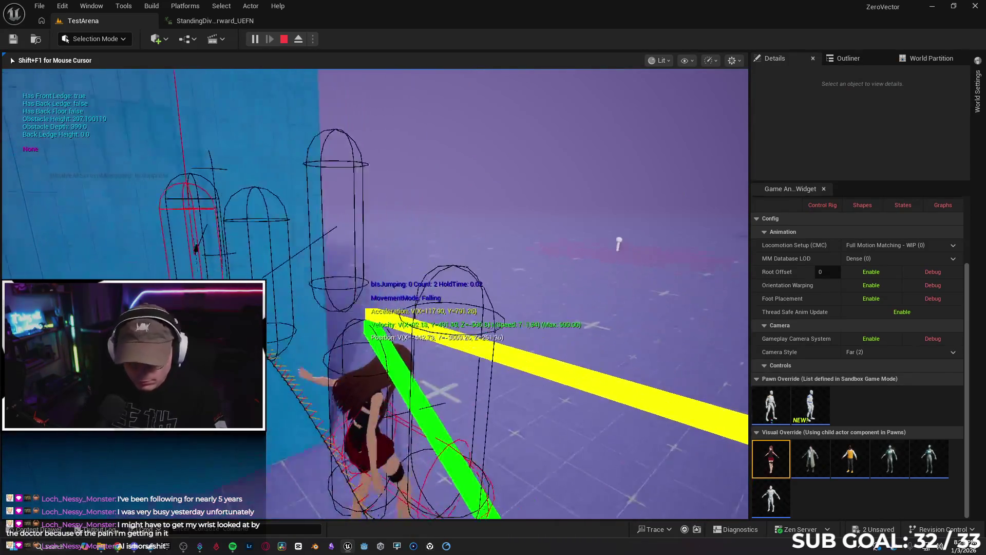
pyautogui.press('space')
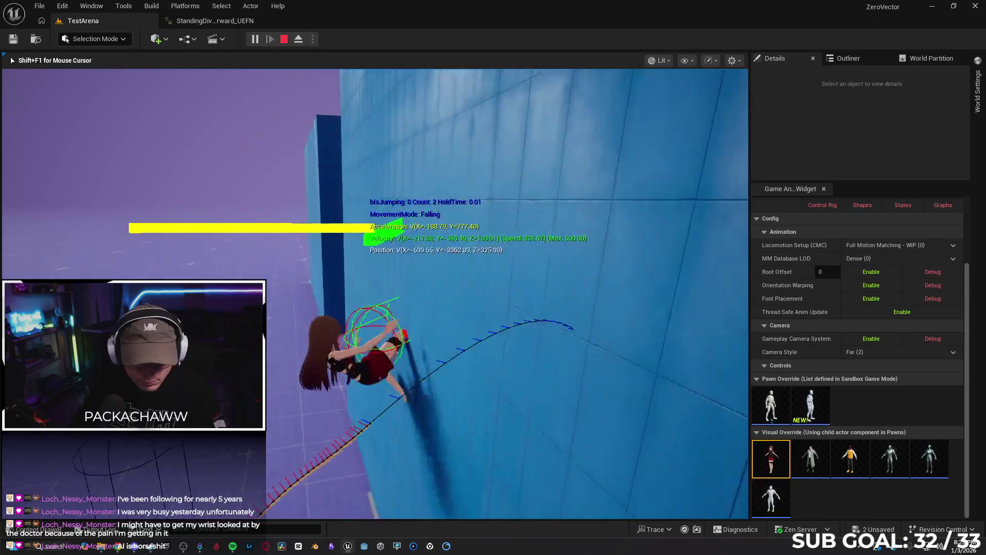
pyautogui.press('Escape')
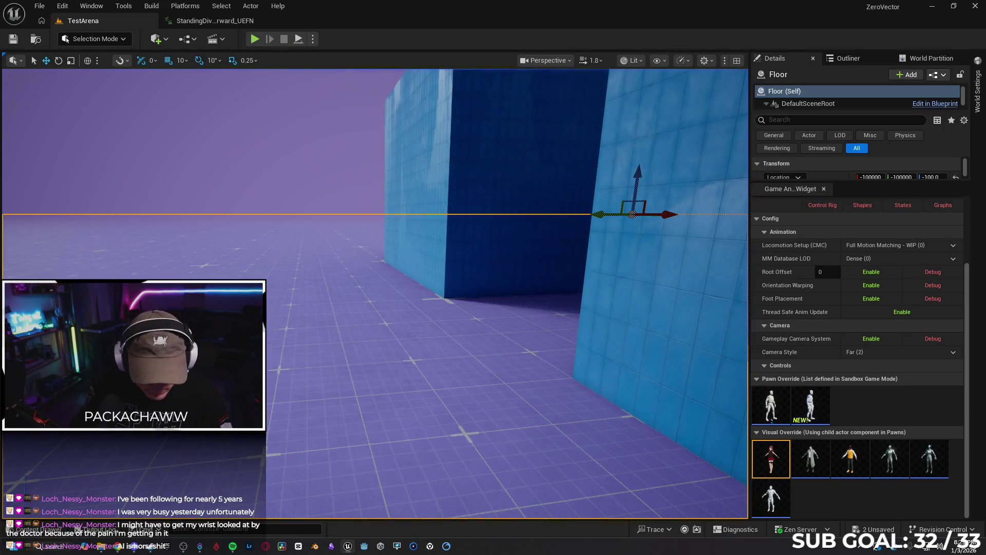
# Open the Content Drawer, navigate back to the Content root and open the Blueprints folder.
pyautogui.click(34, 529)
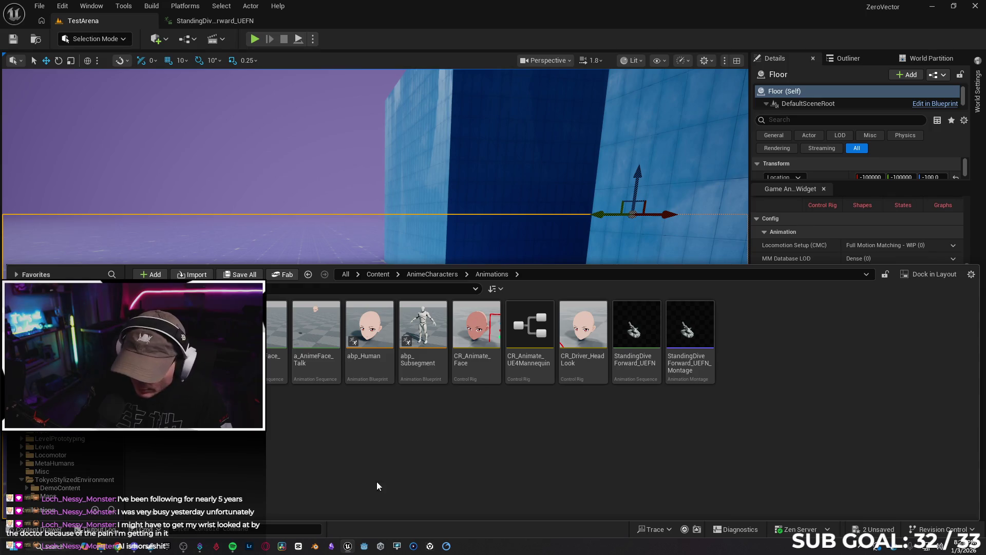
pyautogui.hotkey('alt', 'Left')
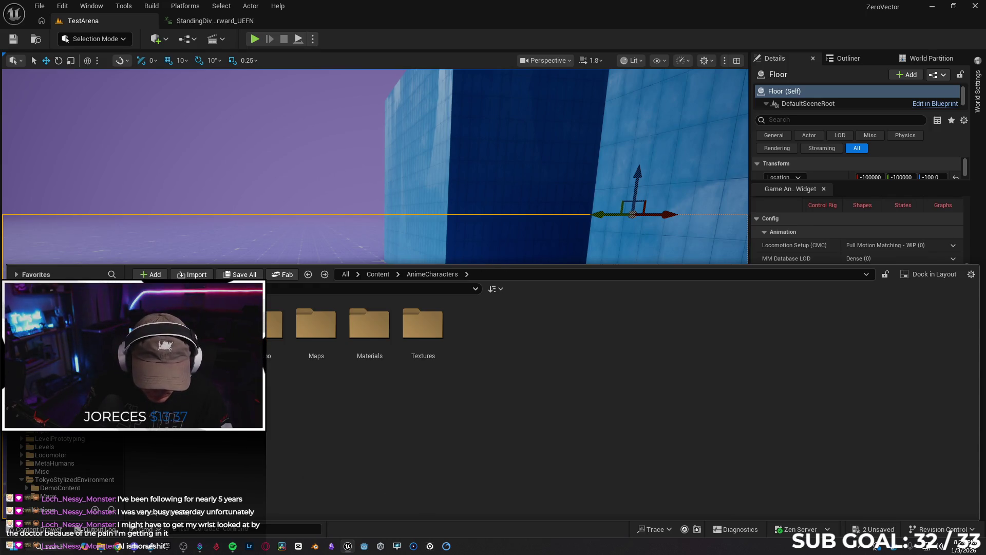
pyautogui.hotkey('alt', 'Left')
pyautogui.hotkey('alt', 'Left')
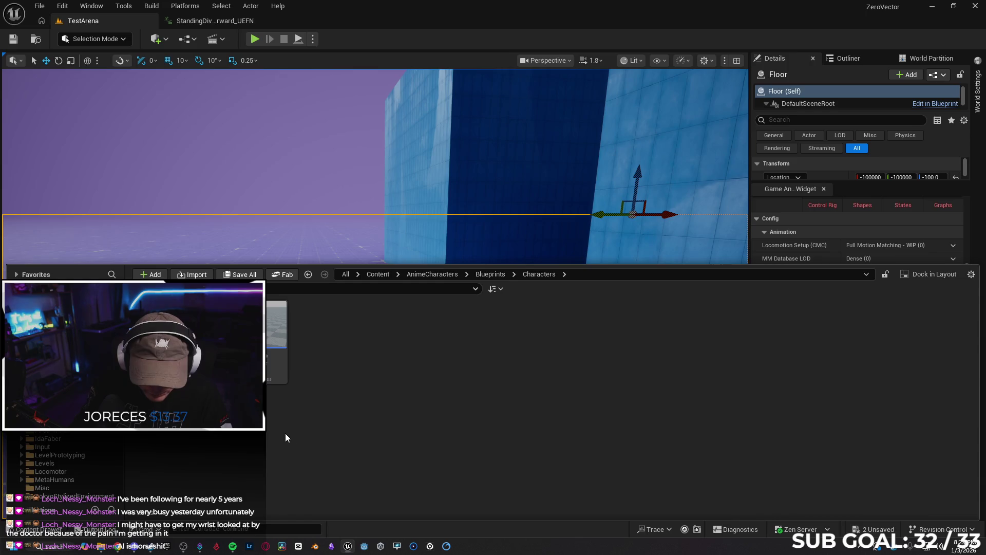
pyautogui.hotkey('alt', 'Left')
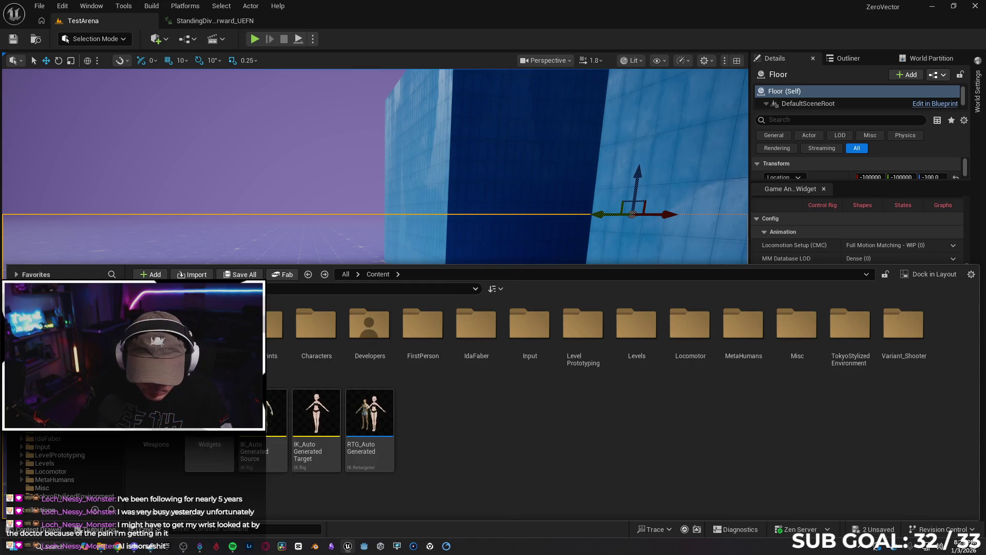
pyautogui.doubleClick(273, 326)
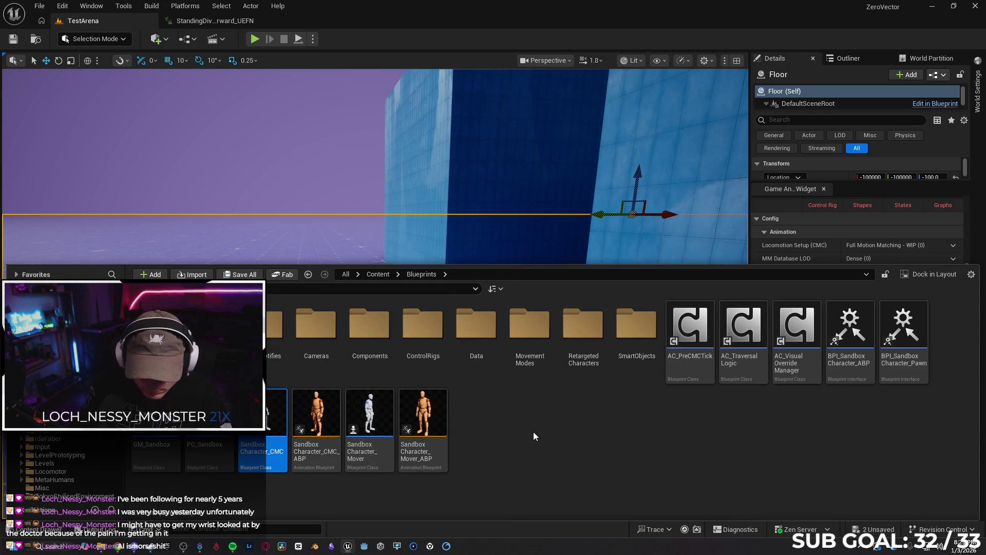
pyautogui.scroll(4, 392, 241)
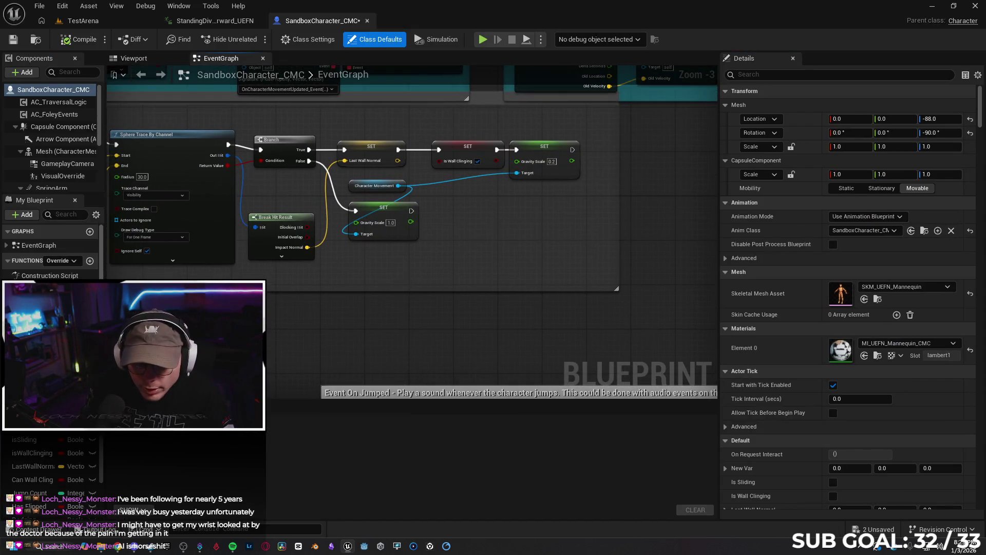
# Zoom and pan the EventGraph past the jump and wall-cling nodes to centre Jump / Traversal Input.
pyautogui.scroll(-2, 395, 288)
pyautogui.scroll(1, 375, 211)
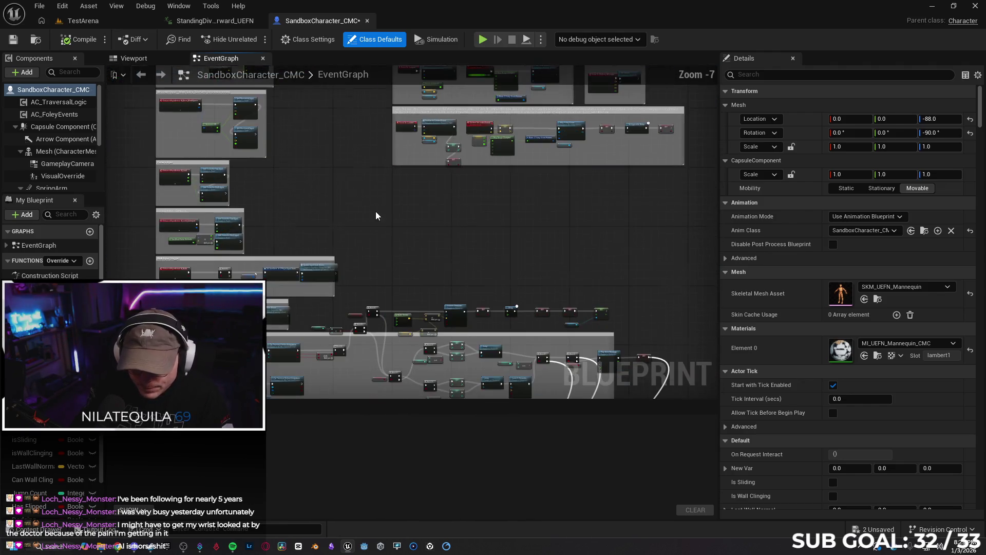
pyautogui.moveTo(545, 295); pyautogui.dragTo(456, 304)
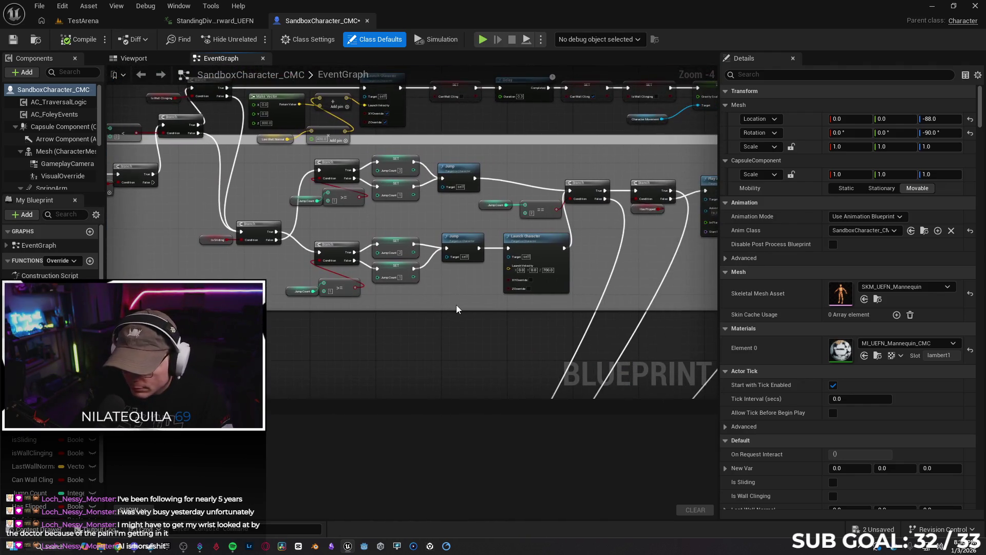
pyautogui.moveTo(580, 252); pyautogui.dragTo(493, 272)
pyautogui.scroll(1, 418, 300)
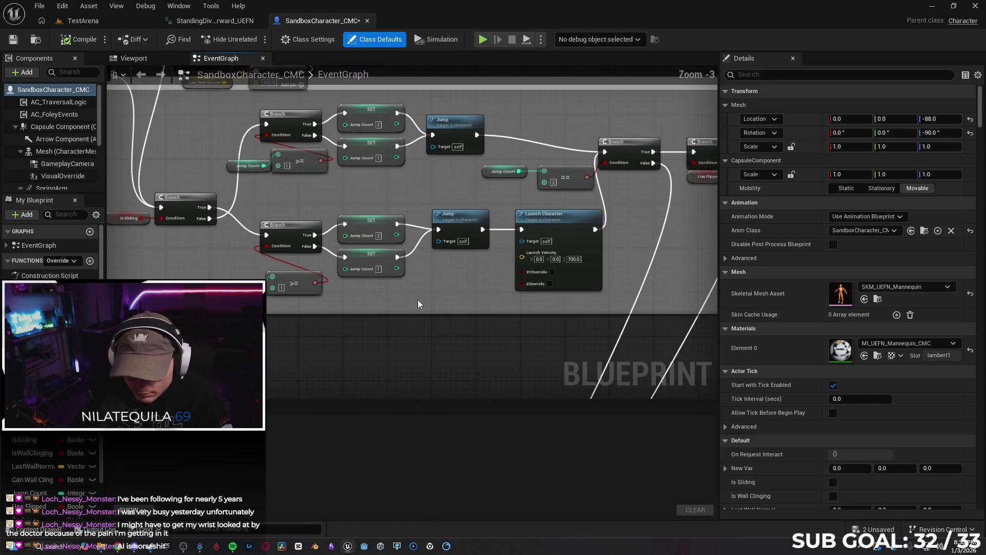
pyautogui.moveTo(426, 298)
pyautogui.mouseDown()
pyautogui.moveTo(501, 308)
pyautogui.moveTo(452, 375)
pyautogui.moveTo(304, 378)
pyautogui.mouseUp()
pyautogui.moveTo(636, 180)
pyautogui.mouseDown()
pyautogui.moveTo(553, 208)
pyautogui.moveTo(474, 215)
pyautogui.moveTo(497, 238)
pyautogui.mouseUp()
pyautogui.scroll(1, 409, 183)
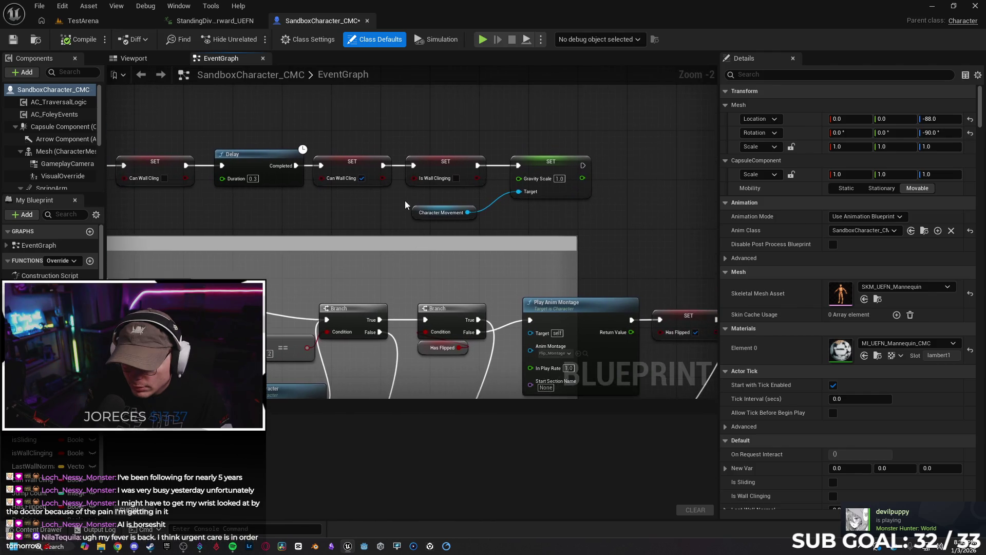
pyautogui.scroll(1, 364, 220)
pyautogui.moveTo(329, 213)
pyautogui.mouseDown()
pyautogui.moveTo(466, 223)
pyautogui.moveTo(646, 211)
pyautogui.mouseUp()
pyautogui.moveTo(514, 223); pyautogui.dragTo(446, 220)
pyautogui.scroll(-4, 304, 164)
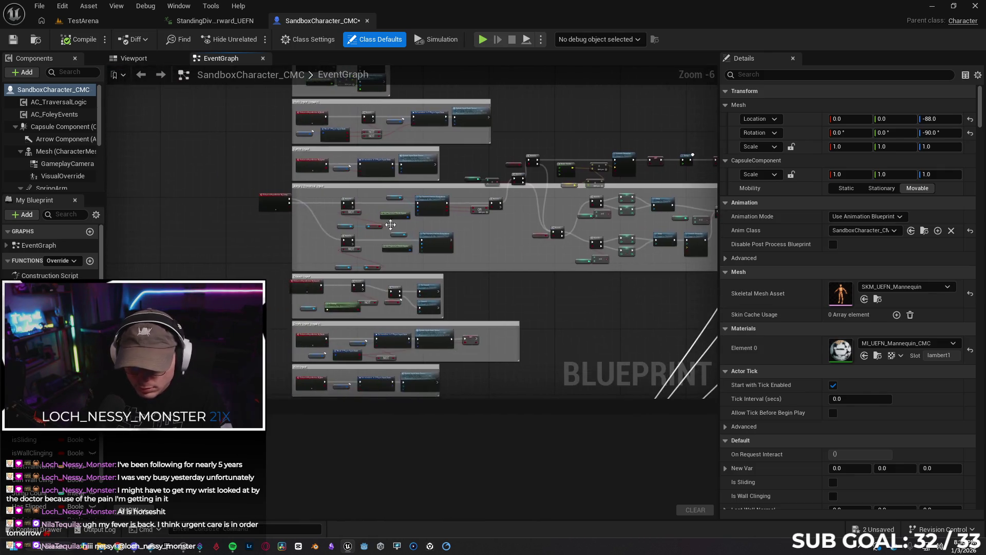
pyautogui.scroll(3, 327, 215)
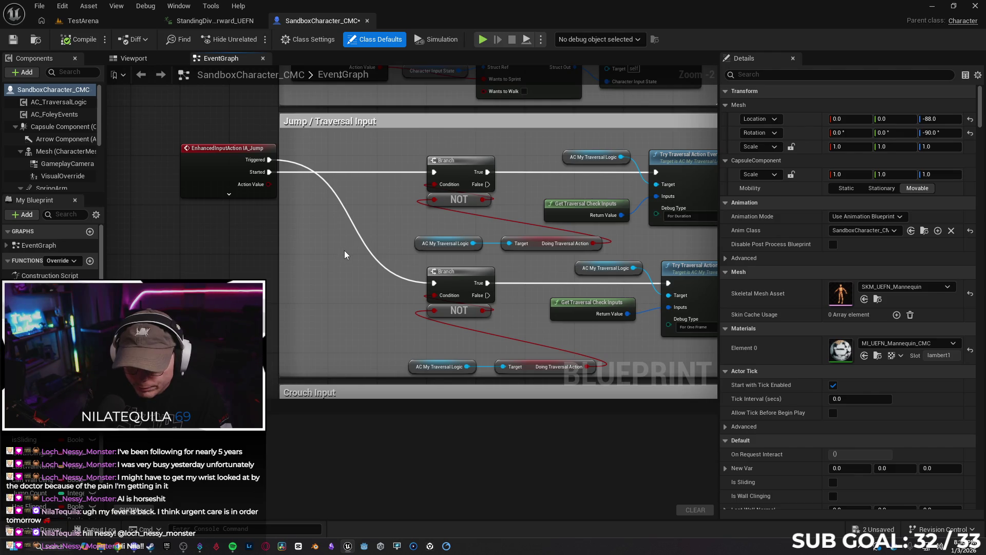
pyautogui.moveTo(350, 211); pyautogui.dragTo(309, 211)
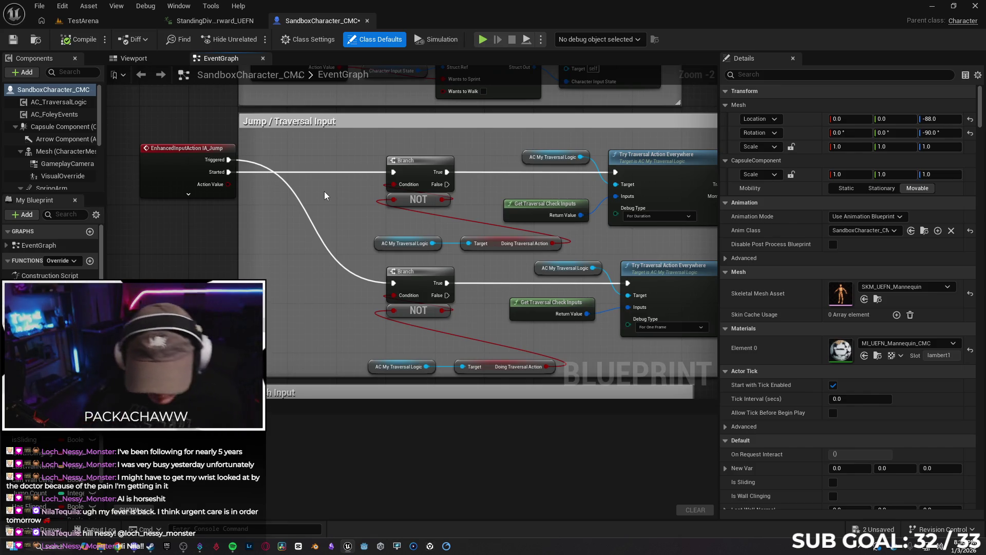
# Open Edit > Undo History and scroll up through the transaction list.
pyautogui.click(66, 8)
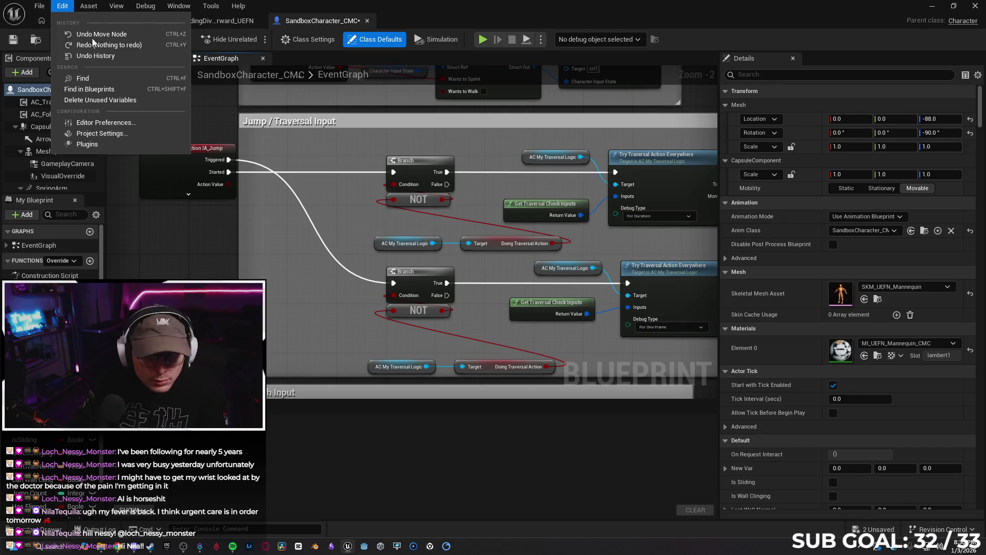
pyautogui.click(96, 56)
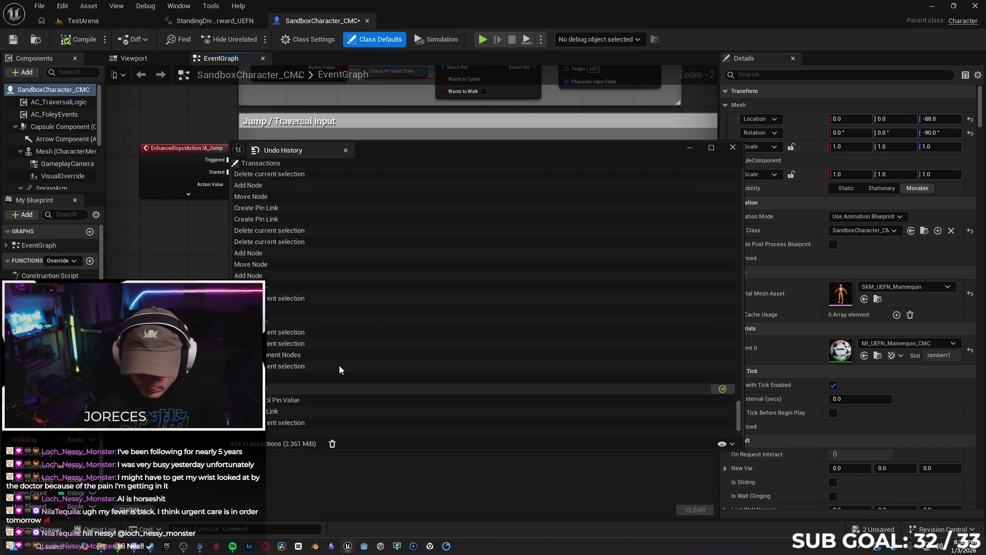
pyautogui.scroll(10, 353, 313)
pyautogui.scroll(2, 358, 298)
pyautogui.scroll(1, 362, 295)
pyautogui.scroll(5, 365, 294)
pyautogui.scroll(2, 362, 287)
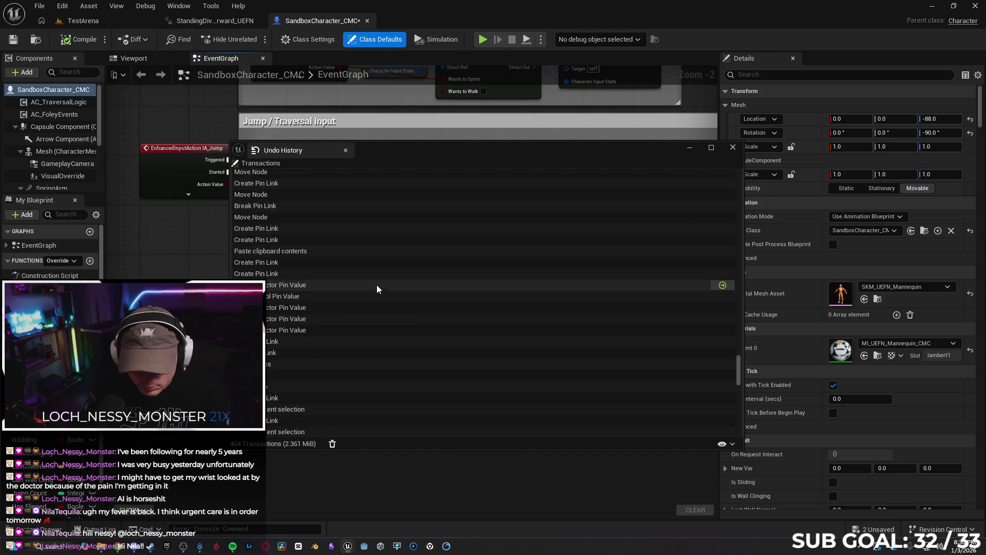
pyautogui.scroll(-5, 377, 289)
# Find 'Edit Max Walk Speed Crouched' in the history and revert the blueprint to that transaction.
pyautogui.moveTo(745, 393); pyautogui.dragTo(748, 445)
pyautogui.scroll(5, 516, 327)
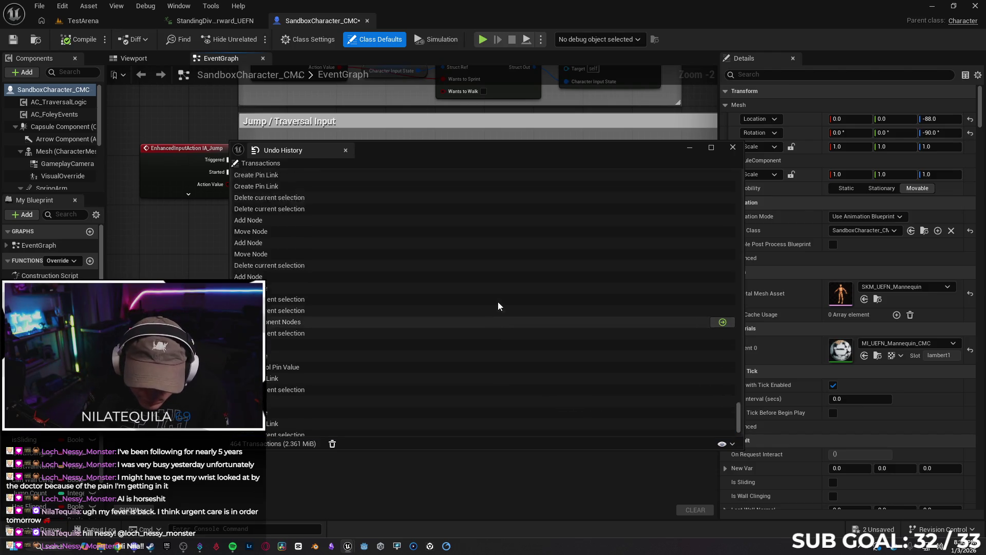
pyautogui.scroll(6, 502, 298)
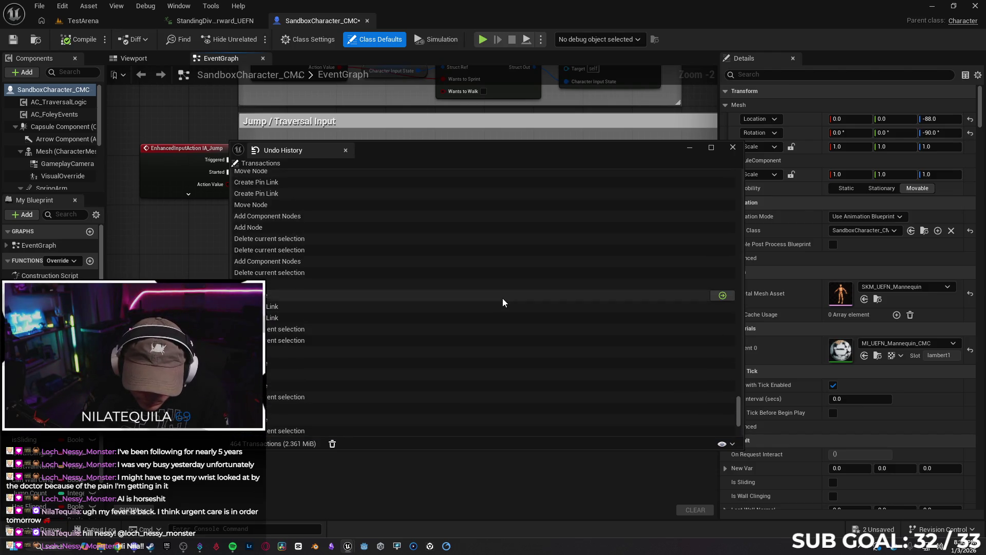
pyautogui.scroll(5, 507, 298)
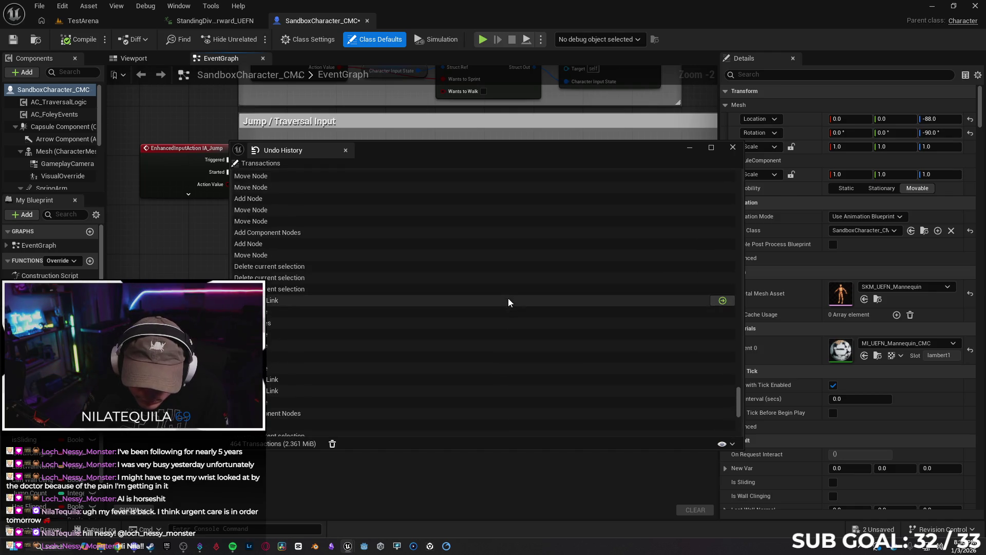
pyautogui.scroll(5, 508, 298)
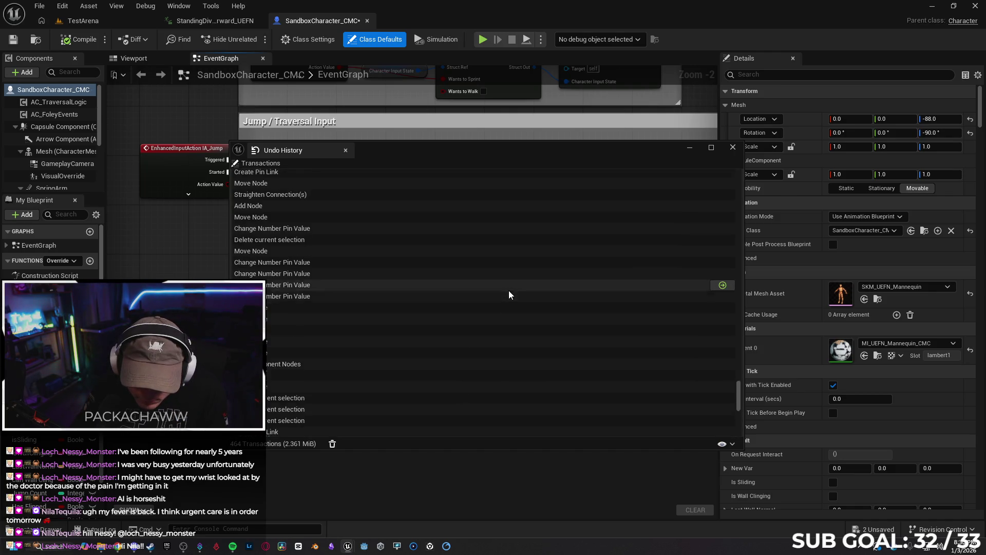
pyautogui.scroll(4, 510, 291)
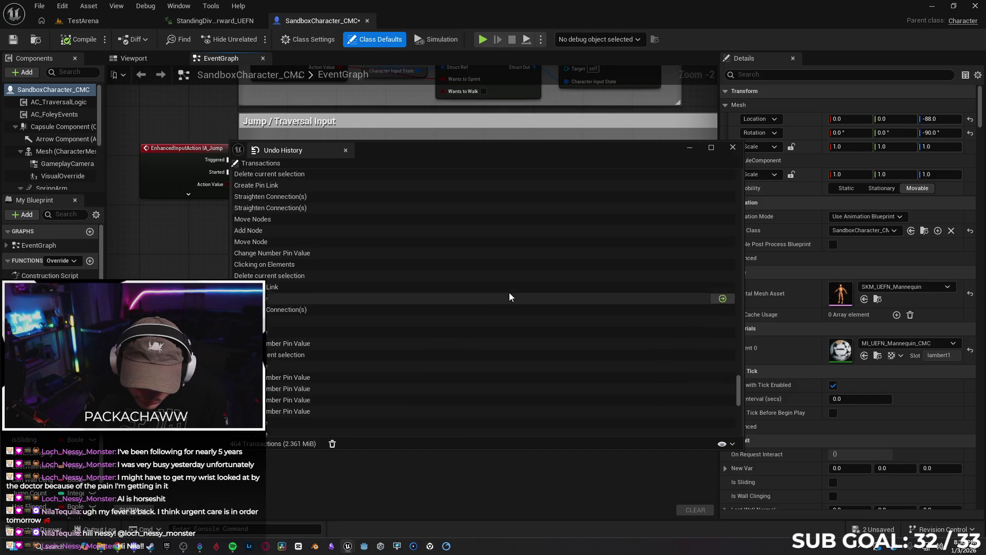
pyautogui.scroll(3, 518, 291)
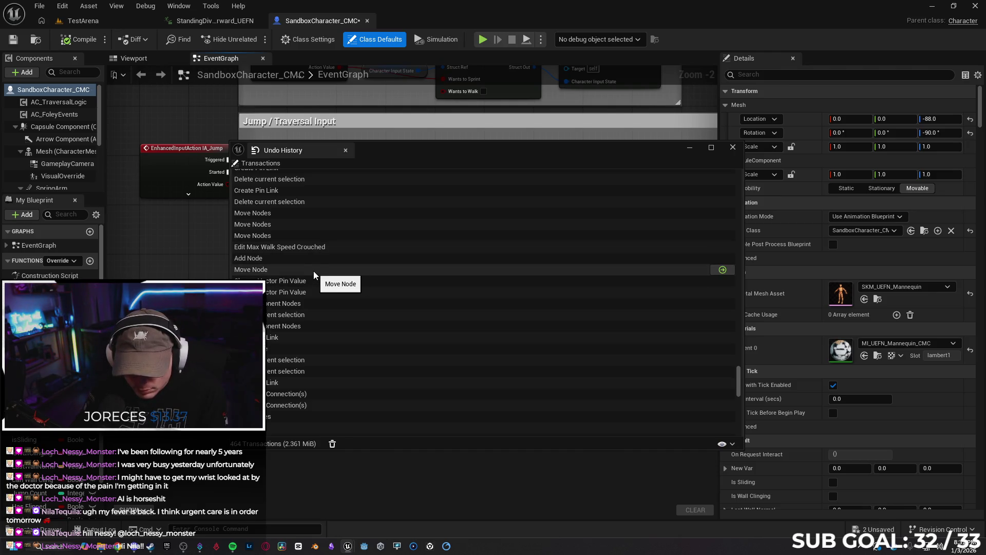
pyautogui.click(338, 247)
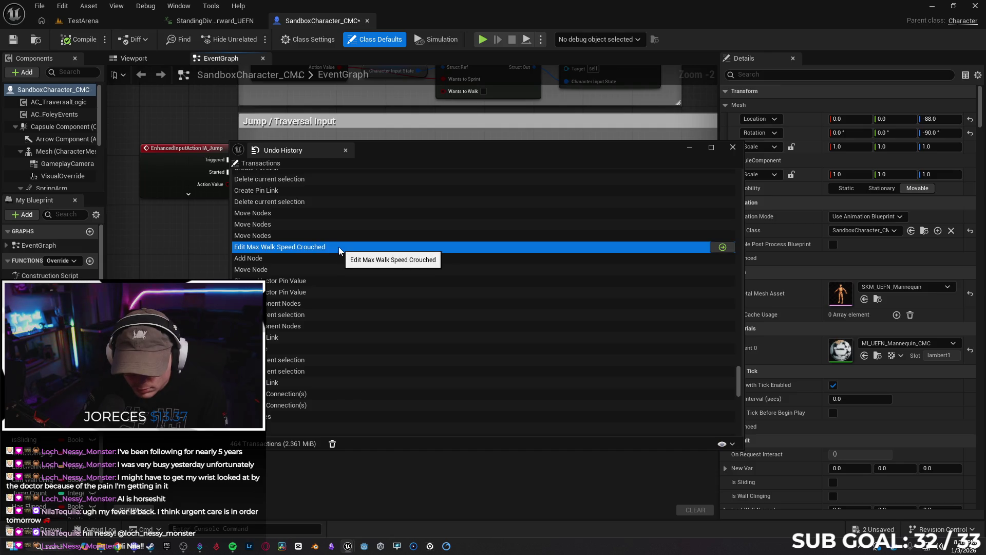
pyautogui.doubleClick(361, 247)
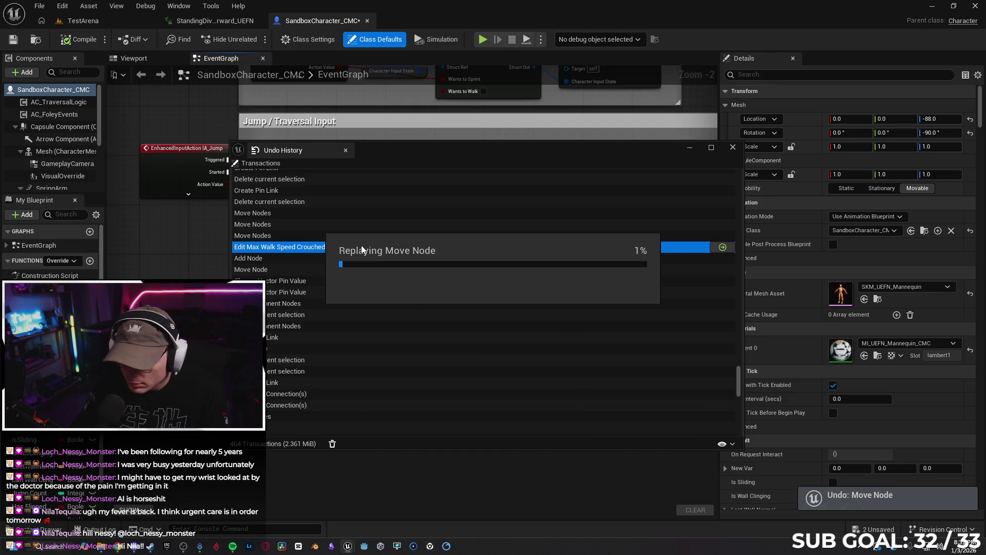
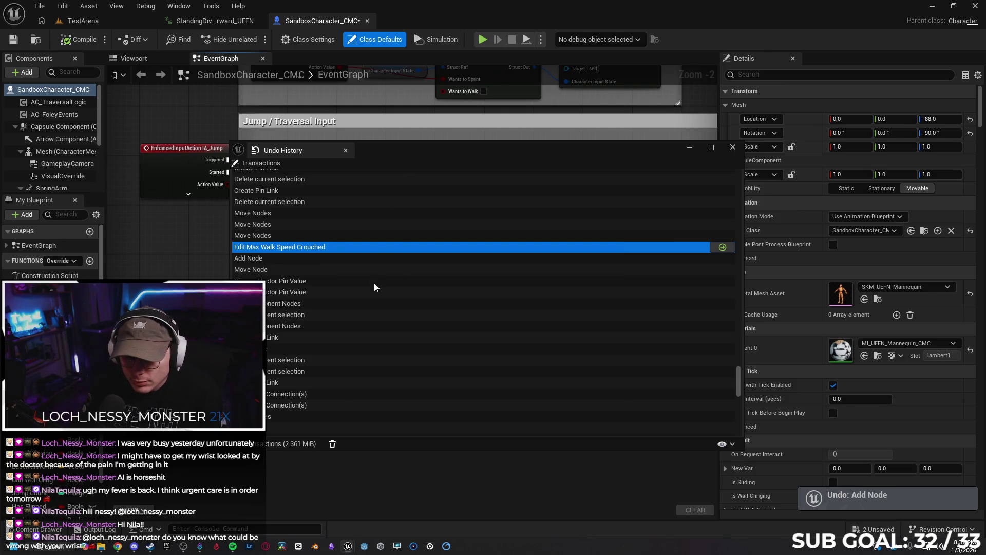
# Move the Undo History window aside and minimize it.
pyautogui.moveTo(421, 149)
pyautogui.mouseDown()
pyautogui.moveTo(399, 290)
pyautogui.moveTo(352, 333)
pyautogui.moveTo(301, 221)
pyautogui.mouseUp()
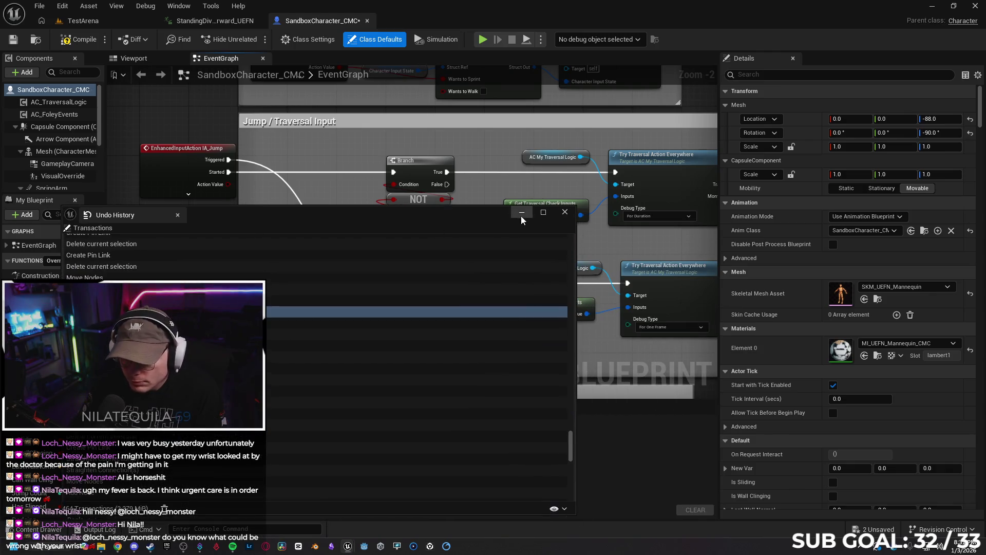
pyautogui.click(521, 216)
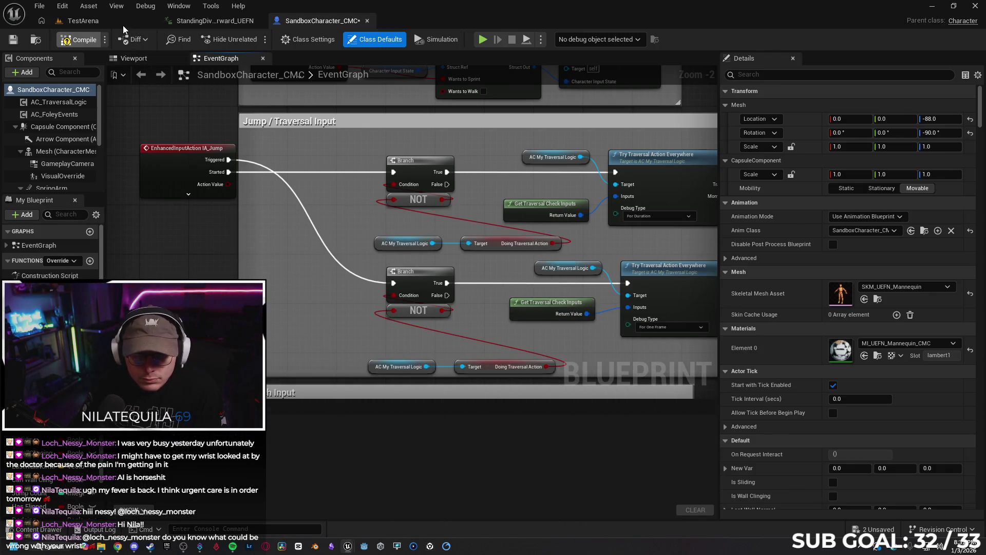
pyautogui.scroll(-4, 169, 162)
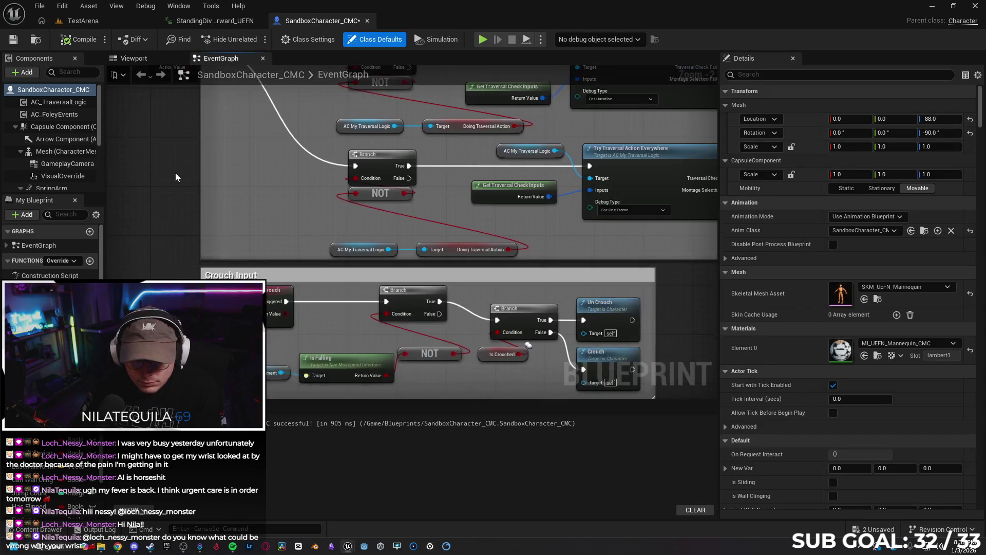
pyautogui.scroll(3, 495, 304)
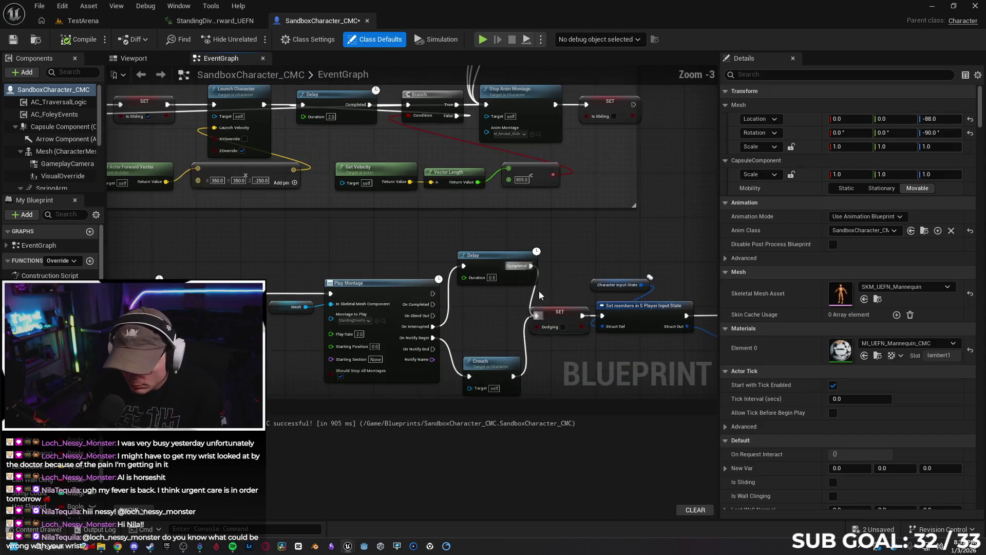
# Review the Launch Character and Jump / Traversal Input logic, then return to the TestArena level.
pyautogui.moveTo(578, 226)
pyautogui.mouseDown()
pyautogui.moveTo(198, 215)
pyautogui.moveTo(293, 251)
pyautogui.moveTo(470, 443)
pyautogui.moveTo(471, 488)
pyautogui.mouseUp()
pyautogui.moveTo(572, 183)
pyautogui.mouseDown()
pyautogui.moveTo(571, 239)
pyautogui.moveTo(378, 263)
pyautogui.moveTo(325, 374)
pyautogui.moveTo(528, 326)
pyautogui.moveTo(421, 267)
pyautogui.moveTo(447, 277)
pyautogui.moveTo(229, 214)
pyautogui.mouseUp()
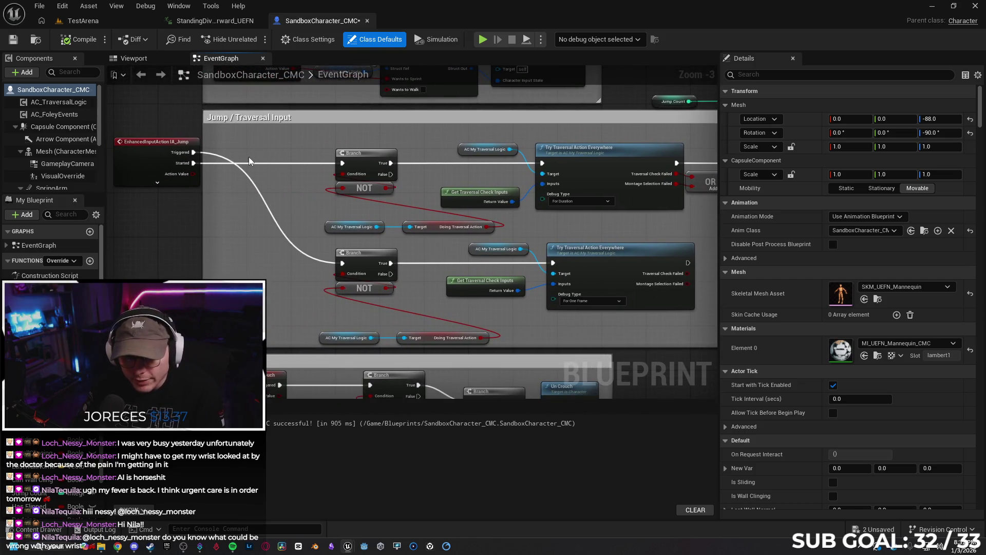
pyautogui.click(115, 18)
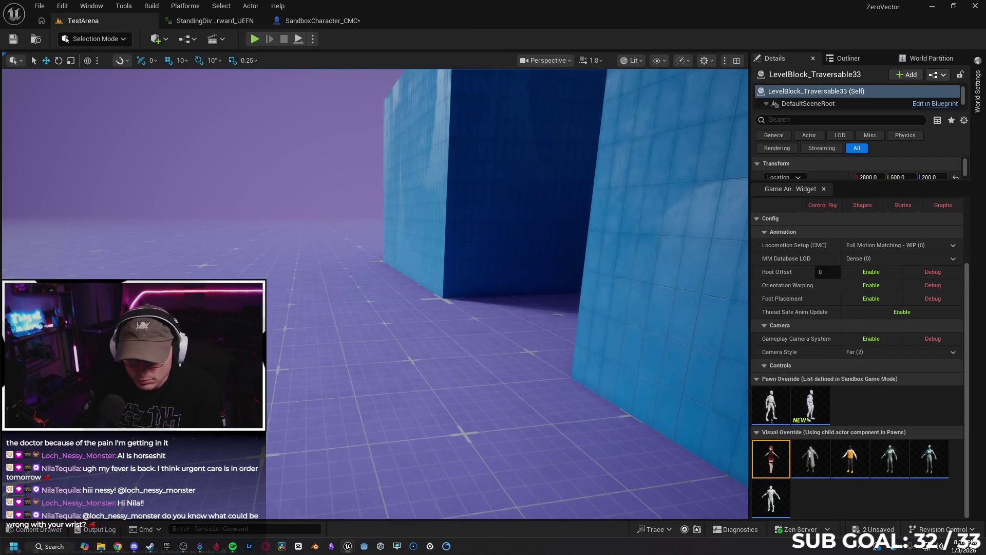
pyautogui.rightClick(420, 380)
pyautogui.click(420, 380)
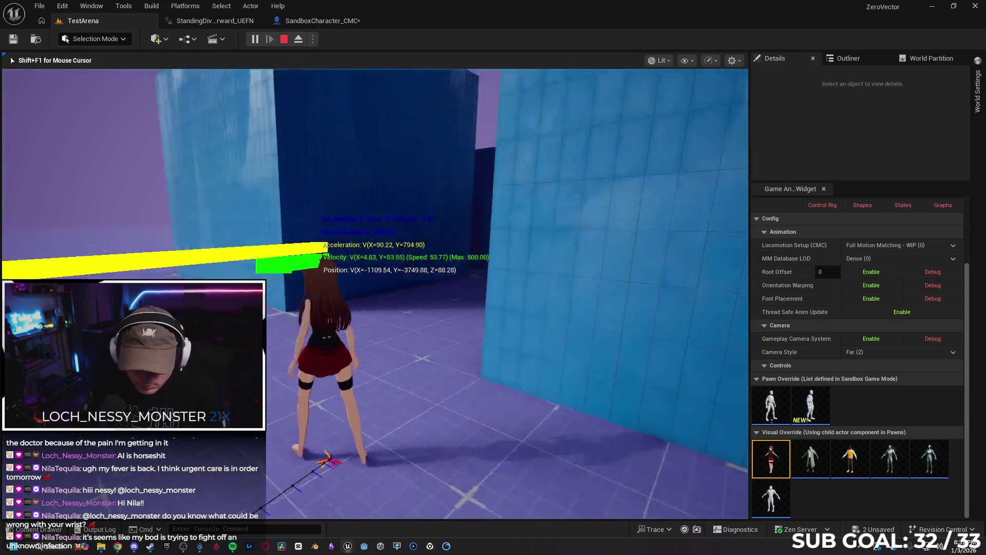
pyautogui.press('space')
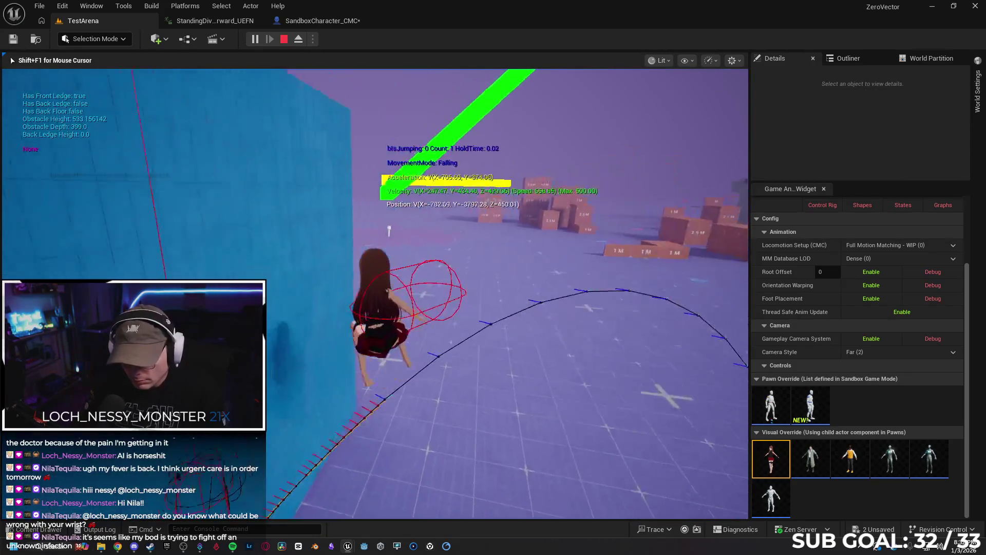
pyautogui.press('space')
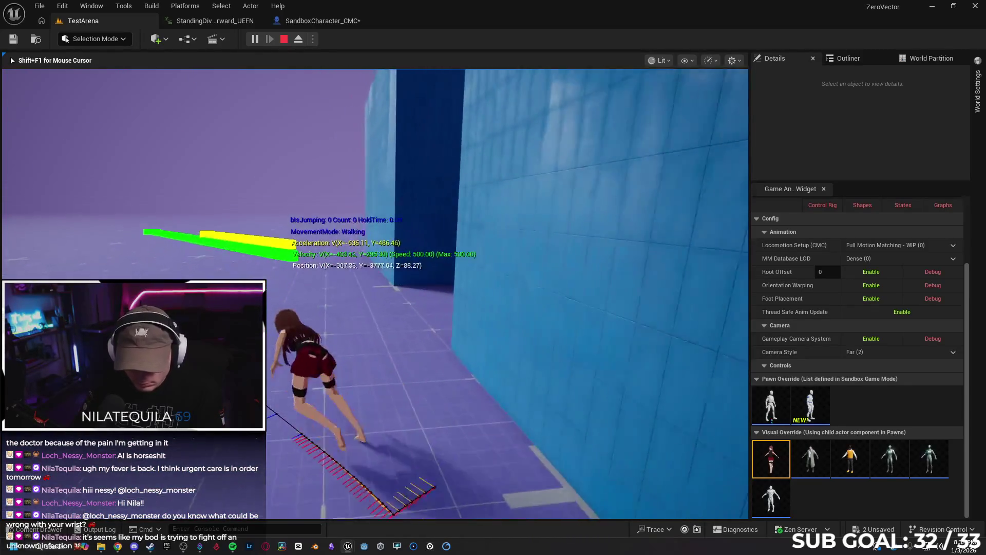
pyautogui.press('space')
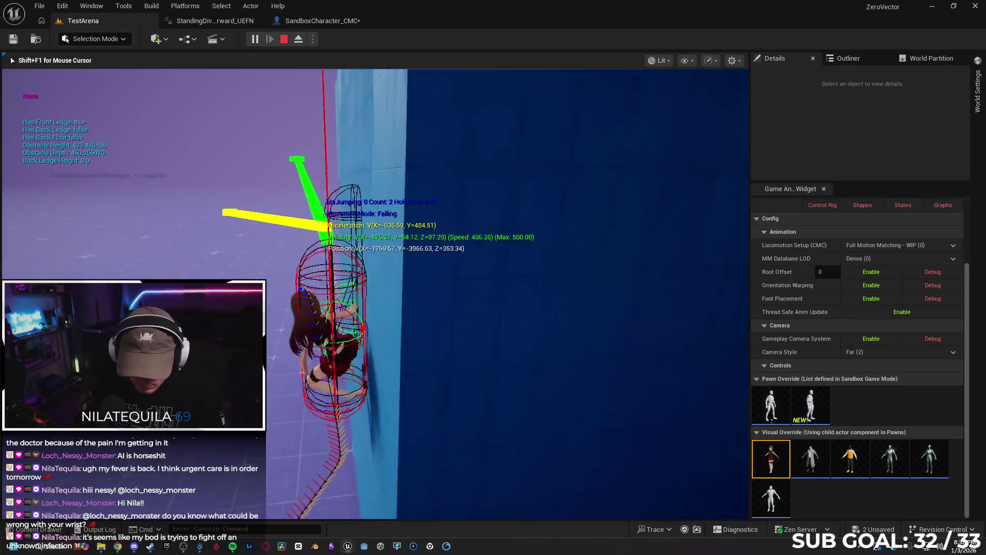
pyautogui.press('space')
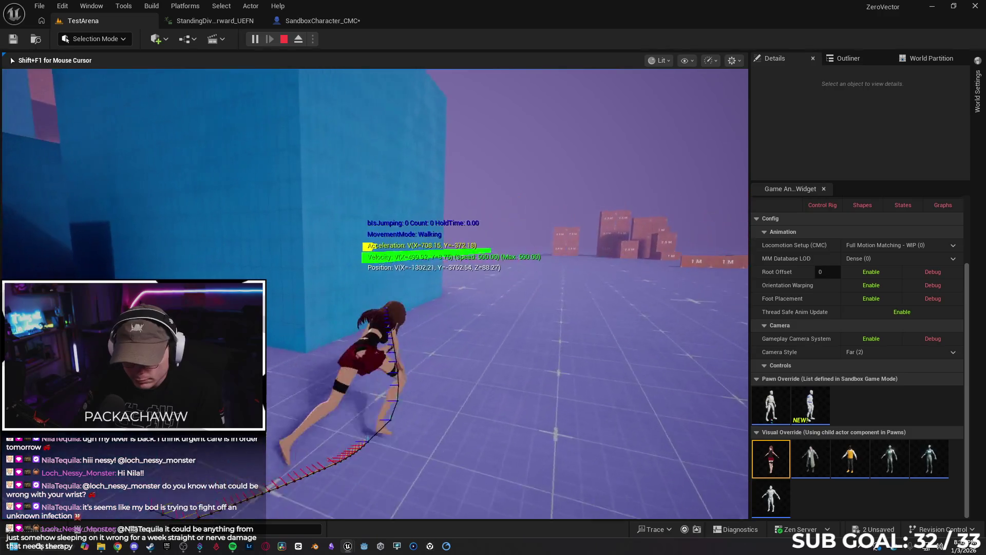
pyautogui.press('space')
pyautogui.press('space')
pyautogui.press('w')
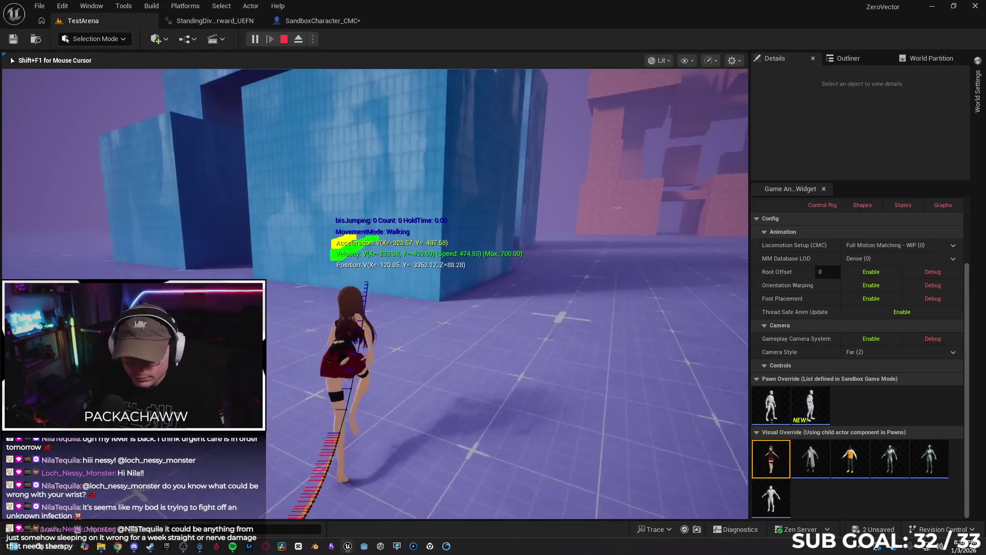
pyautogui.press('space')
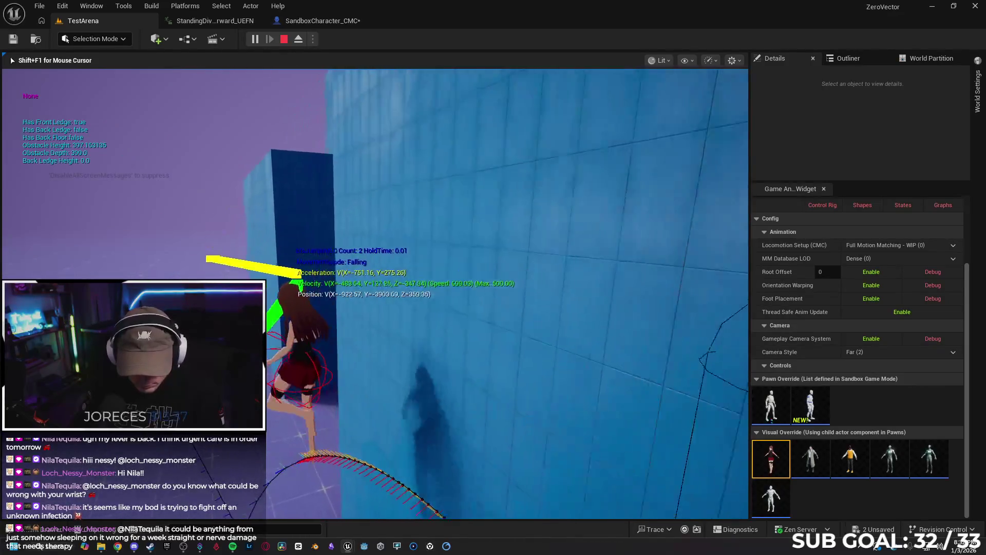
pyautogui.press('space')
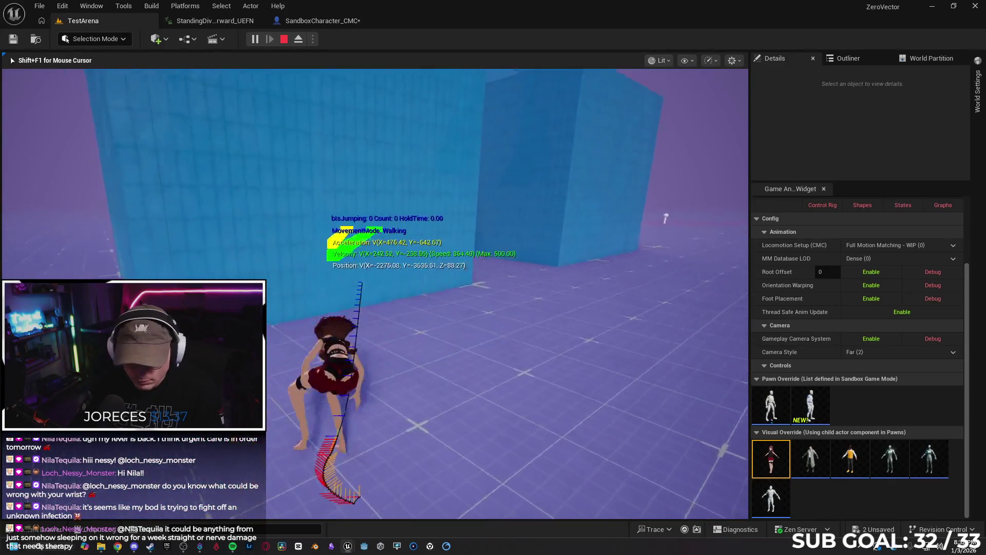
pyautogui.press('Escape')
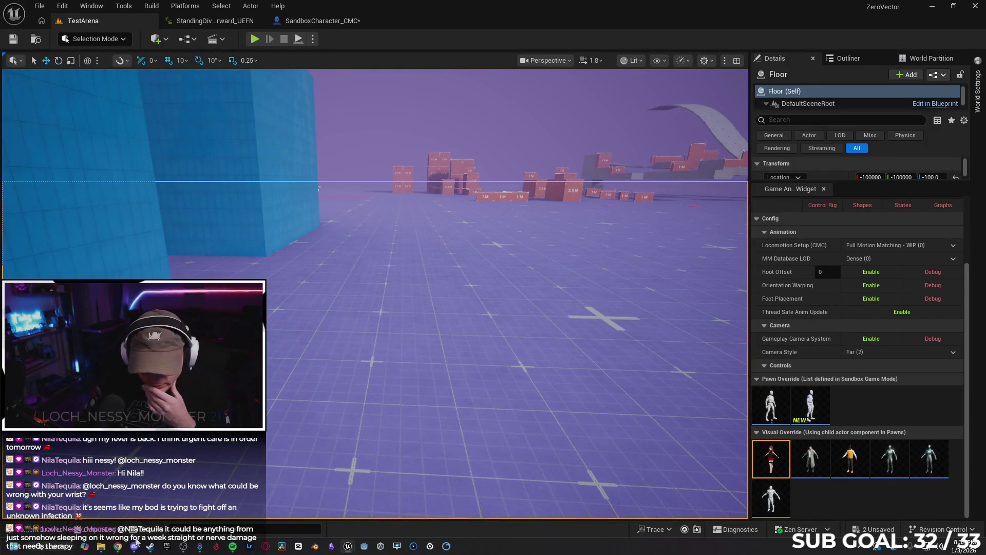
pyautogui.hotkey('alt', 'Tab')
# Ask Gemini why the character can't jump off a wall after already jumping twice.
pyautogui.scroll(-5, 608, 343)
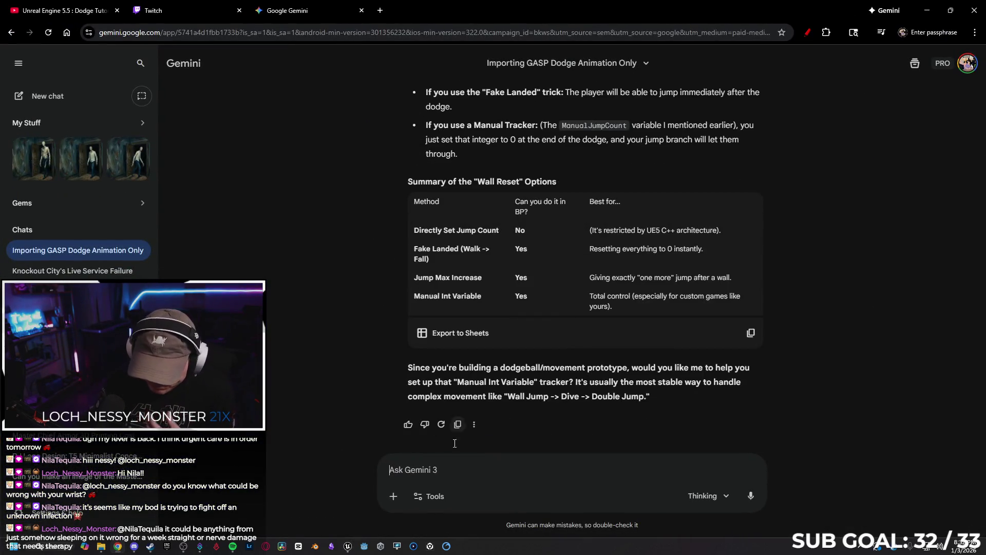
pyautogui.write('Igno')
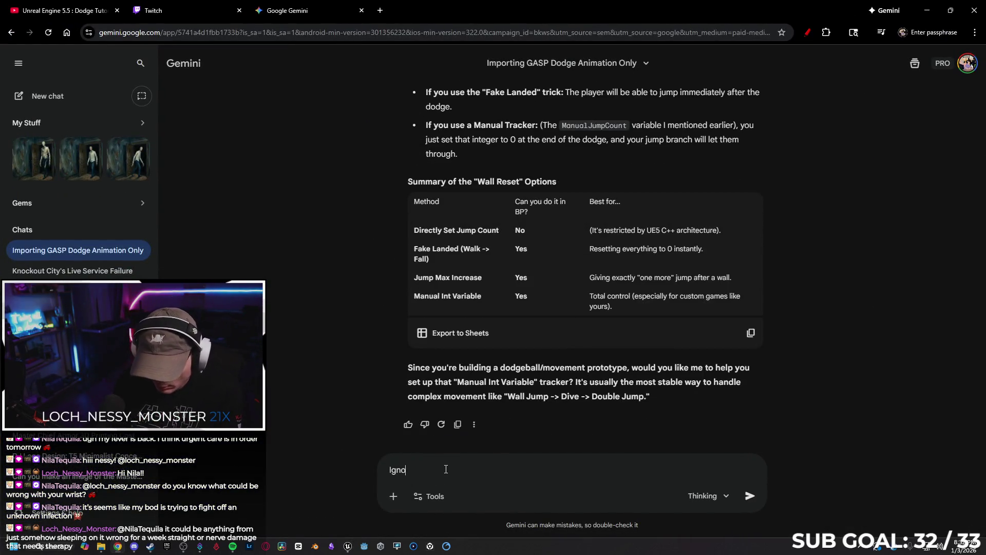
pyautogui.write('re all that.')
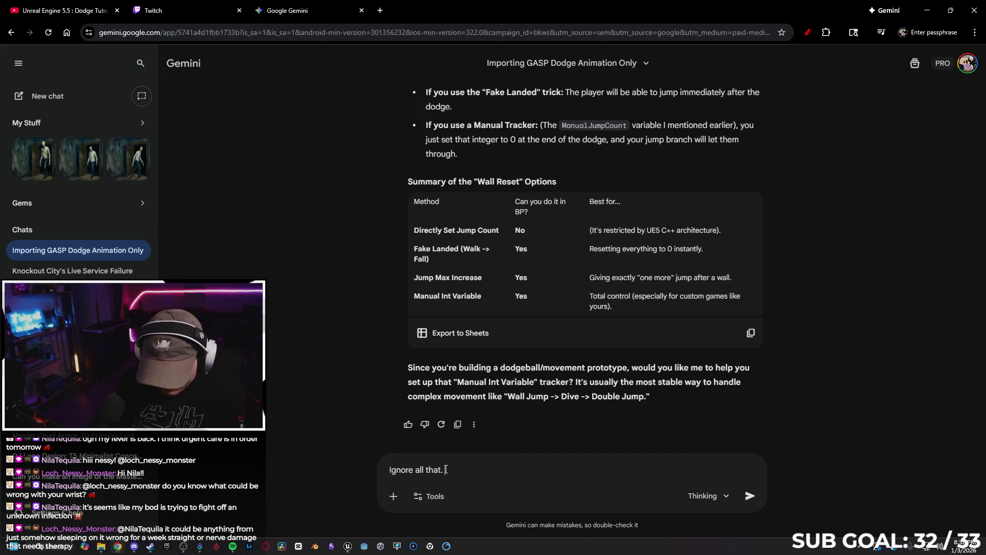
pyautogui.write('im having is ')
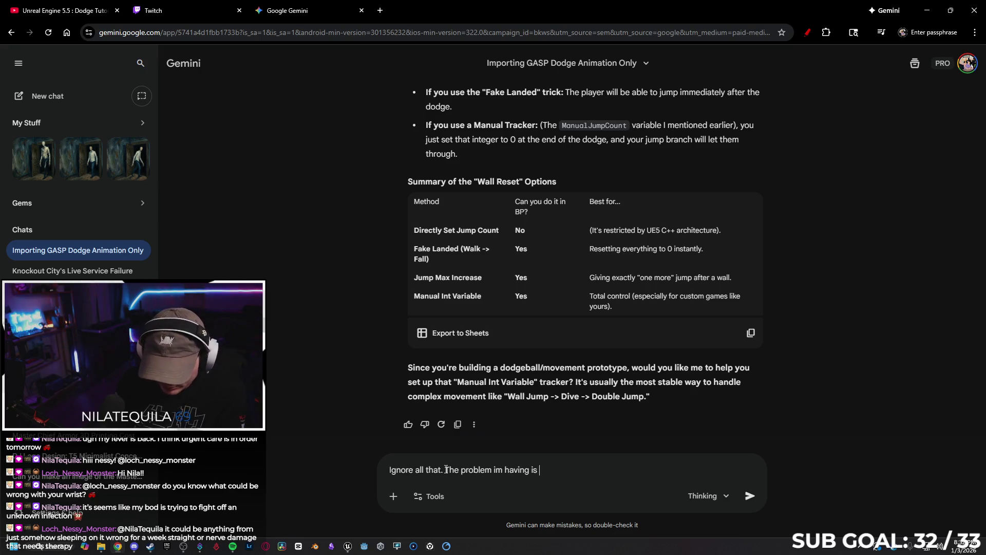
pyautogui.write('you cannot ')
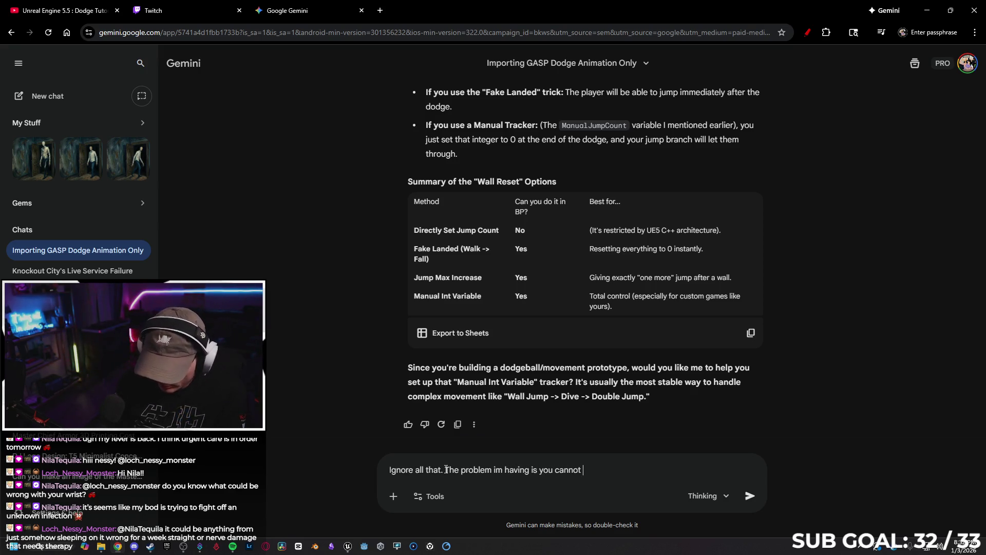
pyautogui.write('launch/jump off the w')
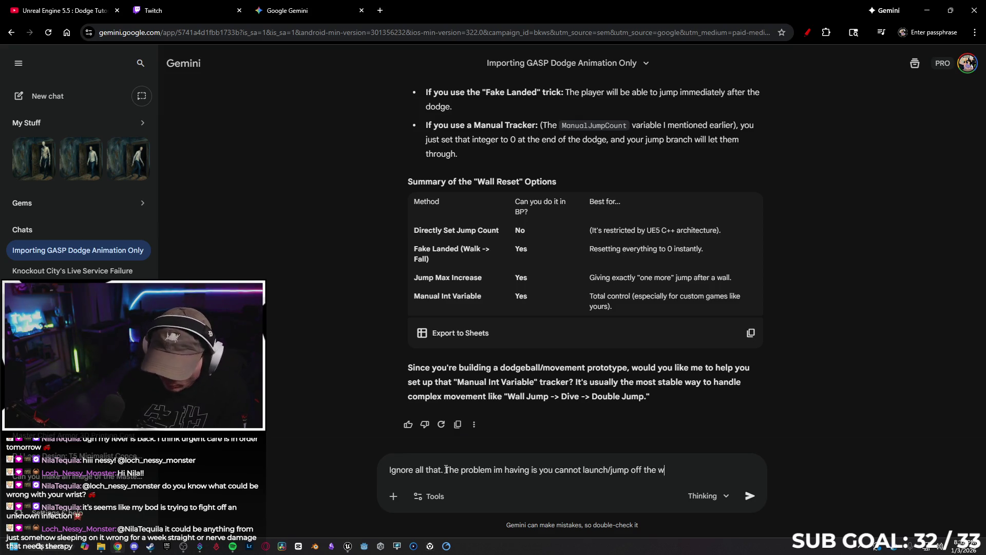
pyautogui.write("'ve d")
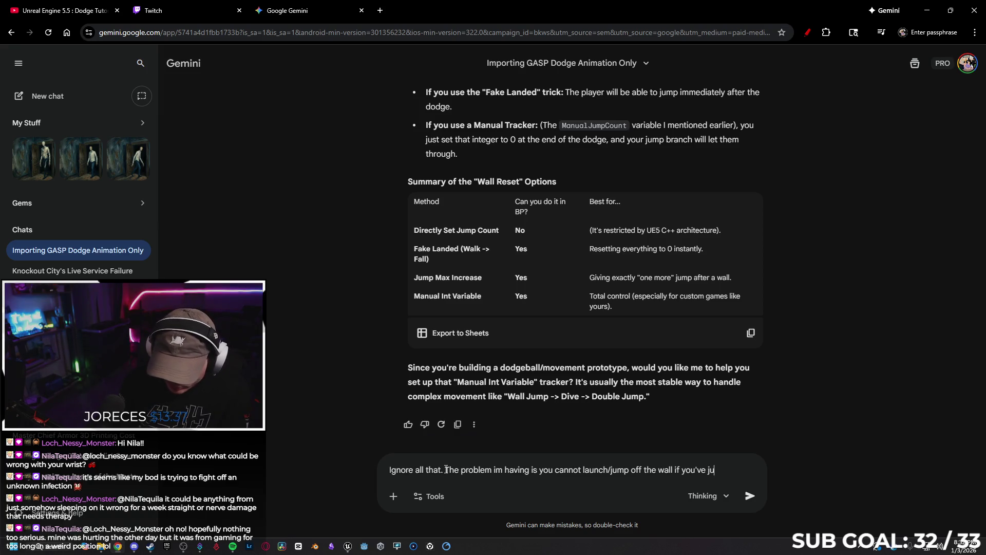
pyautogui.write('ice before')
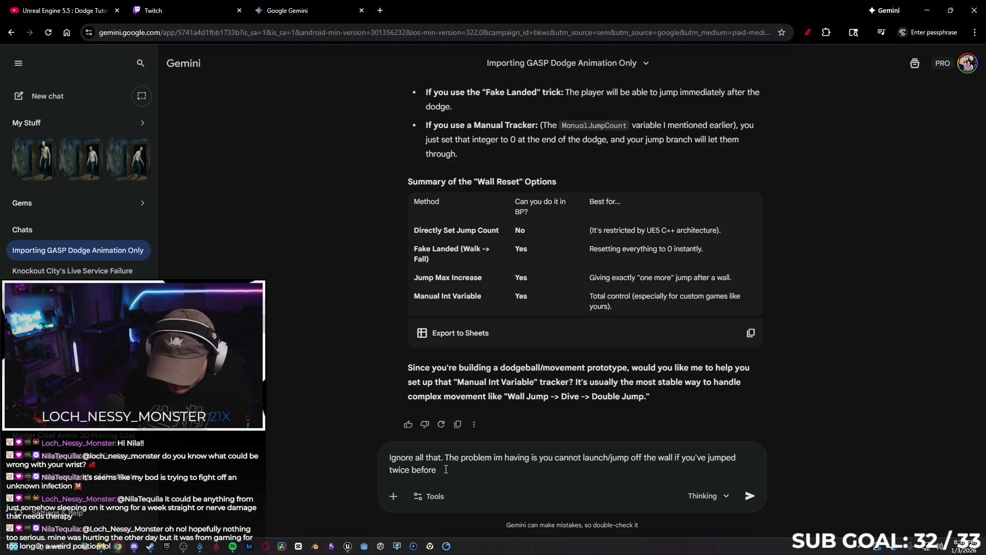
pyautogui.write(' Help me fi')
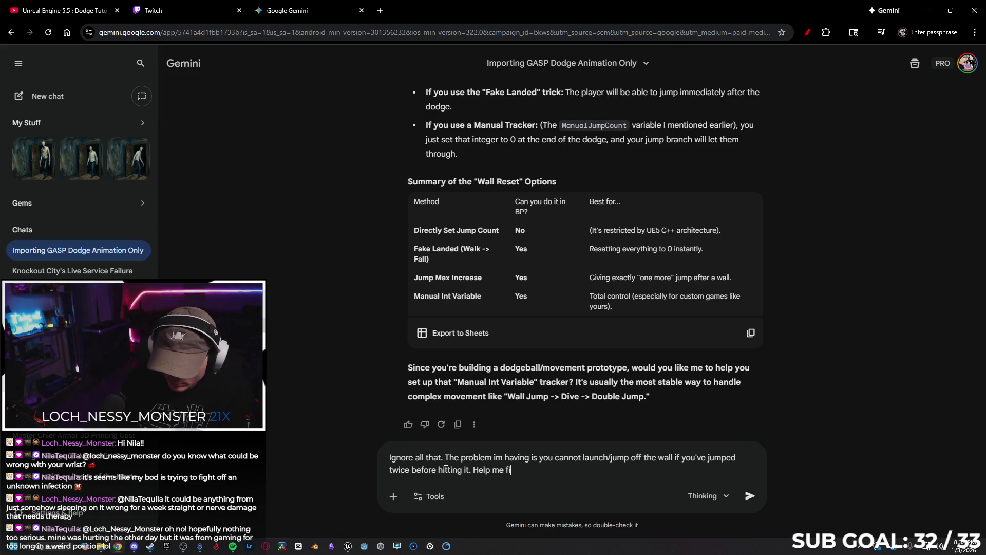
pyautogui.write('x')
pyautogui.press('Return')
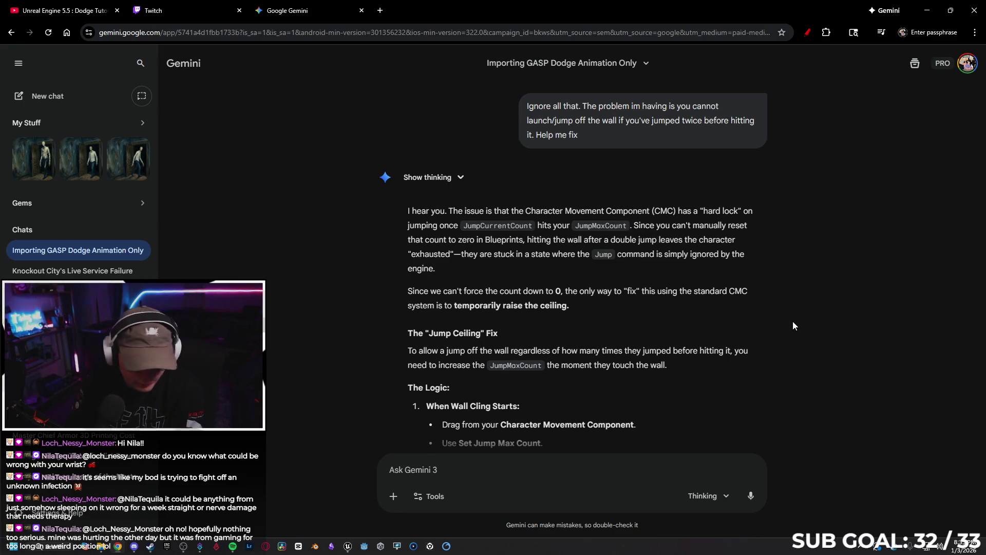
# Read Gemini's advice: Jump Max Count 99 while wall clinging, reset to 2 on landing, then return to Unreal.
pyautogui.scroll(-1, 793, 322)
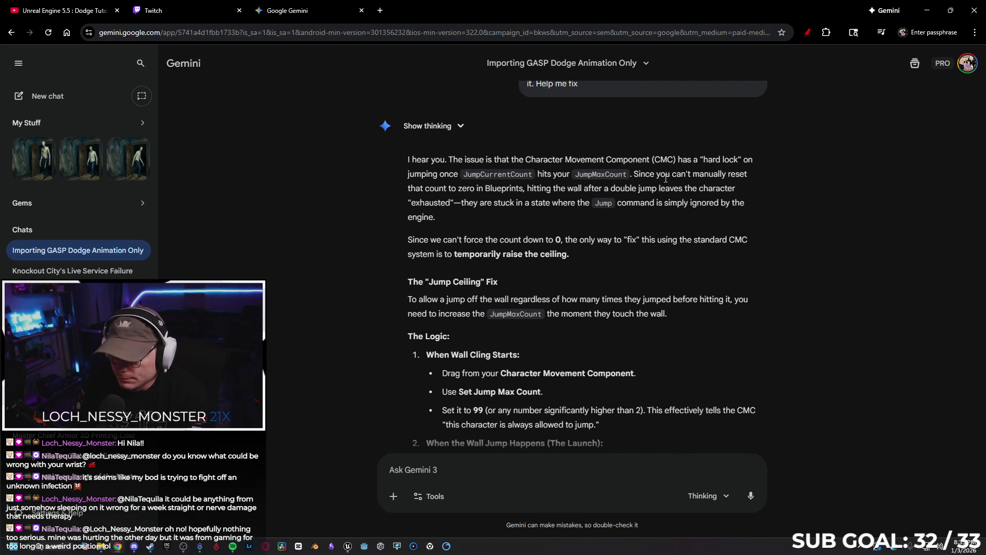
pyautogui.scroll(-1, 768, 198)
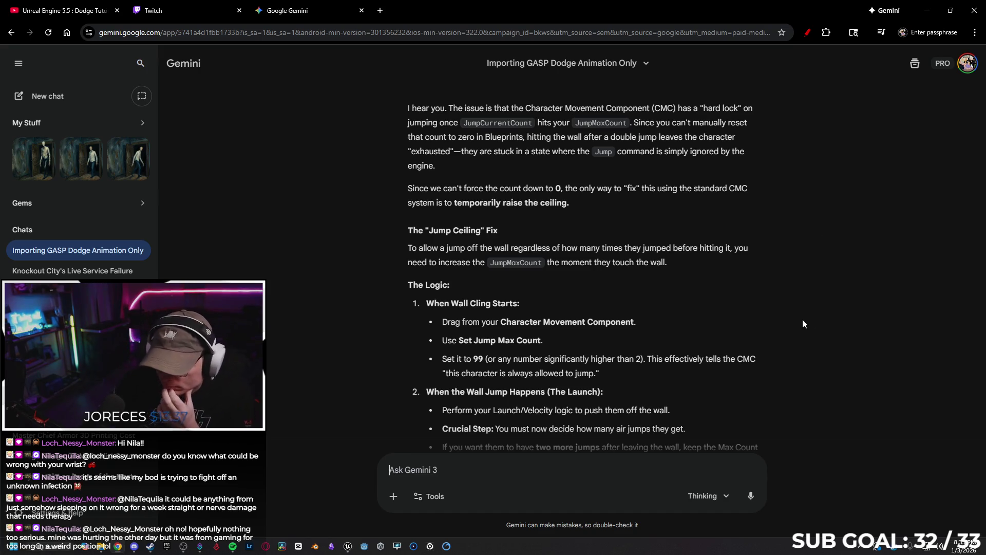
pyautogui.scroll(-4, 814, 308)
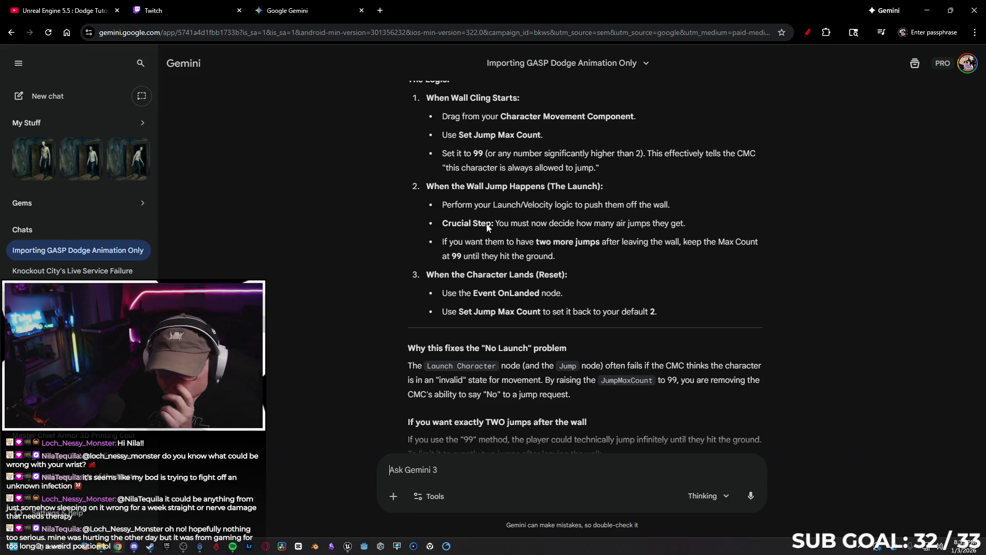
pyautogui.hotkey('alt', 'Tab')
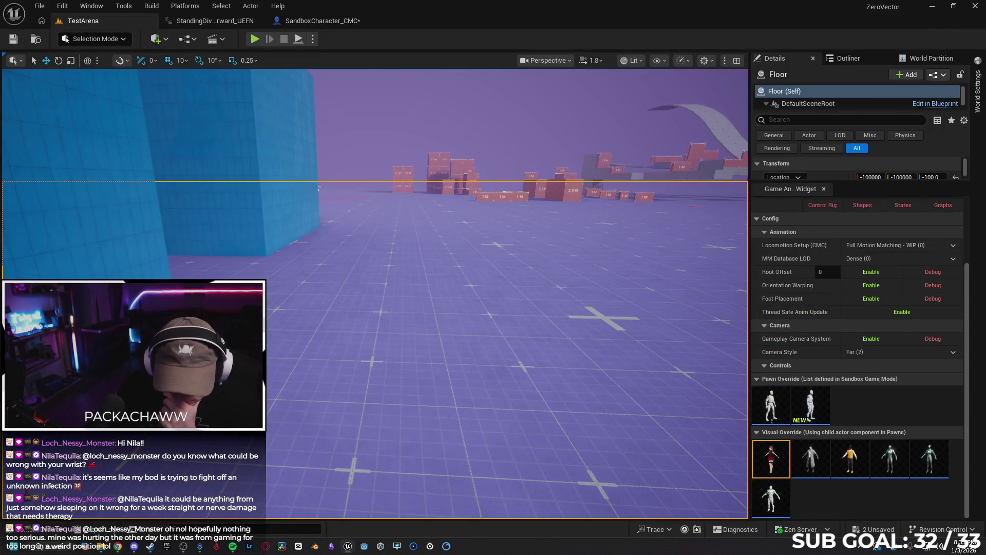
# Close the StandingDiveForward_UEFN animation editor and zoom the event graph to the Event Tick and Wall Cling logic.
pyautogui.click(211, 21)
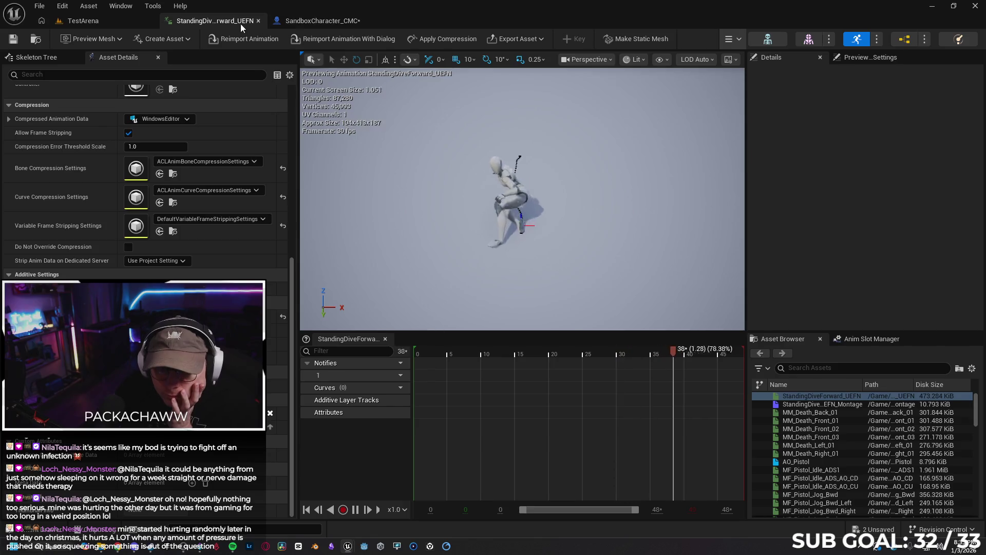
pyautogui.click(259, 20)
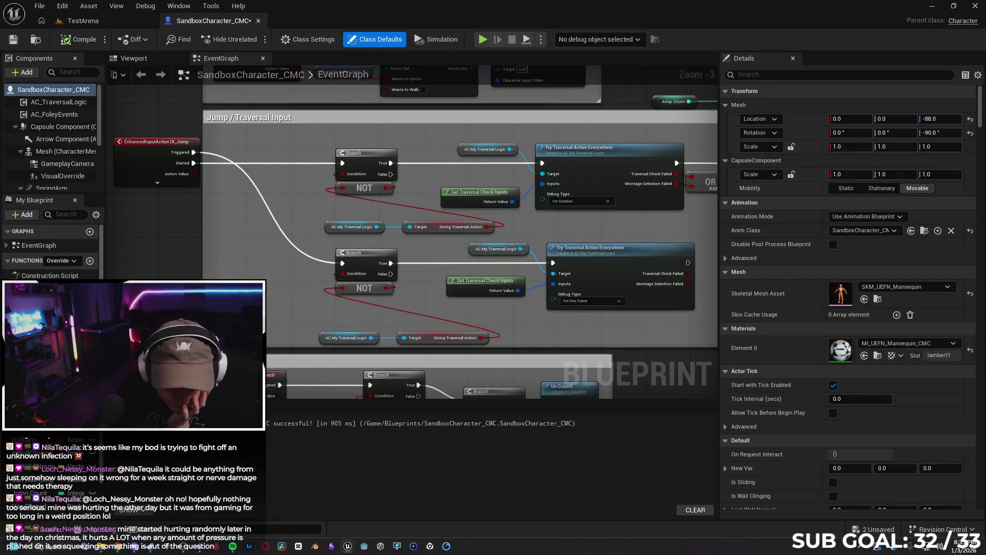
pyautogui.scroll(-1, 51, 251)
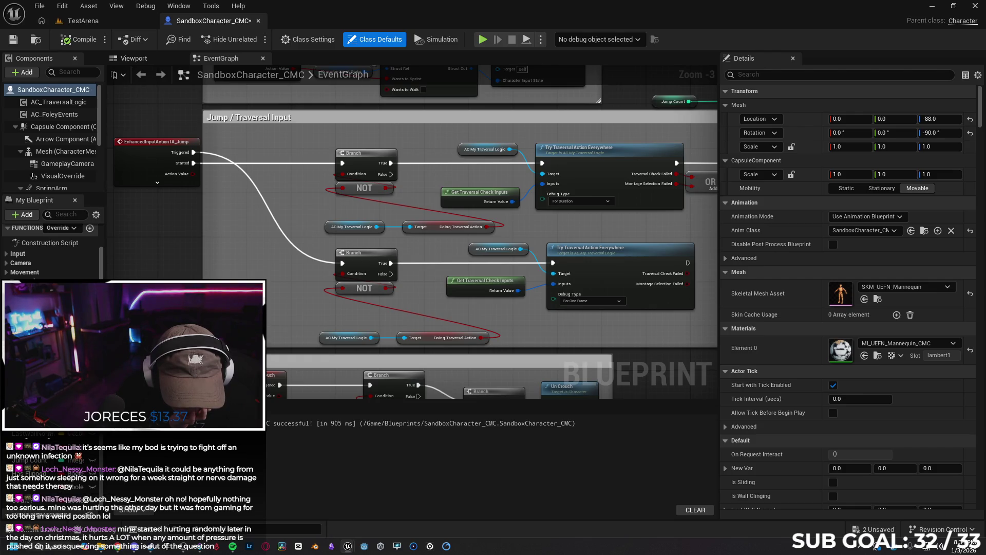
pyautogui.scroll(1, 65, 264)
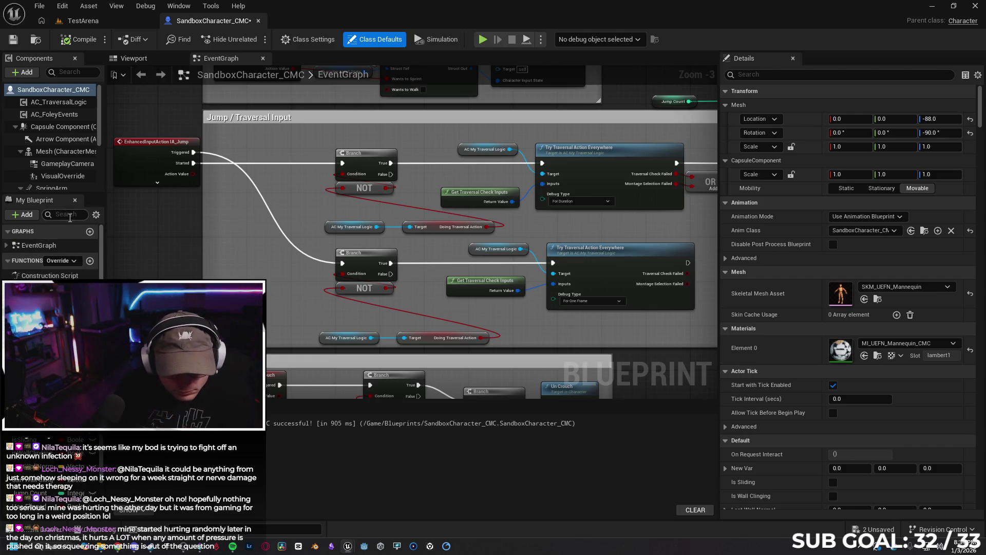
pyautogui.scroll(-2, 265, 235)
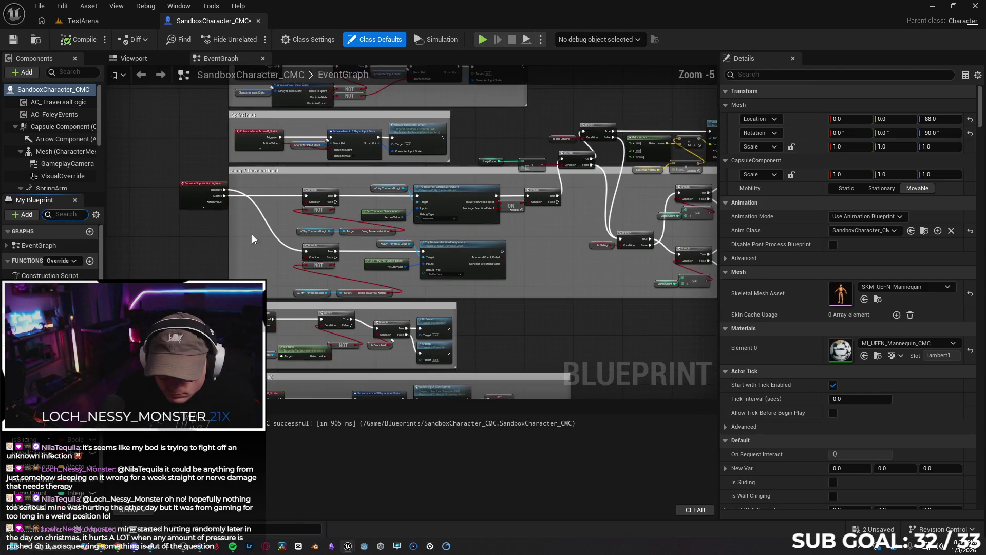
pyautogui.scroll(1, 255, 235)
pyautogui.scroll(1, 217, 176)
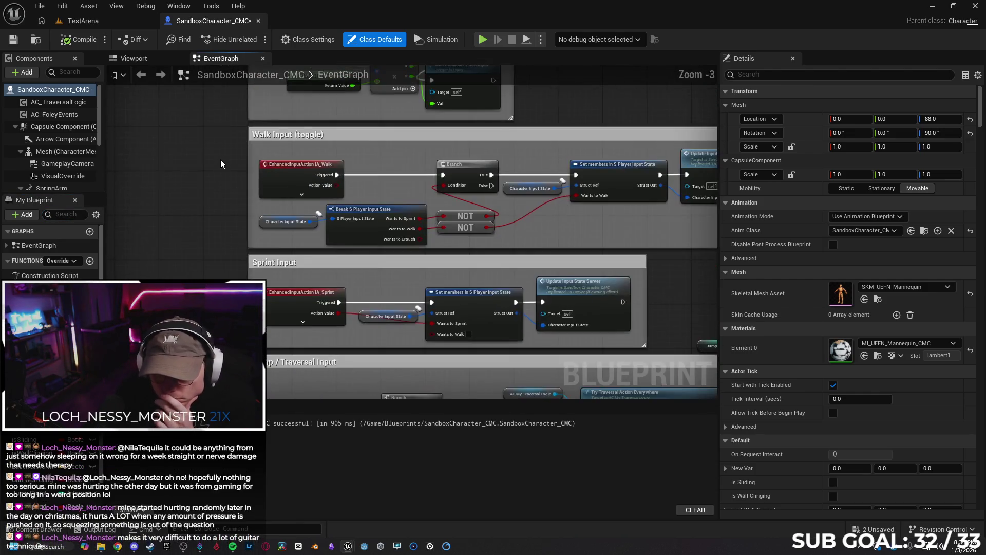
pyautogui.scroll(-2, 221, 160)
pyautogui.scroll(2, 220, 159)
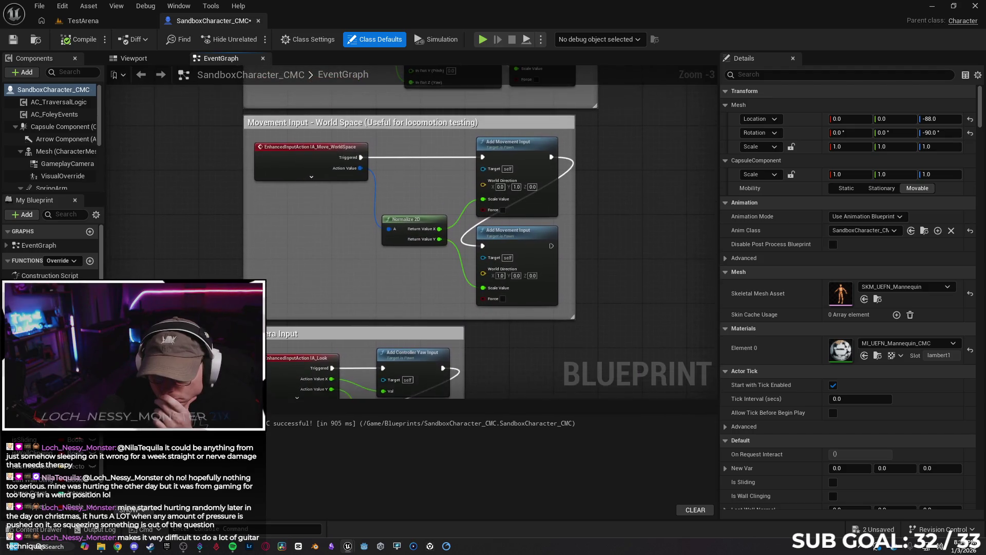
pyautogui.scroll(-1, 411, 231)
pyautogui.scroll(1, 411, 231)
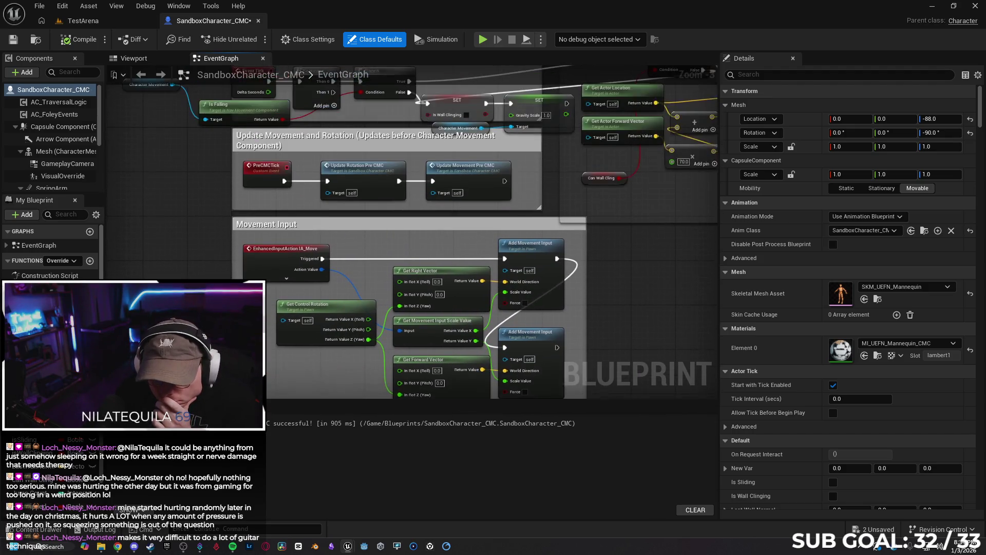
pyautogui.scroll(-1, 192, 242)
pyautogui.scroll(1, 192, 243)
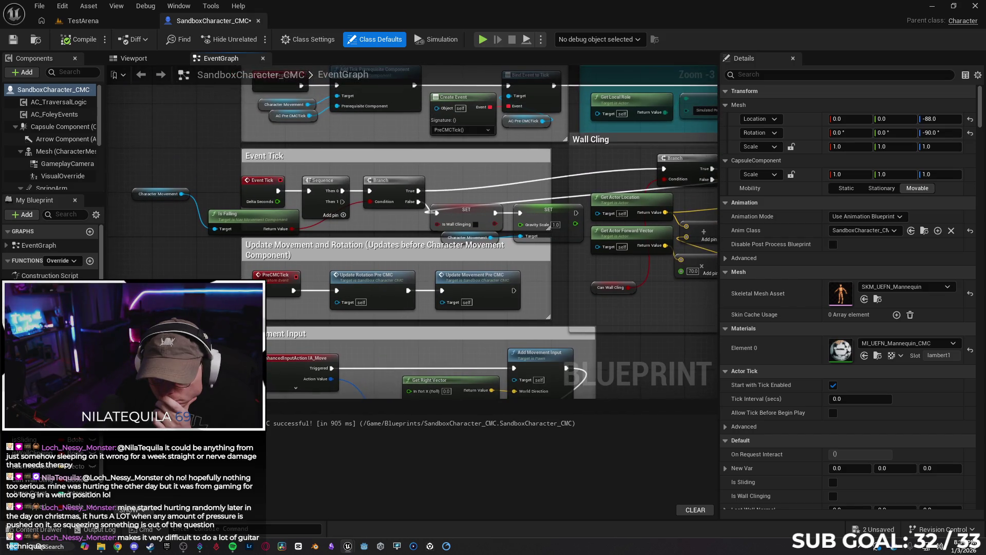
pyautogui.scroll(-1, 594, 322)
pyautogui.scroll(1, 595, 322)
# Pan through the event graph from the Wall Cling trace logic to the Jump / Traversal Input checks.
pyautogui.moveTo(594, 322); pyautogui.dragTo(267, 306)
pyautogui.moveTo(543, 294)
pyautogui.mouseDown()
pyautogui.moveTo(353, 313)
pyautogui.moveTo(468, 274)
pyautogui.mouseUp()
pyautogui.moveTo(257, 287)
pyautogui.mouseDown()
pyautogui.moveTo(689, 325)
pyautogui.moveTo(602, 338)
pyautogui.mouseUp()
pyautogui.moveTo(191, 162)
pyautogui.mouseDown()
pyautogui.moveTo(208, 231)
pyautogui.moveTo(209, 244)
pyautogui.moveTo(199, 223)
pyautogui.moveTo(195, 250)
pyautogui.moveTo(204, 151)
pyautogui.moveTo(193, 205)
pyautogui.moveTo(204, 170)
pyautogui.moveTo(212, 265)
pyautogui.moveTo(210, 182)
pyautogui.mouseUp()
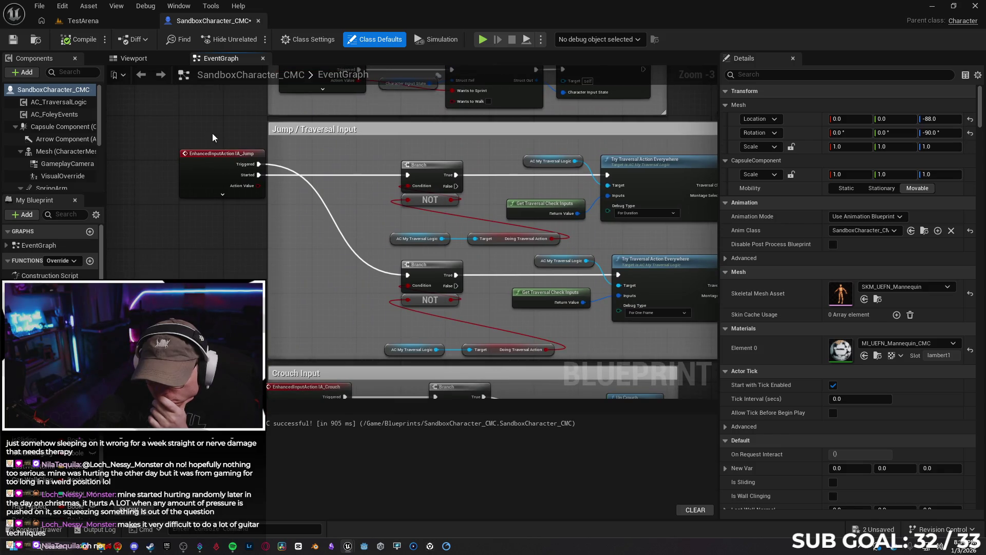
pyautogui.moveTo(290, 208)
pyautogui.mouseDown()
pyautogui.moveTo(269, 219)
pyautogui.moveTo(291, 207)
pyautogui.moveTo(293, 64)
pyautogui.mouseUp()
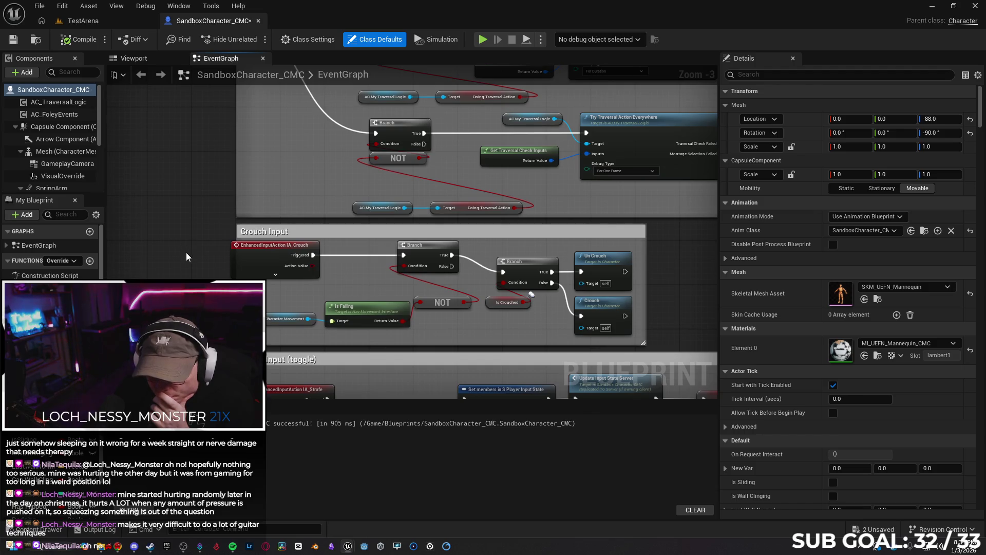
pyautogui.moveTo(186, 251); pyautogui.dragTo(199, 385)
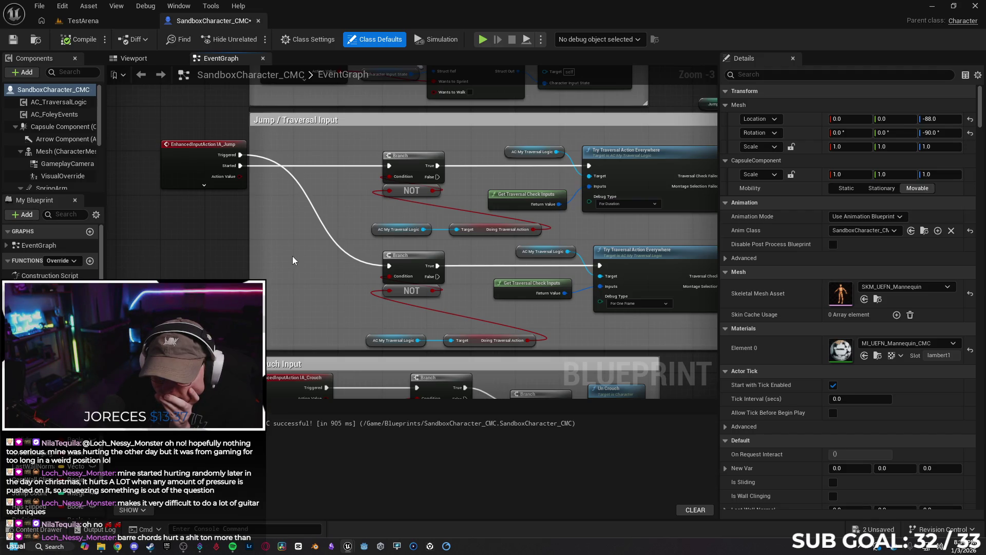
pyautogui.scroll(-5, 247, 268)
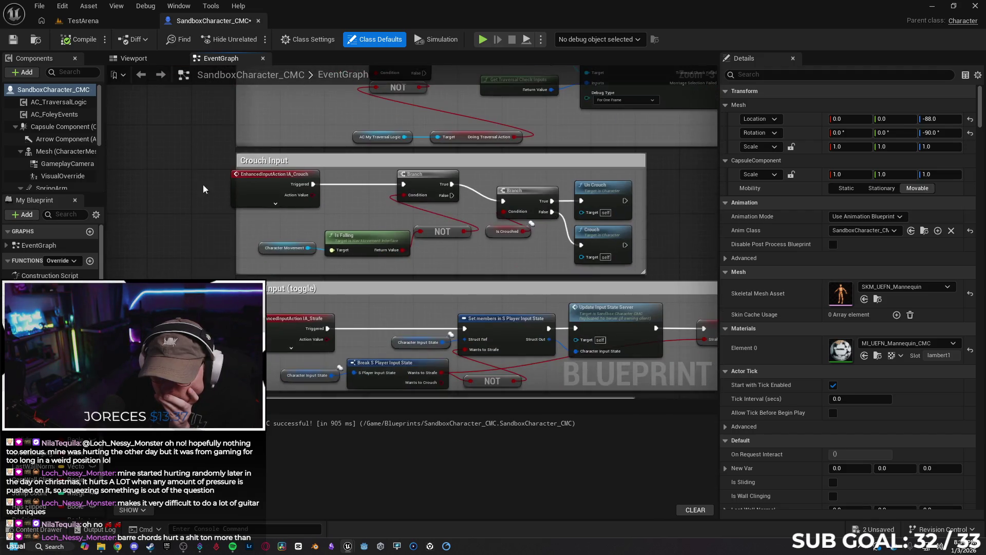
pyautogui.scroll(-5, 203, 276)
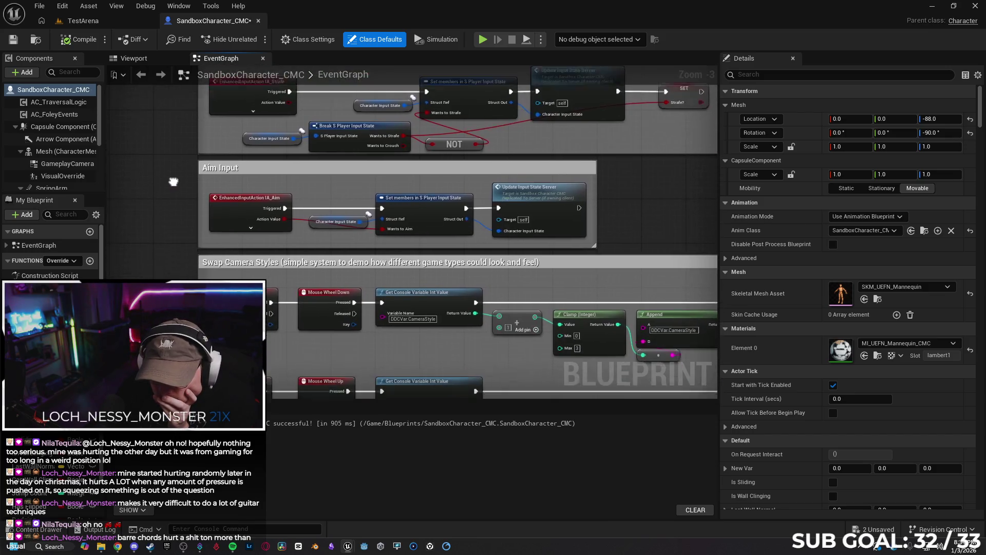
pyautogui.moveTo(171, 256)
pyautogui.mouseDown()
pyautogui.moveTo(223, 165)
pyautogui.moveTo(200, 183)
pyautogui.moveTo(287, 308)
pyautogui.moveTo(365, 387)
pyautogui.moveTo(190, 339)
pyautogui.moveTo(181, 147)
pyautogui.moveTo(200, 214)
pyautogui.moveTo(204, 181)
pyautogui.moveTo(86, 133)
pyautogui.mouseUp()
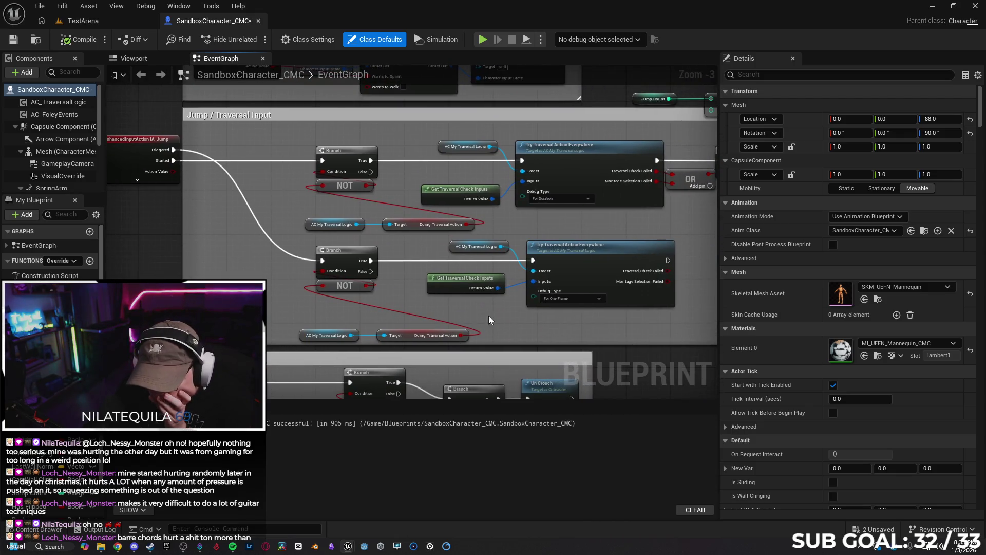
pyautogui.moveTo(529, 340)
pyautogui.mouseDown()
pyautogui.moveTo(324, 360)
pyautogui.moveTo(115, 344)
pyautogui.moveTo(269, 305)
pyautogui.mouseUp()
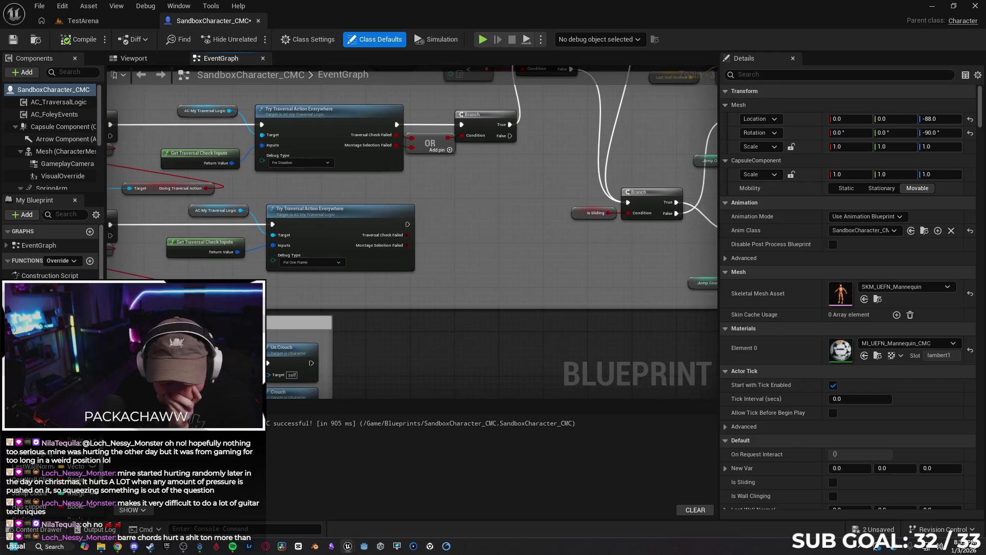
# Filter the My Blueprint panel for 'land'.
pyautogui.click(60, 214)
pyautogui.write('land')
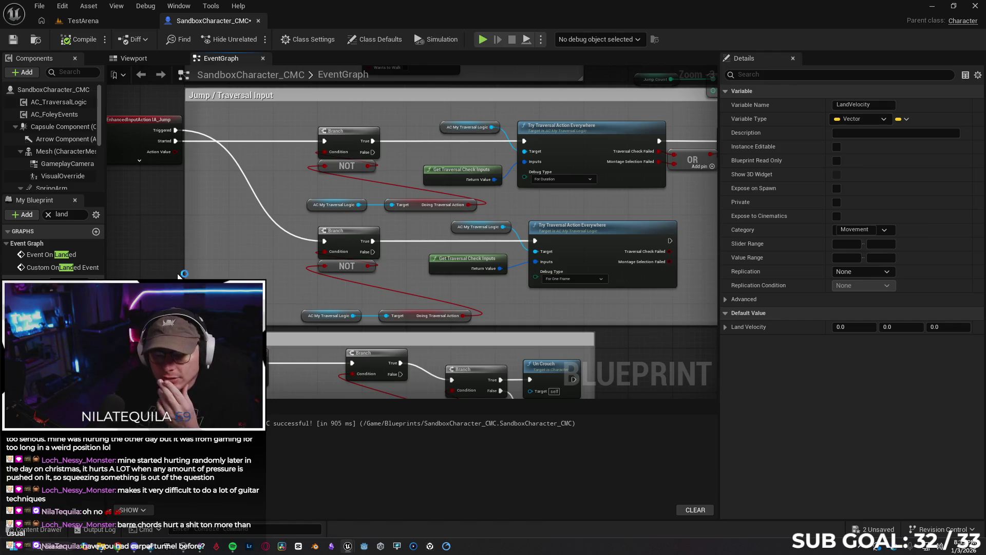
pyautogui.scroll(-2, 224, 202)
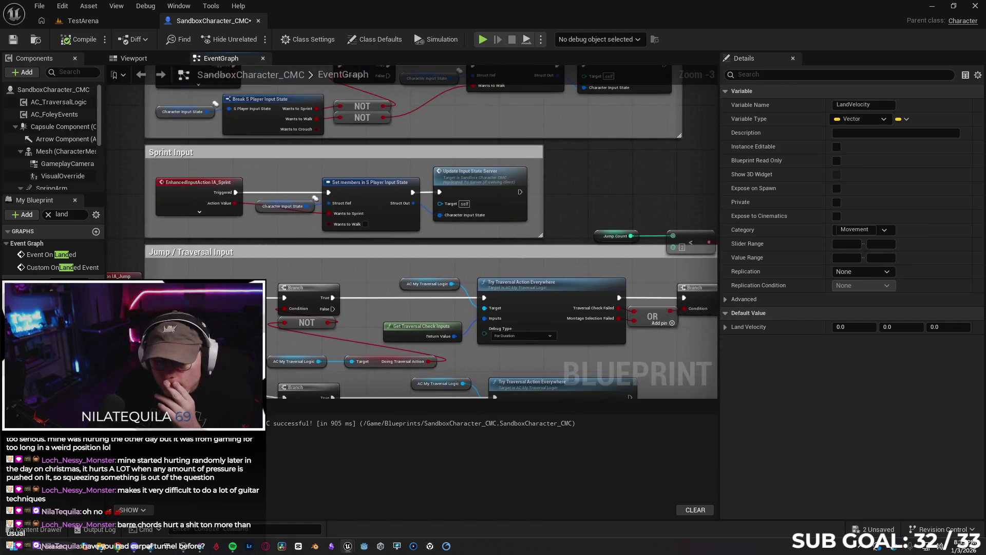
pyautogui.scroll(5, 134, 169)
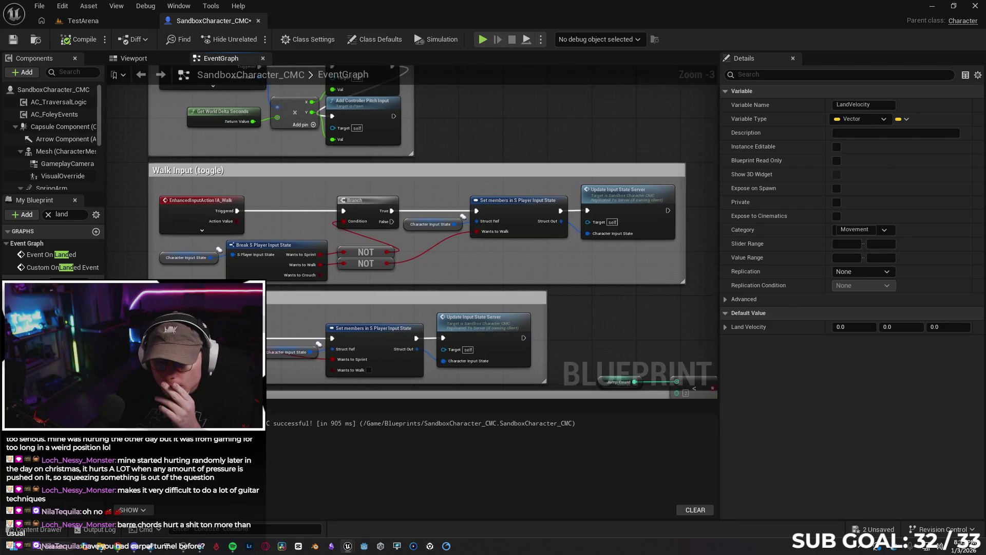
pyautogui.scroll(3, 119, 257)
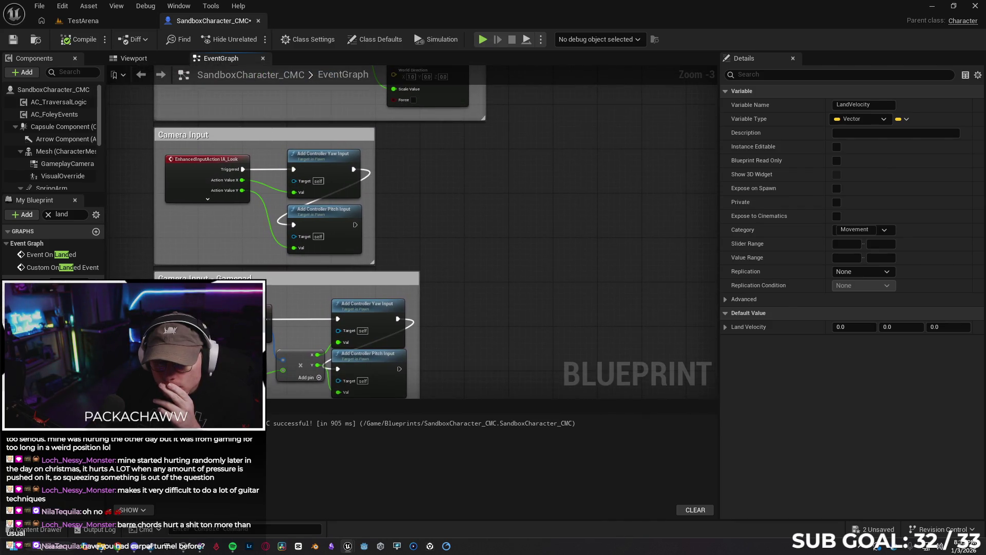
# Search the whole blueprint for 'landed' and jump to the Event On Landed node.
pyautogui.hotkey('ctrl', 'f')
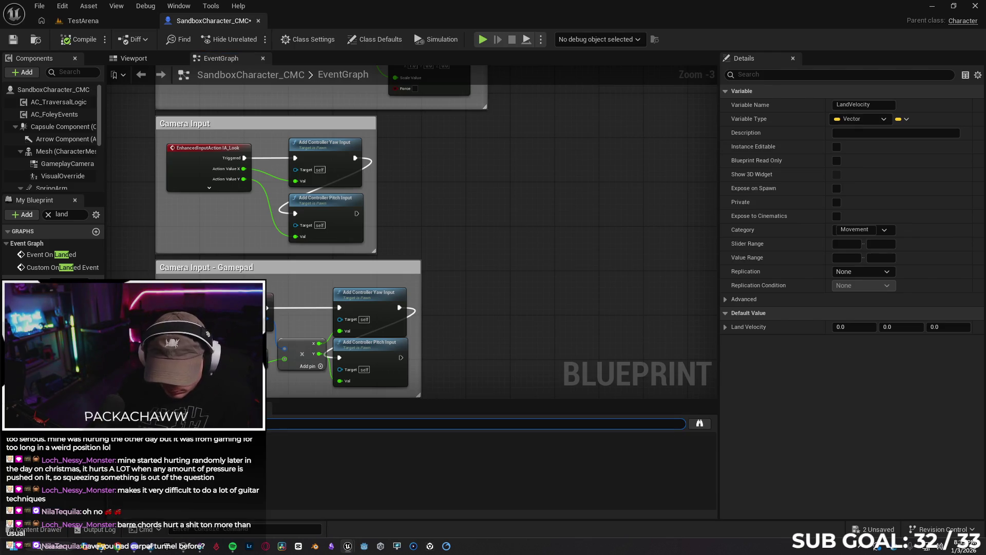
pyautogui.write('landed')
pyautogui.press('Return')
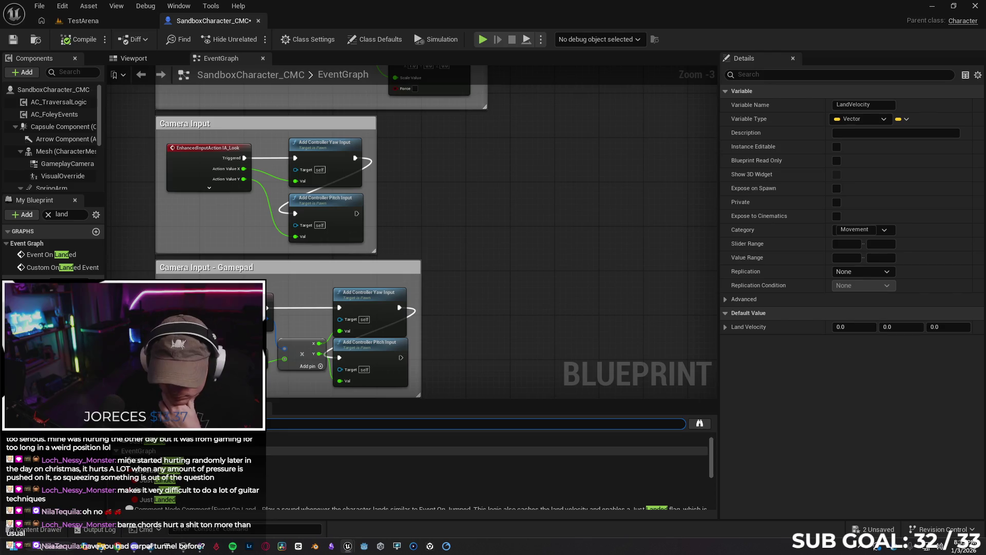
pyautogui.doubleClick(190, 461)
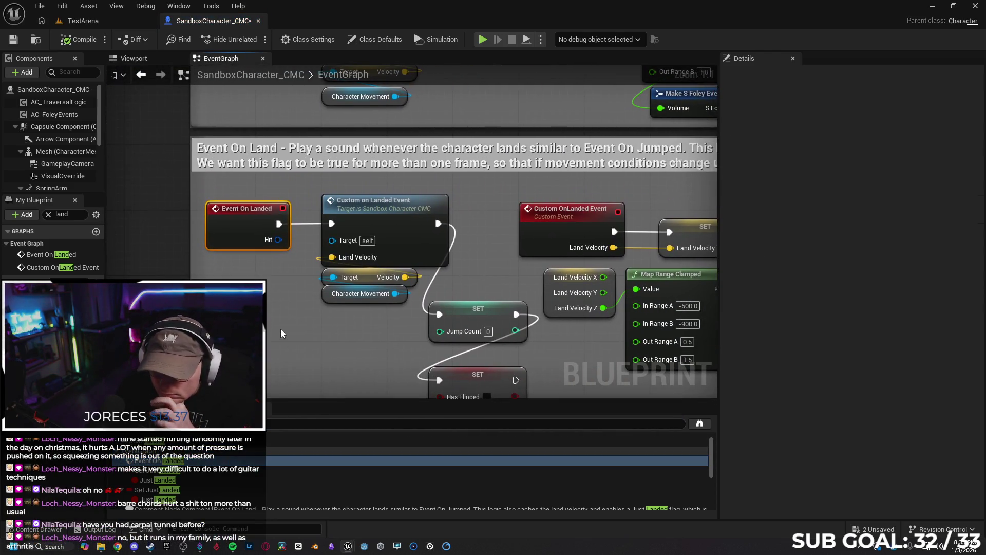
# Center the Event On Land section and add a Branch node beside Event On Landed.
pyautogui.scroll(-2, 281, 329)
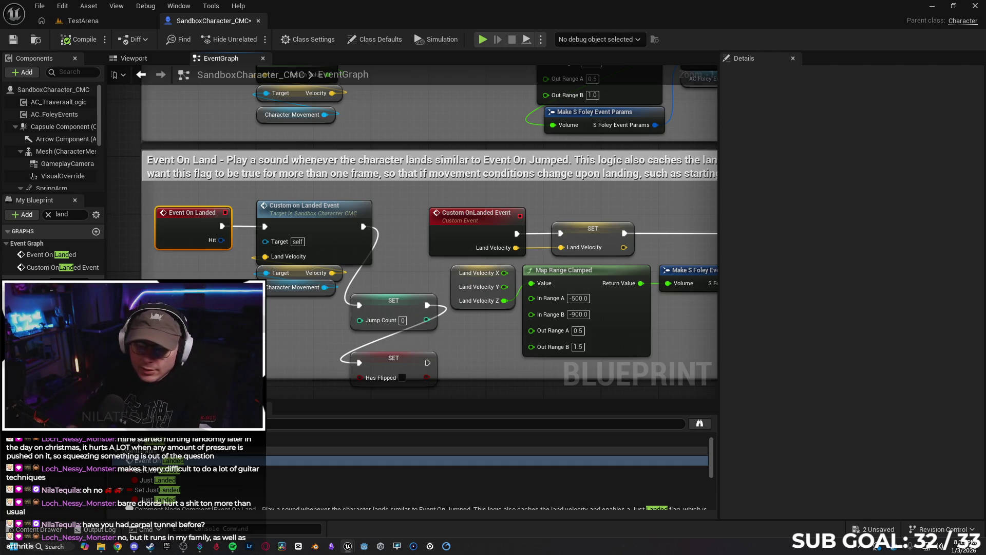
pyautogui.moveTo(183, 283)
pyautogui.mouseDown()
pyautogui.moveTo(251, 248)
pyautogui.moveTo(288, 248)
pyautogui.mouseUp()
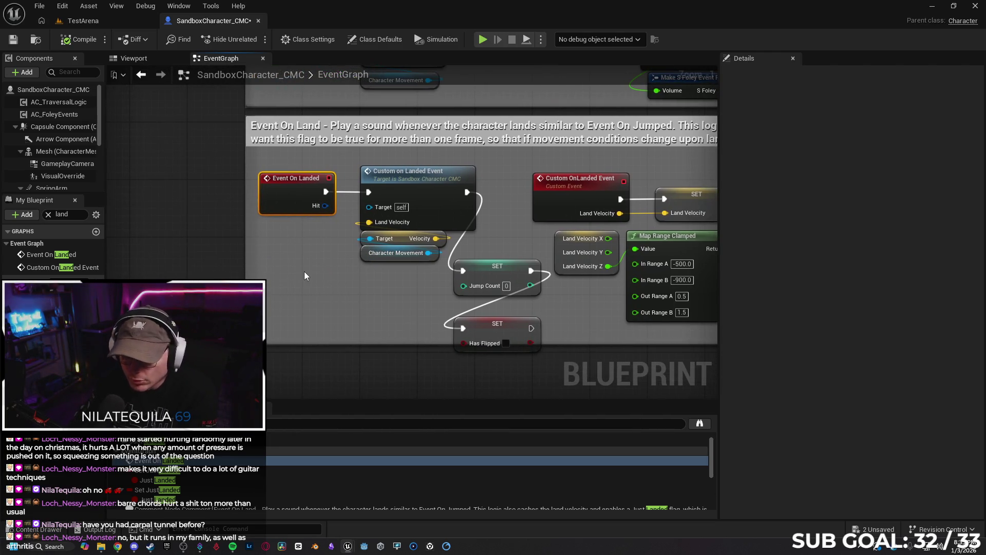
pyautogui.moveTo(303, 271)
pyautogui.mouseDown()
pyautogui.moveTo(209, 276)
pyautogui.moveTo(227, 278)
pyautogui.moveTo(256, 257)
pyautogui.mouseUp()
pyautogui.click(288, 292)
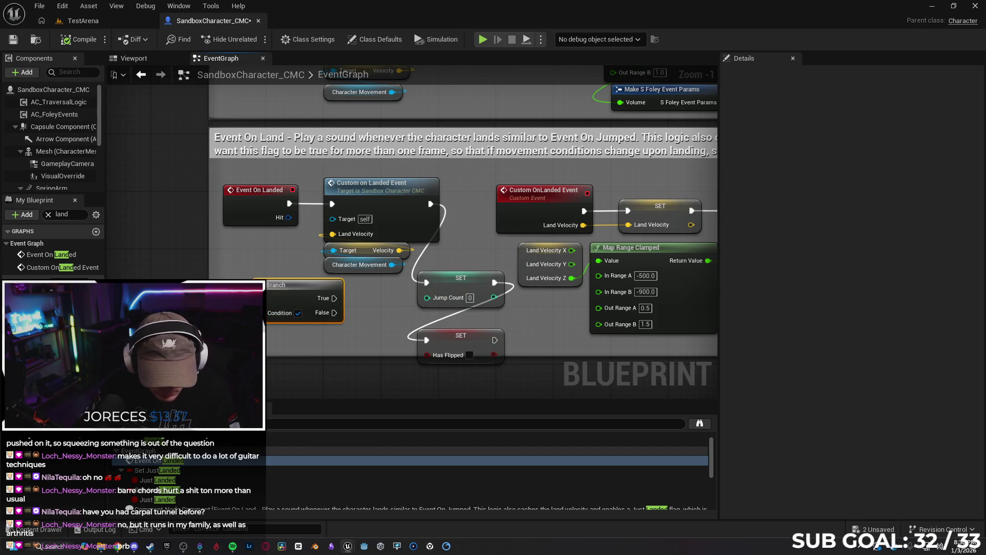
# Clear the member filter and place an Is Wall Clinging getter near the landing logic.
pyautogui.click(48, 214)
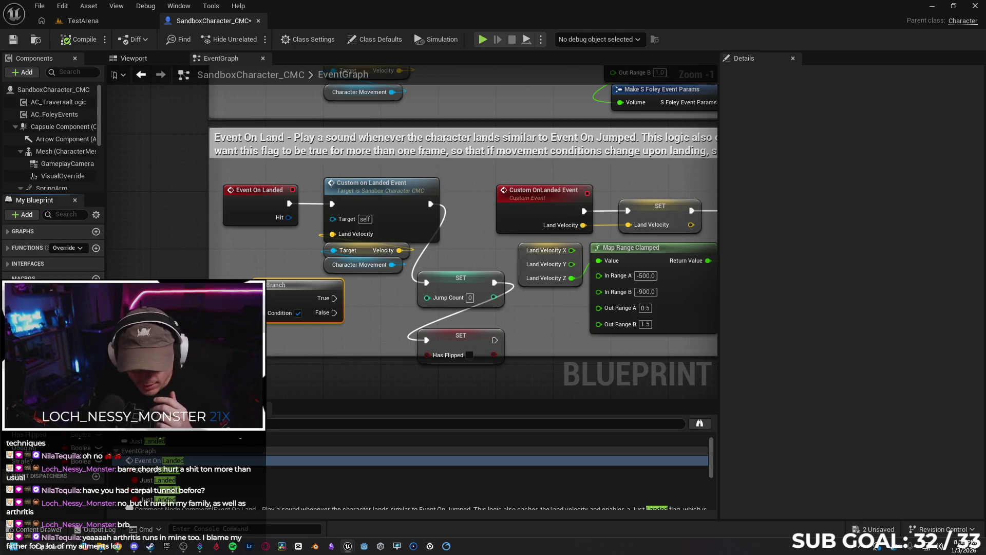
pyautogui.click(159, 311)
pyautogui.moveTo(160, 311)
pyautogui.mouseDown()
pyautogui.moveTo(197, 277)
pyautogui.moveTo(271, 315)
pyautogui.mouseUp()
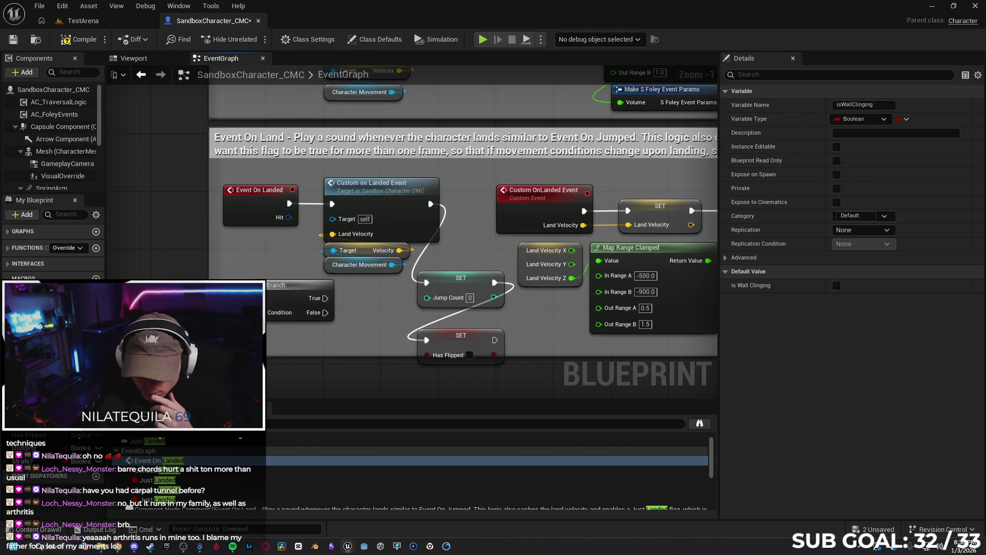
pyautogui.moveTo(354, 349); pyautogui.dragTo(286, 336)
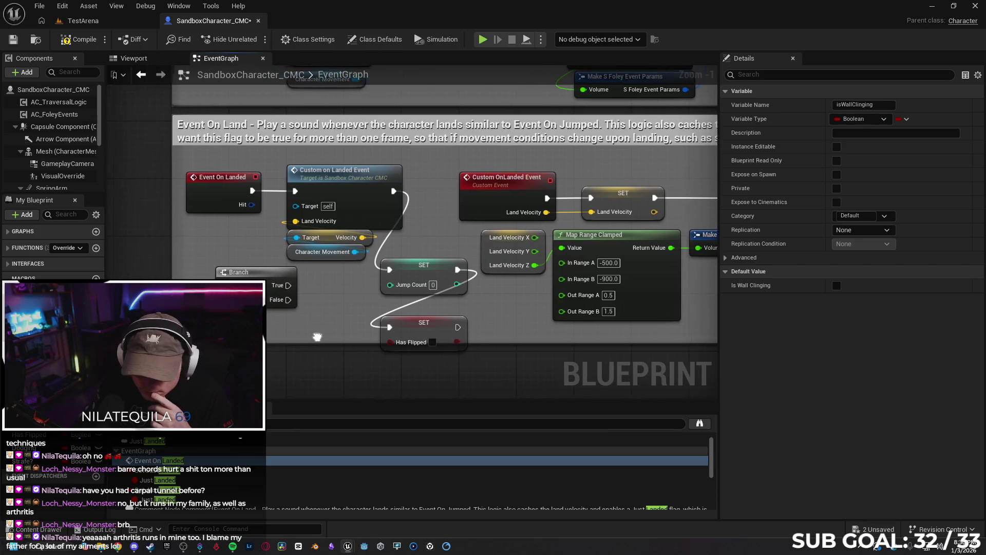
pyautogui.moveTo(476, 360); pyautogui.dragTo(268, 351)
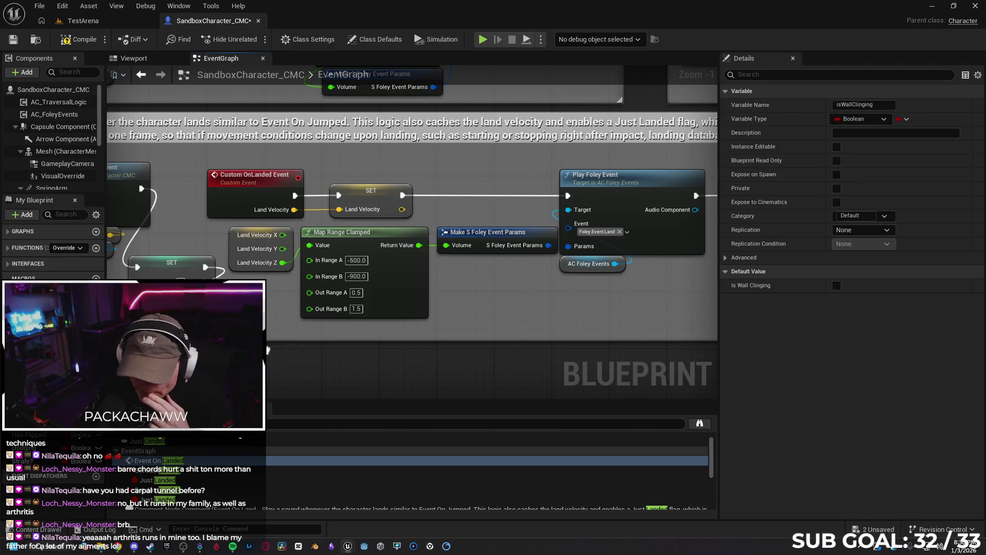
pyautogui.moveTo(268, 350); pyautogui.dragTo(503, 345)
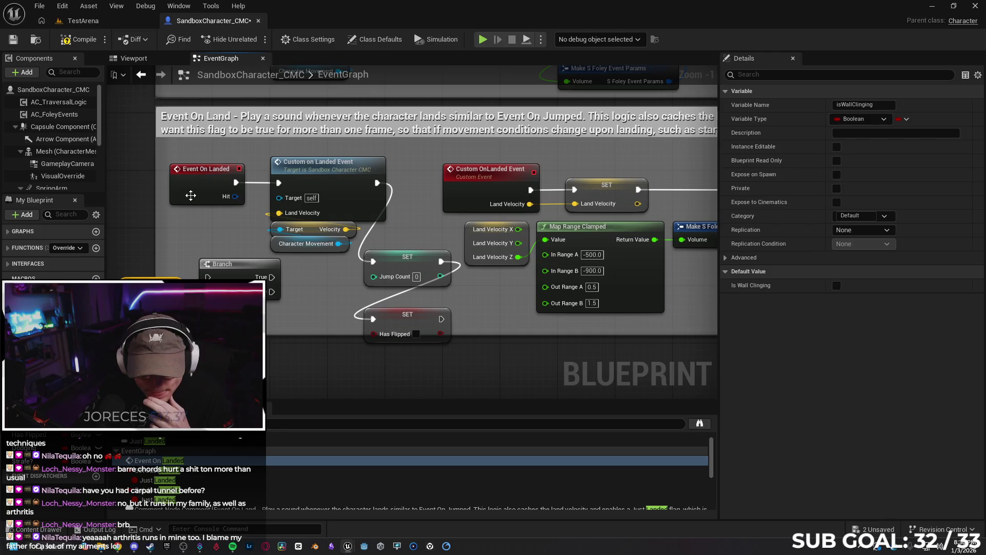
# Wire Event On Landed into the Branch and connect Branch False to Custom on Landed Event.
pyautogui.moveTo(185, 195); pyautogui.dragTo(120, 196)
pyautogui.moveTo(258, 264)
pyautogui.mouseDown()
pyautogui.moveTo(236, 205)
pyautogui.moveTo(241, 168)
pyautogui.mouseUp()
pyautogui.moveTo(126, 179); pyautogui.dragTo(115, 180)
pyautogui.moveTo(237, 171); pyautogui.dragTo(215, 171)
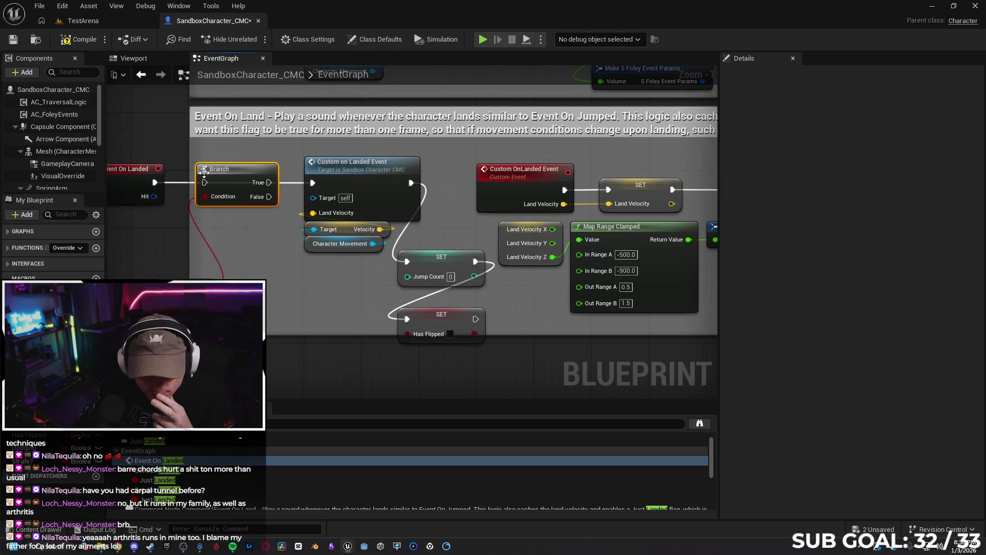
pyautogui.moveTo(153, 181); pyautogui.dragTo(202, 180)
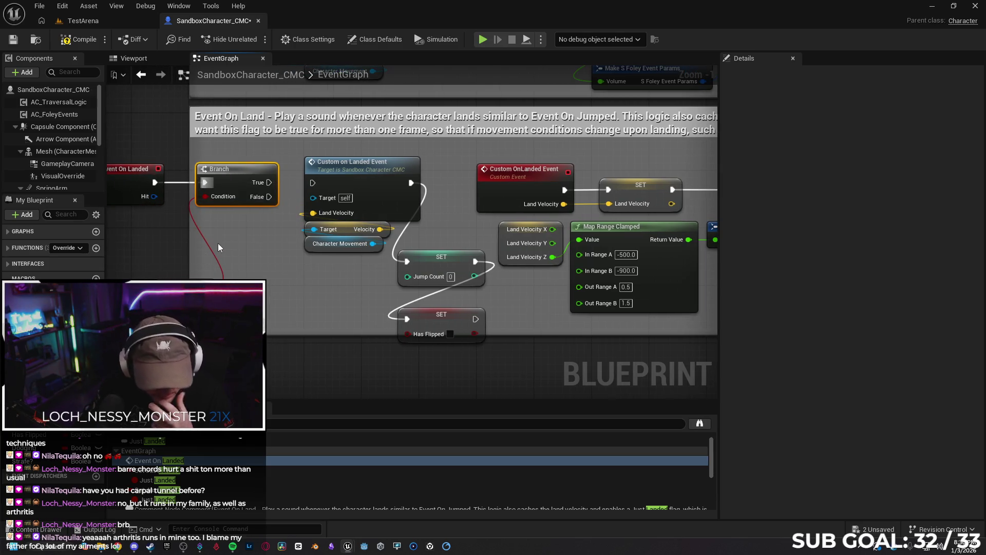
pyautogui.moveTo(151, 208); pyautogui.dragTo(195, 210)
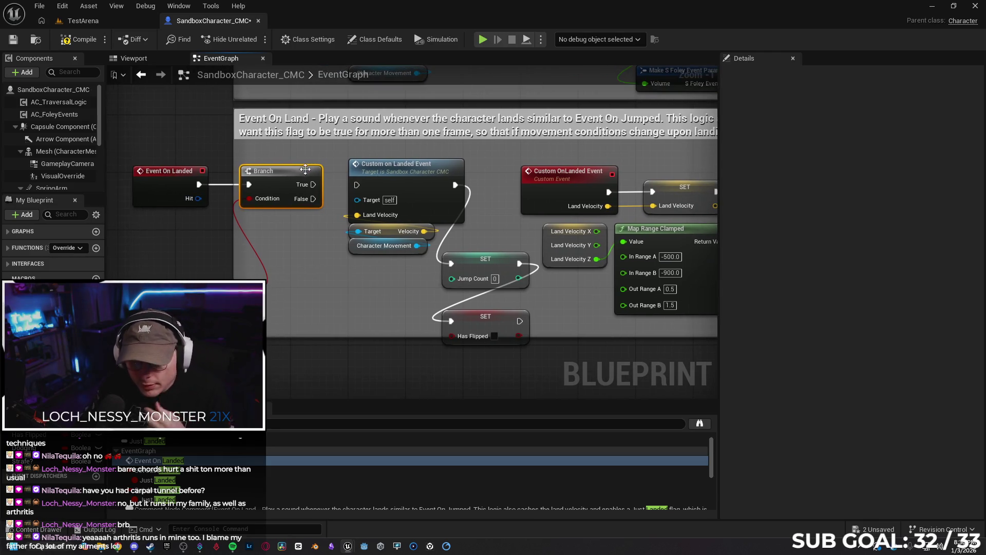
pyautogui.moveTo(312, 199)
pyautogui.mouseDown()
pyautogui.moveTo(378, 219)
pyautogui.moveTo(355, 188)
pyautogui.moveTo(353, 197)
pyautogui.mouseUp()
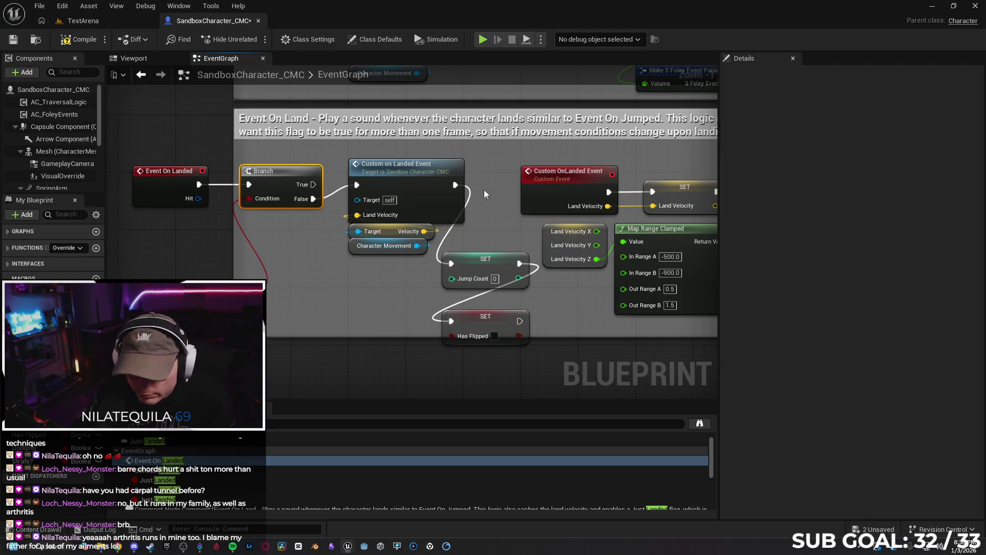
# Feed the Is Wall Clinging getter to the Branch, add Set Jump Count 0 on True, and compile.
pyautogui.moveTo(159, 316); pyautogui.dragTo(159, 250)
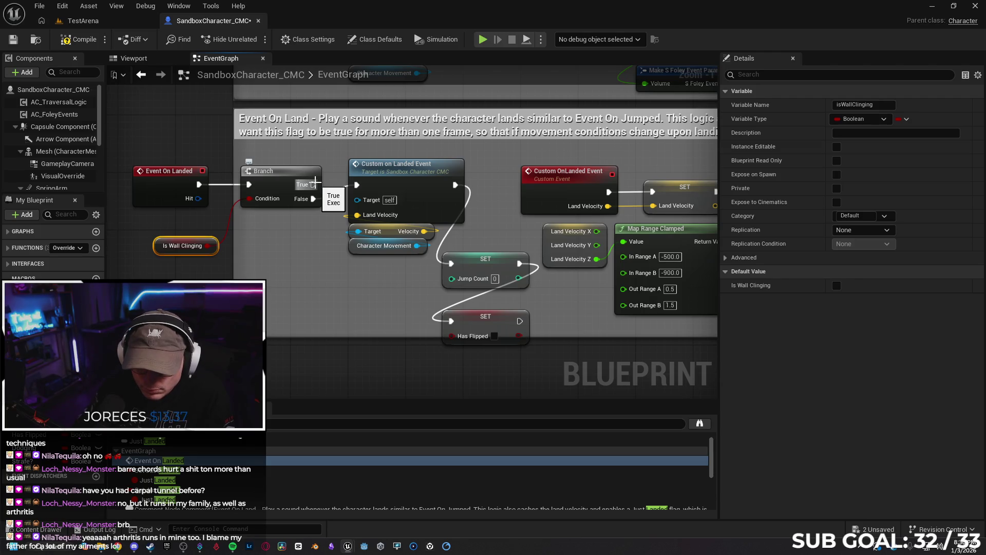
pyautogui.moveTo(314, 181); pyautogui.dragTo(279, 280)
pyautogui.write('set jump')
pyautogui.press('Down')
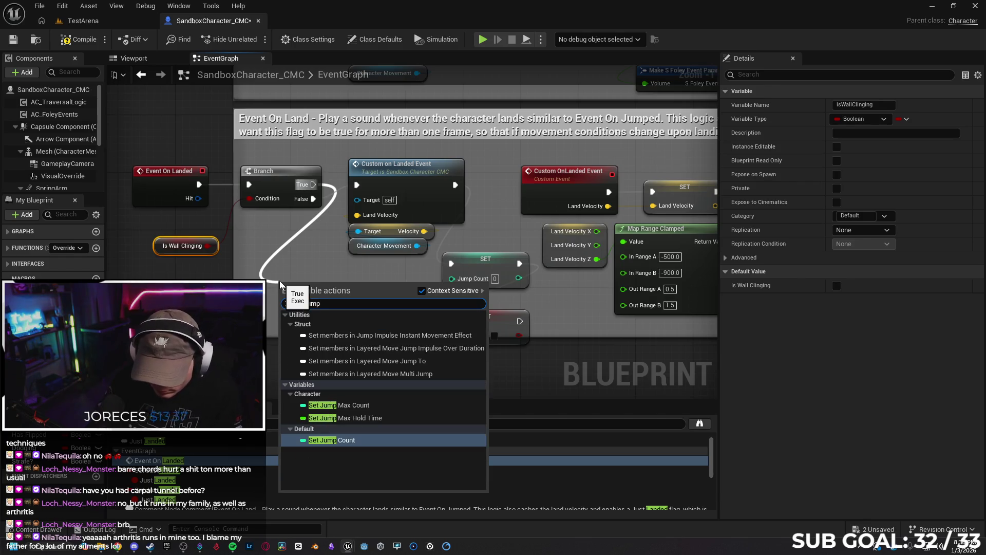
pyautogui.press('Return')
pyautogui.moveTo(337, 298)
pyautogui.mouseDown()
pyautogui.moveTo(331, 264)
pyautogui.moveTo(309, 262)
pyautogui.moveTo(306, 238)
pyautogui.mouseUp()
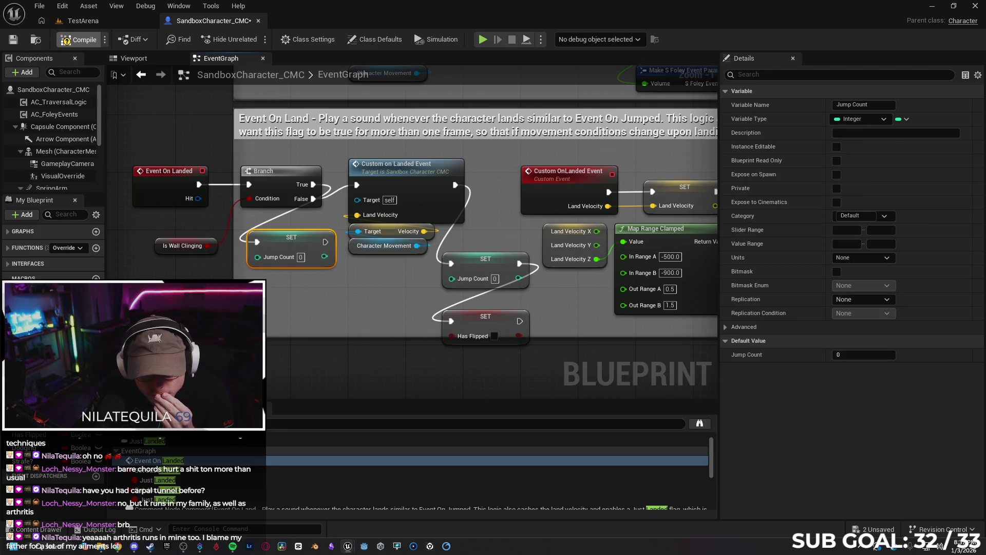
pyautogui.click(77, 40)
# Navigate to the wall-cling chain and shift the Gravity Scale setter right to make room.
pyautogui.scroll(-3, 180, 258)
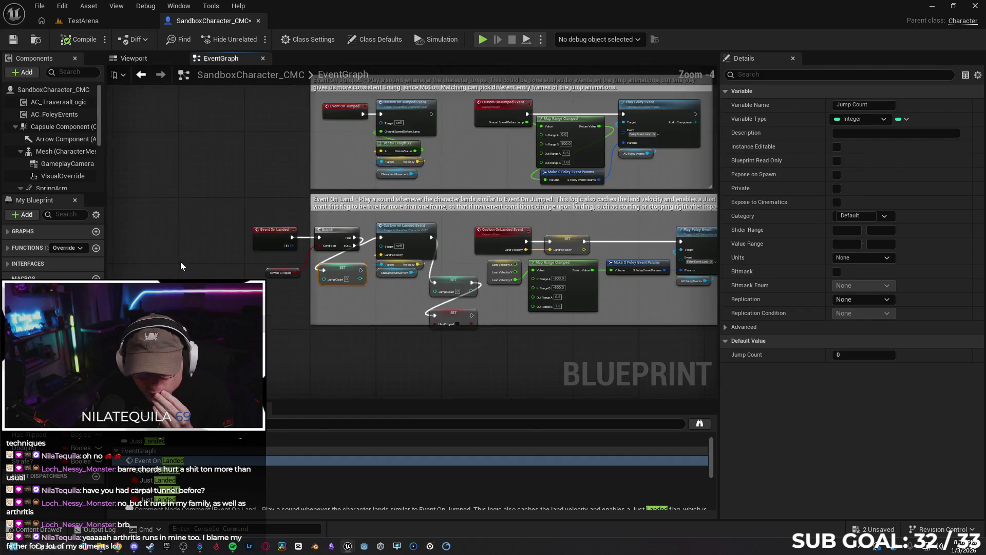
pyautogui.scroll(-1, 165, 267)
pyautogui.moveTo(166, 266)
pyautogui.mouseDown()
pyautogui.moveTo(403, 224)
pyautogui.moveTo(396, 198)
pyautogui.moveTo(418, 271)
pyautogui.moveTo(602, 218)
pyautogui.mouseUp()
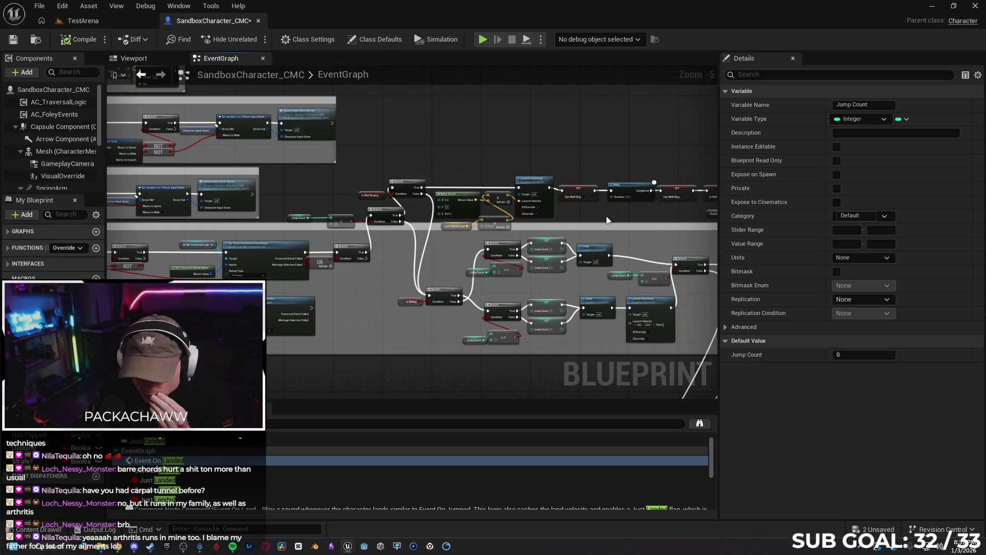
pyautogui.scroll(1, 602, 218)
pyautogui.scroll(1, 467, 239)
pyautogui.moveTo(468, 238); pyautogui.dragTo(239, 233)
pyautogui.moveTo(309, 230)
pyautogui.mouseDown()
pyautogui.moveTo(698, 193)
pyautogui.moveTo(676, 297)
pyautogui.mouseUp()
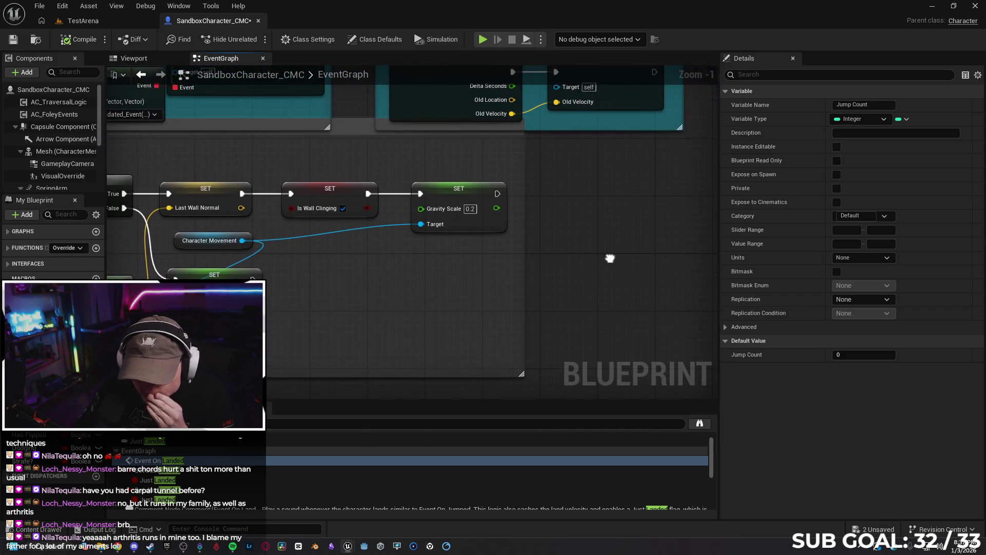
pyautogui.moveTo(483, 190); pyautogui.dragTo(589, 191)
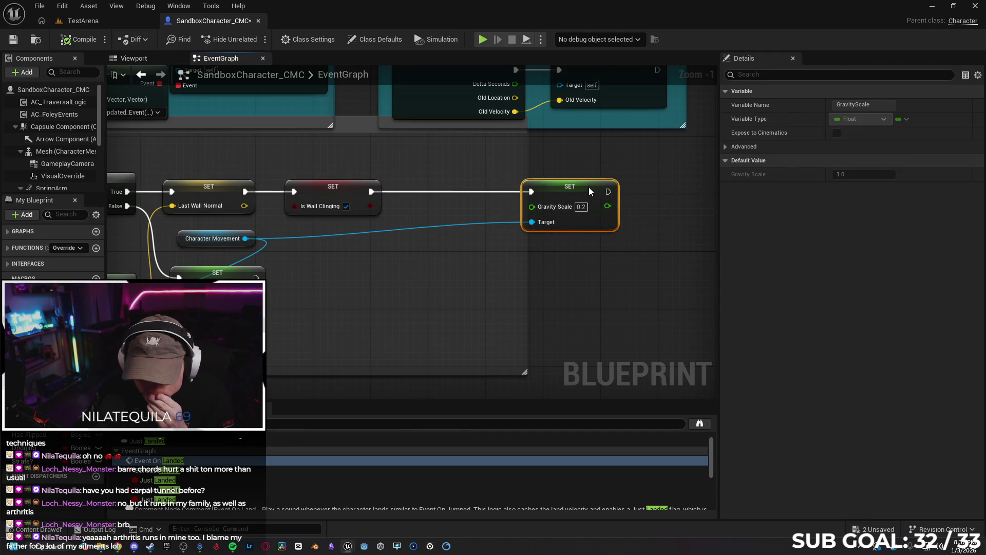
# Insert a Set Just Landed node set to true after Set Is Wall Clinging.
pyautogui.moveTo(370, 193); pyautogui.dragTo(417, 196)
pyautogui.write('just land')
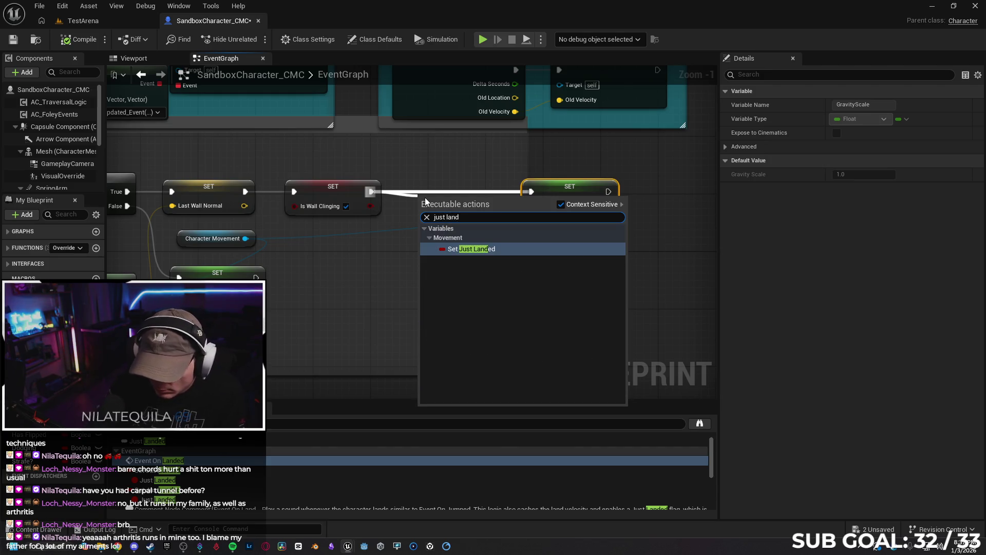
pyautogui.click(529, 249)
pyautogui.moveTo(473, 204)
pyautogui.mouseDown()
pyautogui.moveTo(477, 190)
pyautogui.moveTo(470, 196)
pyautogui.mouseUp()
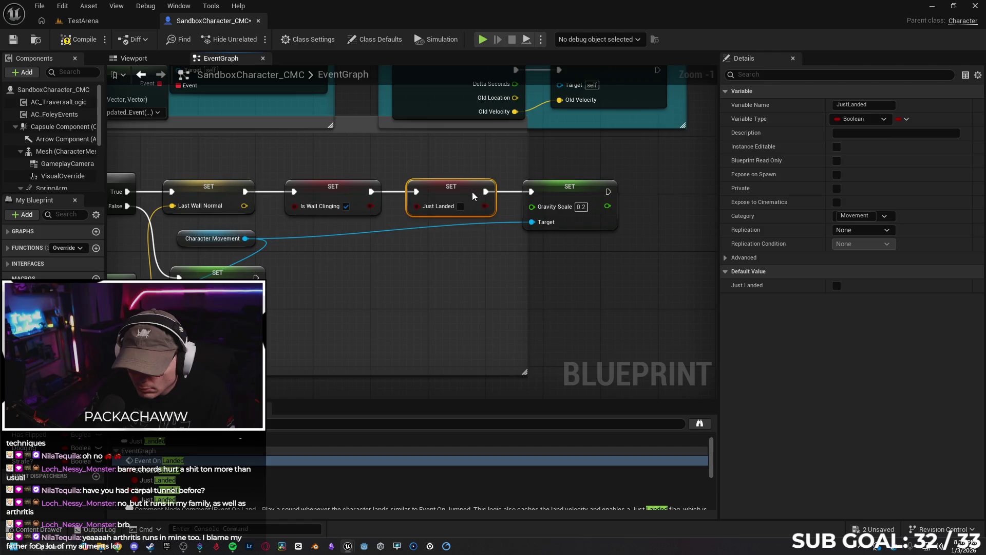
pyautogui.click(618, 306)
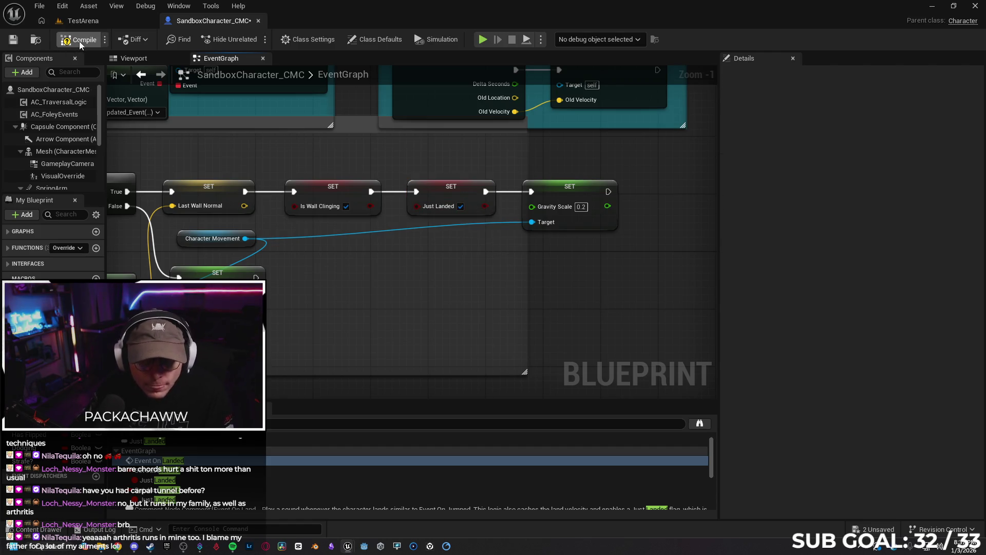
pyautogui.click(92, 21)
# Start a TestArena play session and run the character toward the walls.
pyautogui.rightClick(400, 359)
pyautogui.click(411, 346)
pyautogui.hotkey('alt', 'p')
pyautogui.press('w')
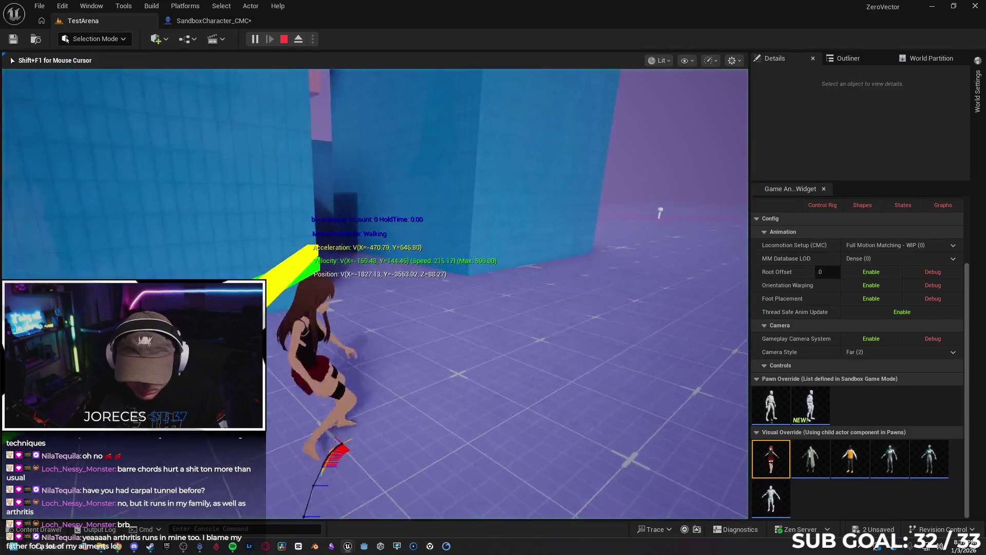
pyautogui.press('d')
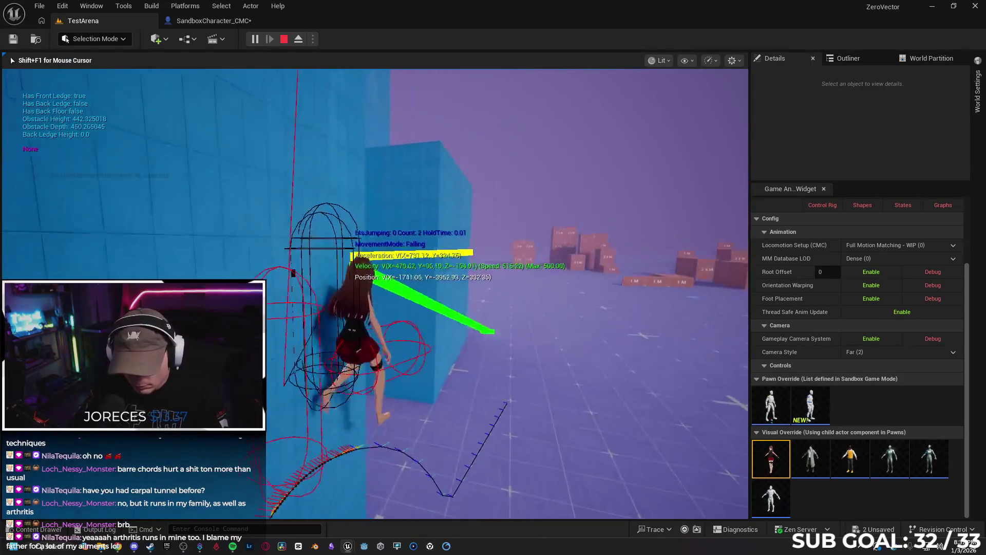
pyautogui.press('space')
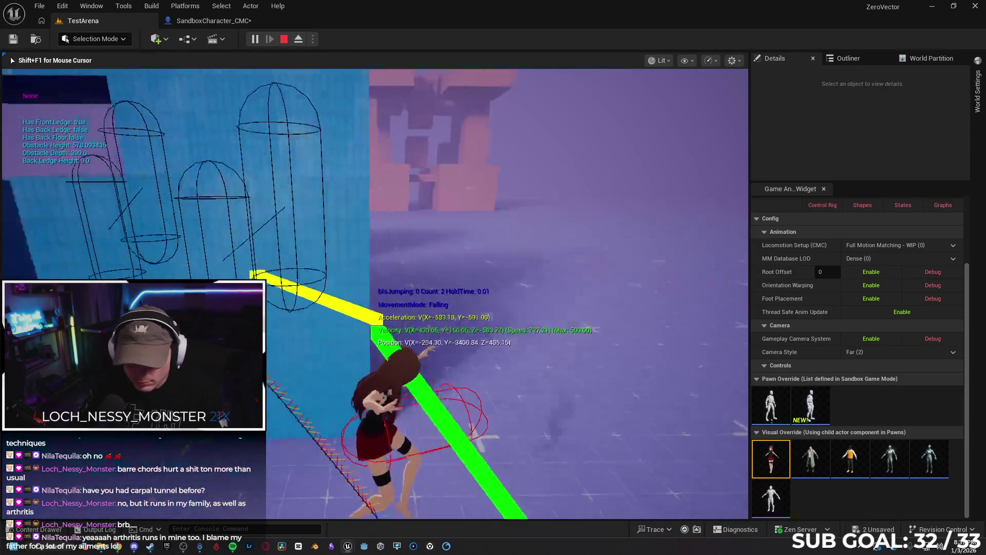
# Double-jump and wall-jump repeatedly up the blue walls, then stop the session.
pyautogui.press('space')
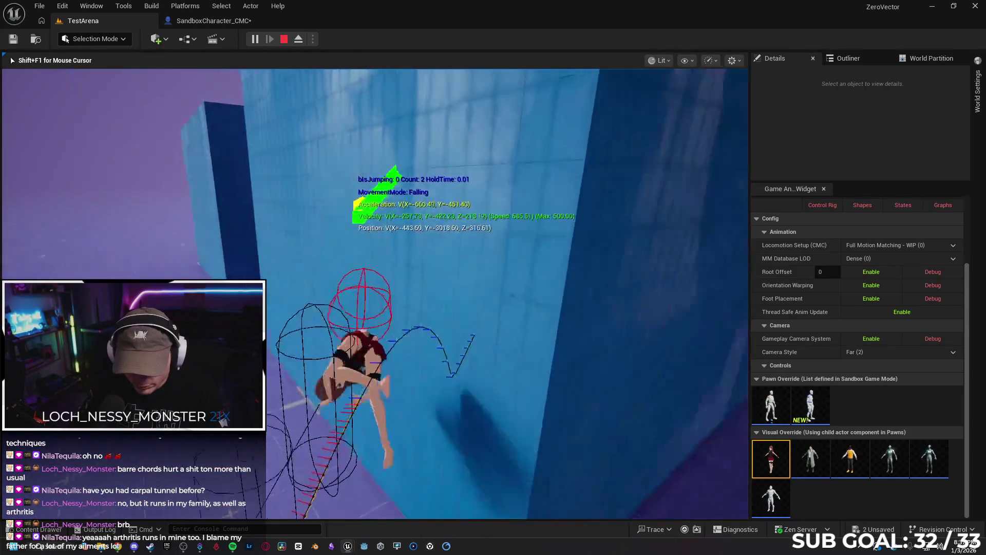
pyautogui.press('space')
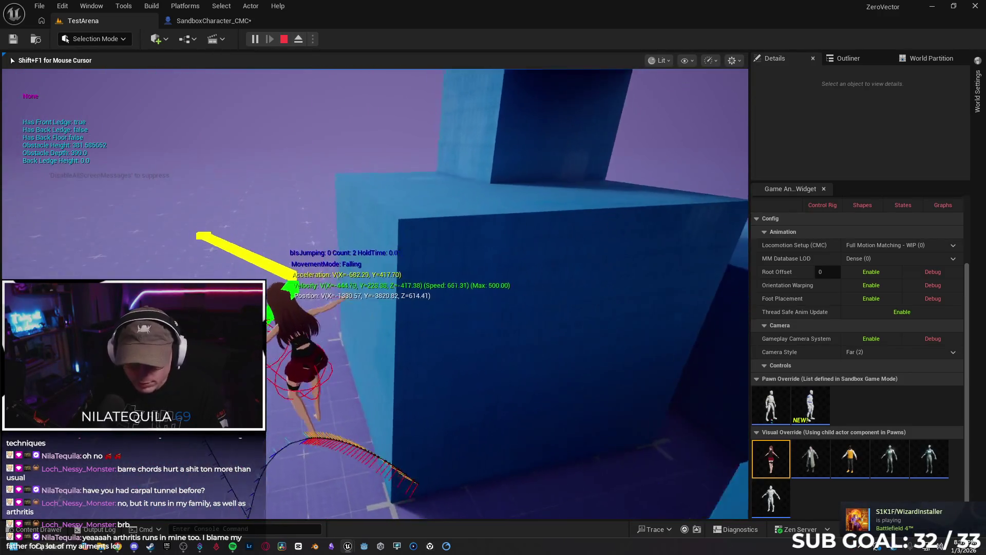
pyautogui.press('space')
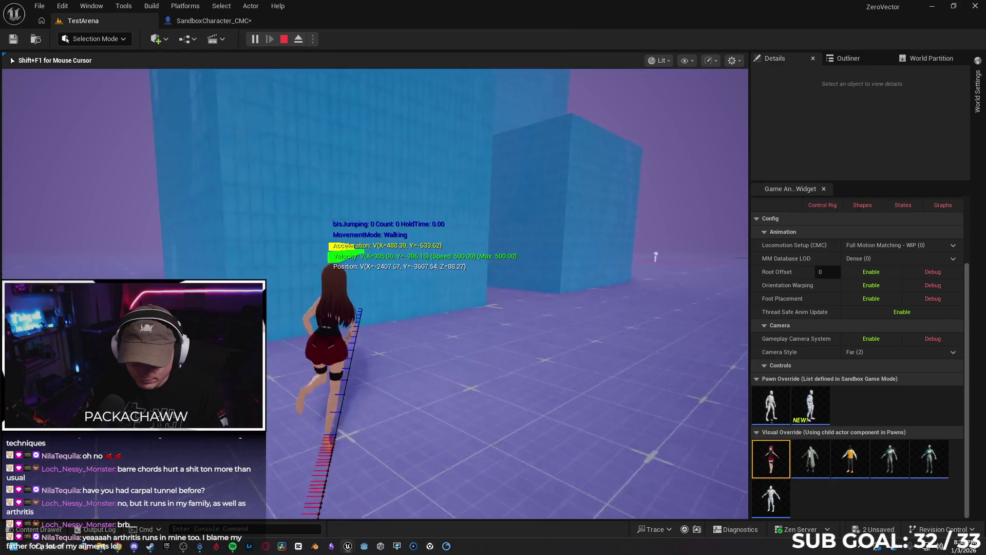
pyautogui.press('space')
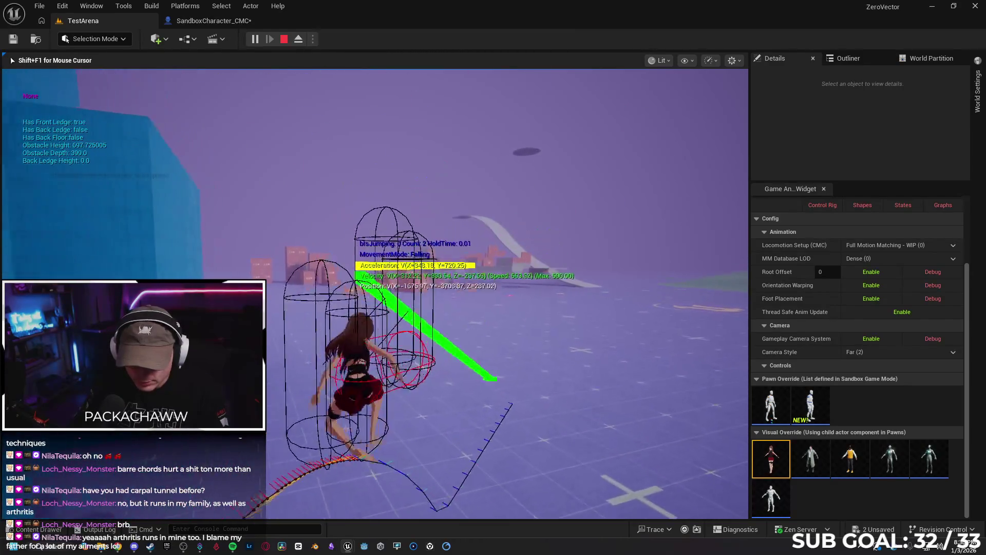
pyautogui.press('space')
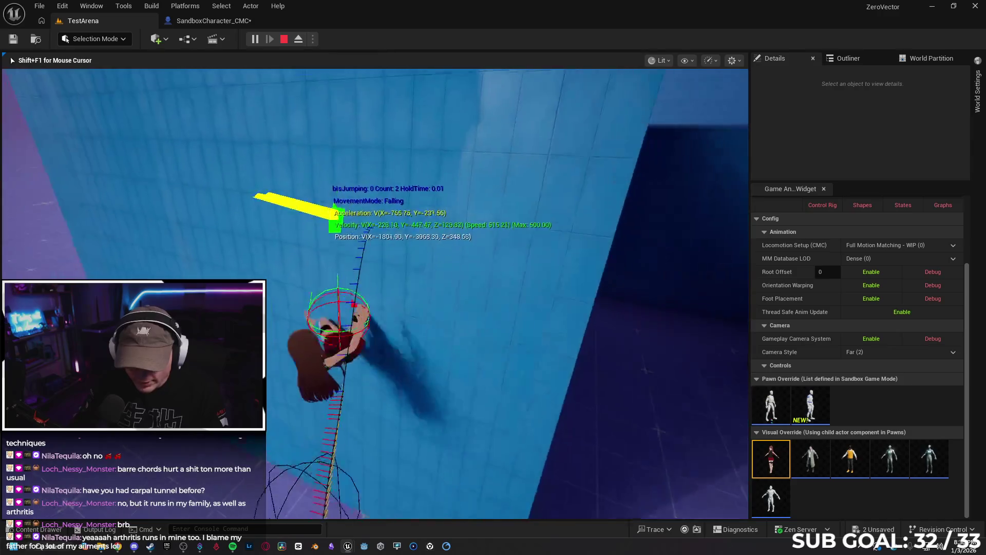
pyautogui.press('Escape')
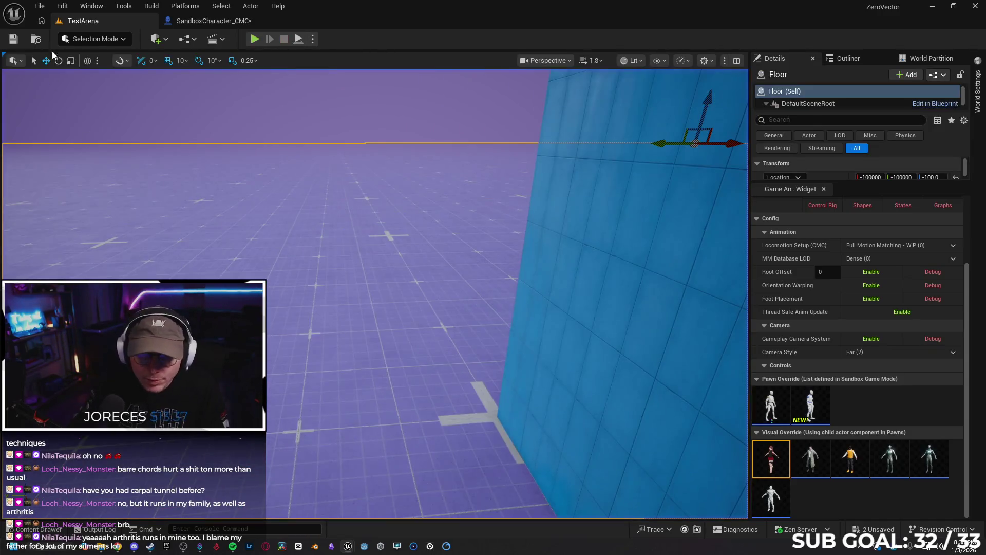
pyautogui.click(205, 20)
# Delete the Just Landed setter and reconnect the Is Wall Clinging setter to the Gravity Scale setter.
pyautogui.click(461, 197)
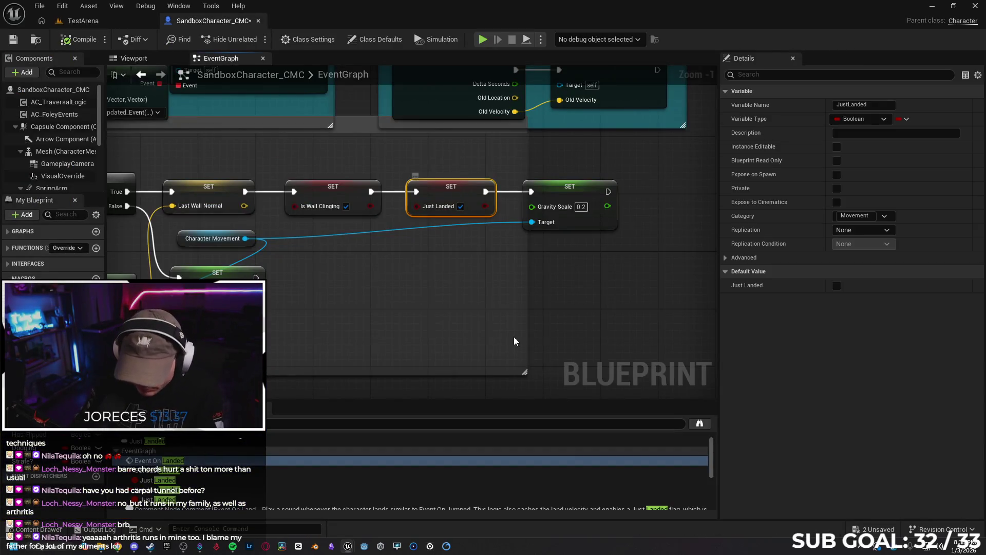
pyautogui.press('Delete')
pyautogui.moveTo(371, 192)
pyautogui.mouseDown()
pyautogui.moveTo(552, 198)
pyautogui.moveTo(452, 194)
pyautogui.mouseUp()
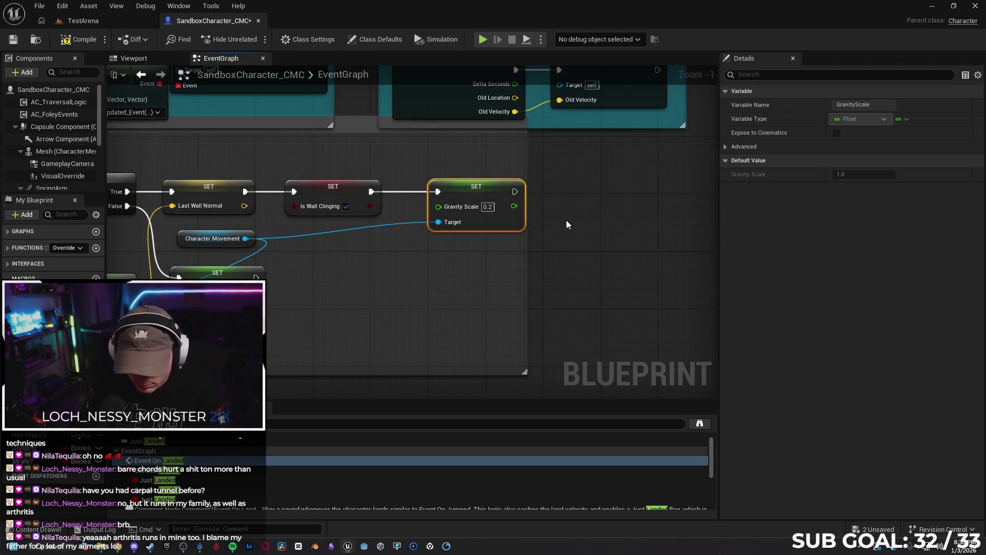
# Delete the Branch, Is Wall Clinging getter and Jump Count setter; wire Event On Landed to Custom on Landed Event.
pyautogui.scroll(-1, 572, 199)
pyautogui.scroll(-4, 573, 204)
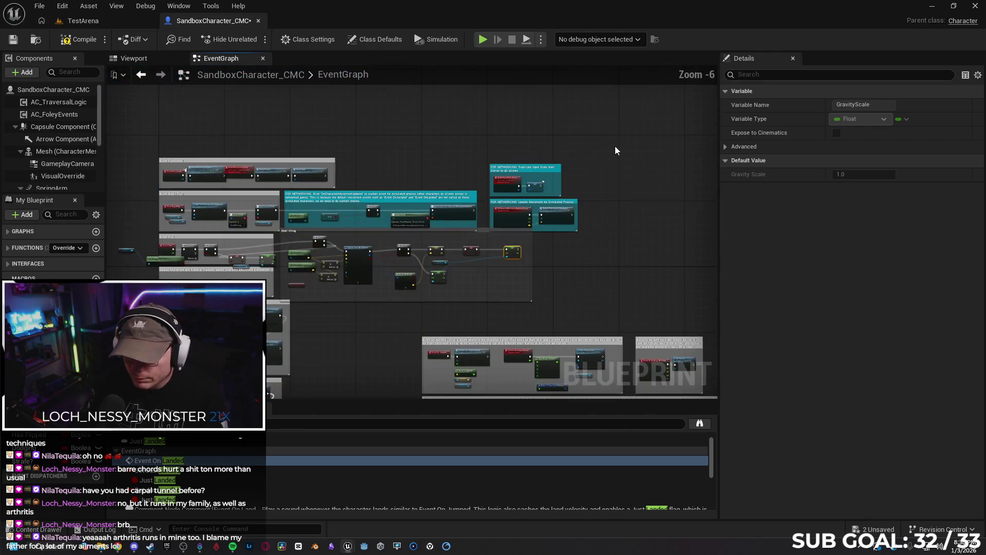
pyautogui.scroll(4, 393, 272)
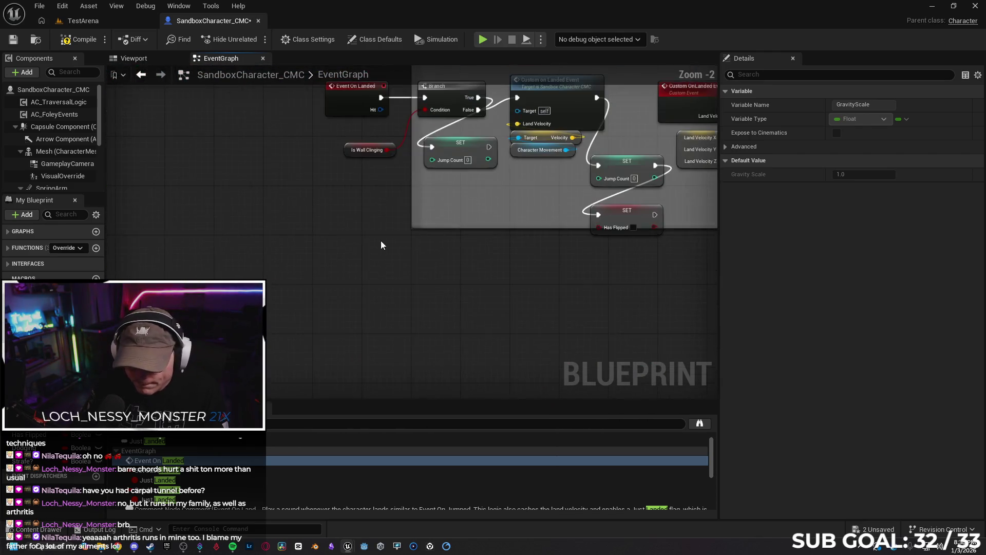
pyautogui.moveTo(444, 259); pyautogui.dragTo(437, 274)
pyautogui.click(337, 220)
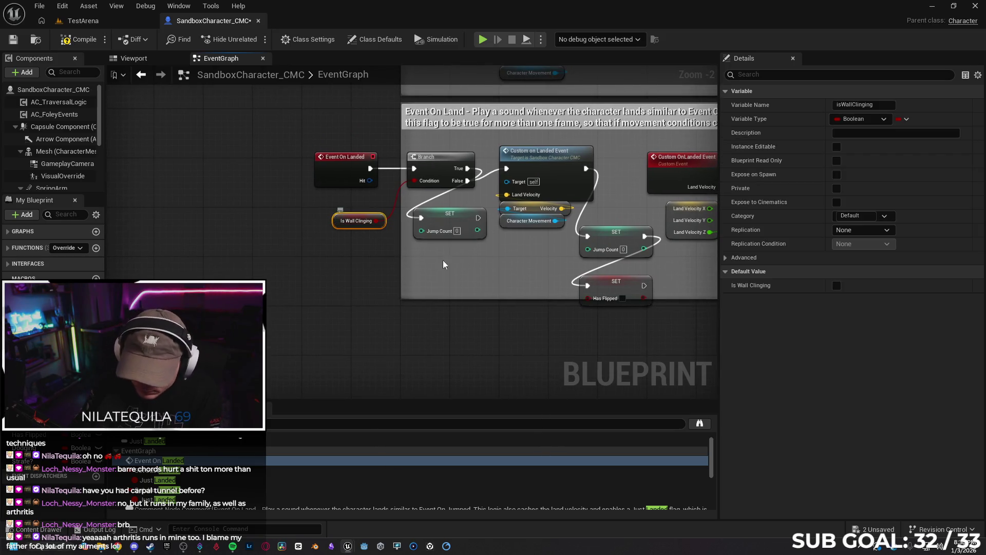
pyautogui.keyDown('ctrl'); pyautogui.click(441, 157); pyautogui.keyUp('ctrl')
pyautogui.press('Delete')
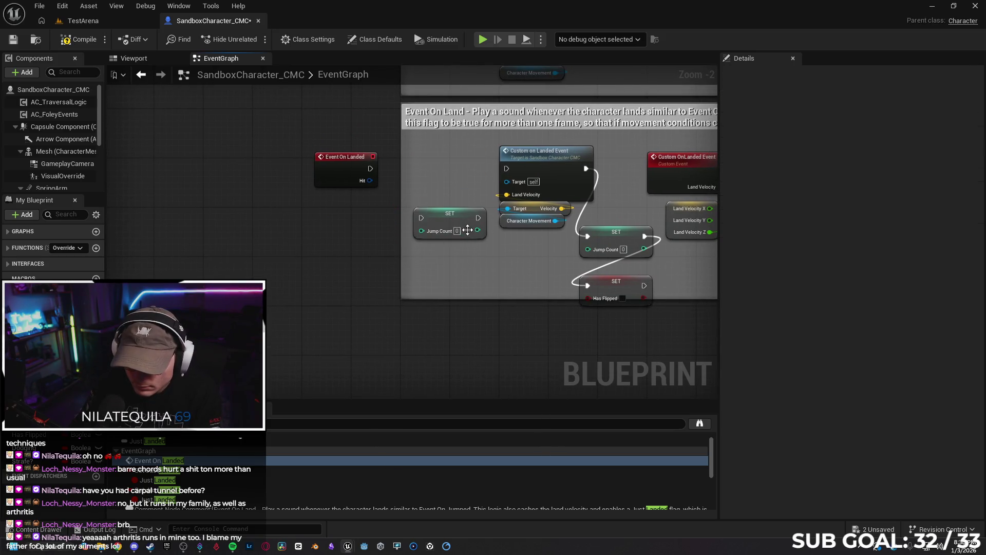
pyautogui.click(436, 215)
pyautogui.press('Delete')
pyautogui.moveTo(370, 169)
pyautogui.mouseDown()
pyautogui.moveTo(485, 159)
pyautogui.moveTo(507, 170)
pyautogui.mouseUp()
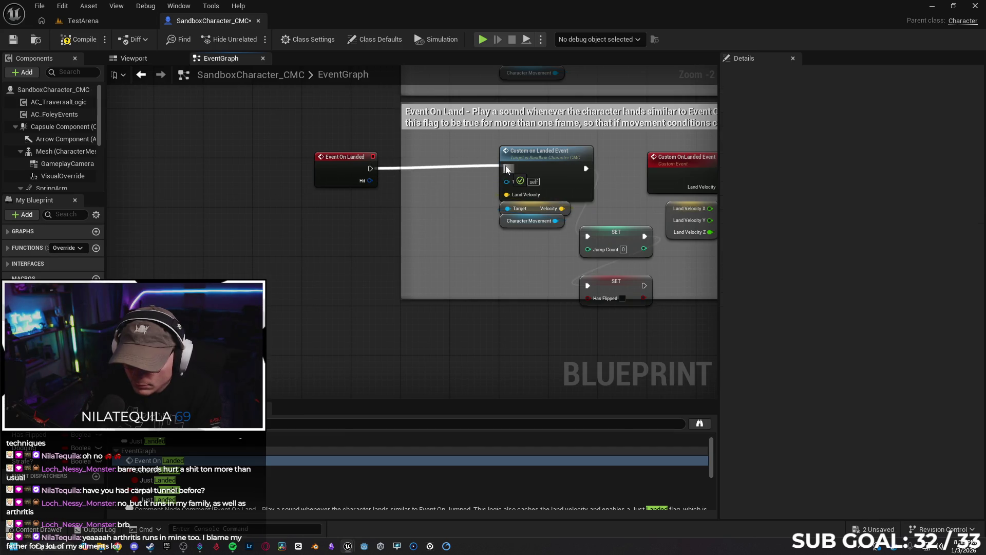
pyautogui.moveTo(353, 160); pyautogui.dragTo(434, 162)
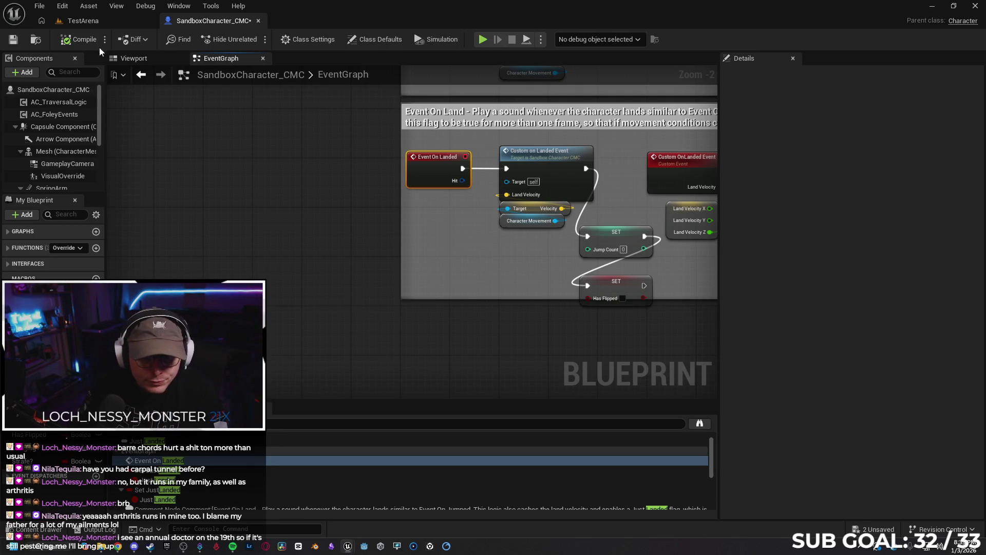
# Switch to the TestArena level, then bring the Gemini chat forward.
pyautogui.click(105, 18)
pyautogui.click(117, 546)
# Draft a Gemini prompt: 'Heres what doesnt make sense:' followed by a line about jumping once into a wall.
pyautogui.scroll(-10, 485, 481)
pyautogui.write('Heres what doesnt m')
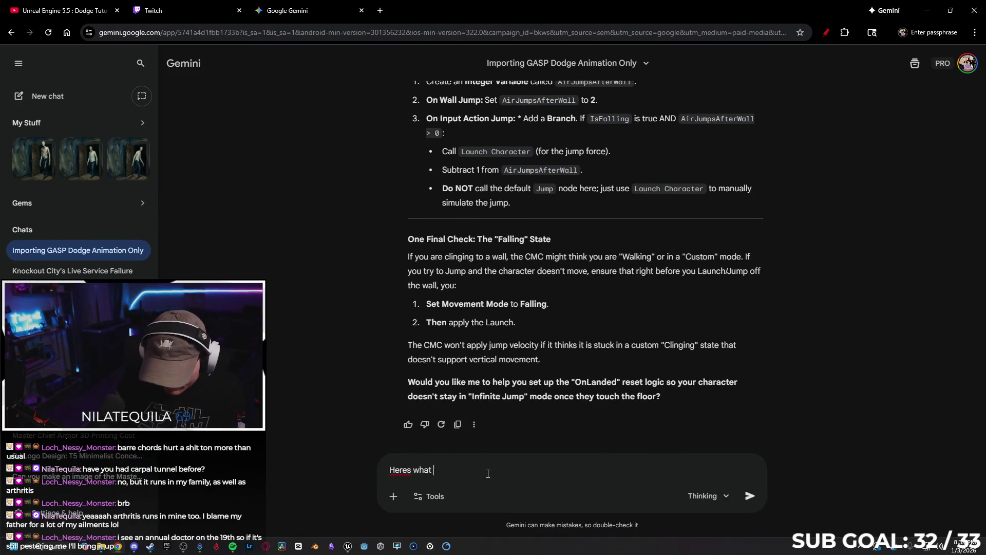
pyautogui.write('ake sens')
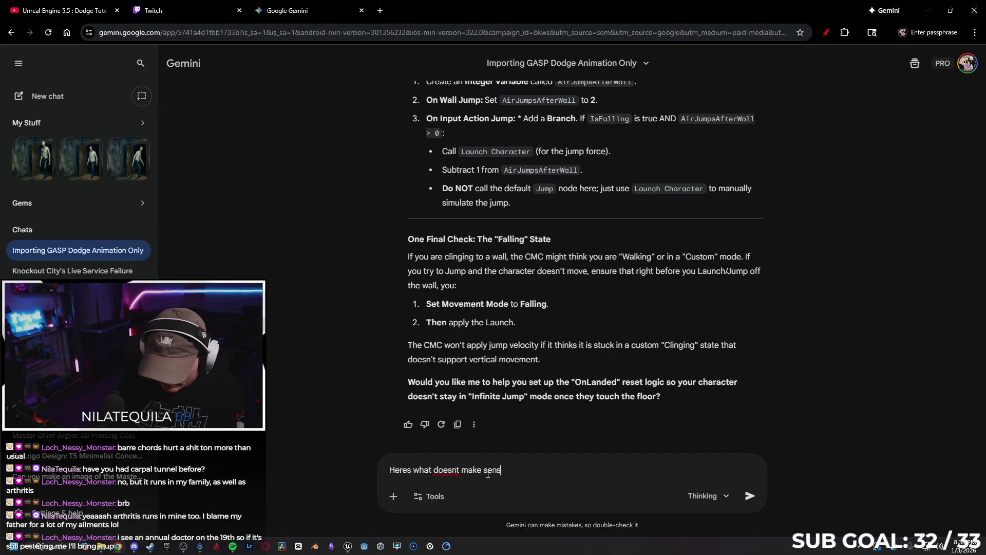
pyautogui.write('e:')
pyautogui.hotkey('shift', 'Return')
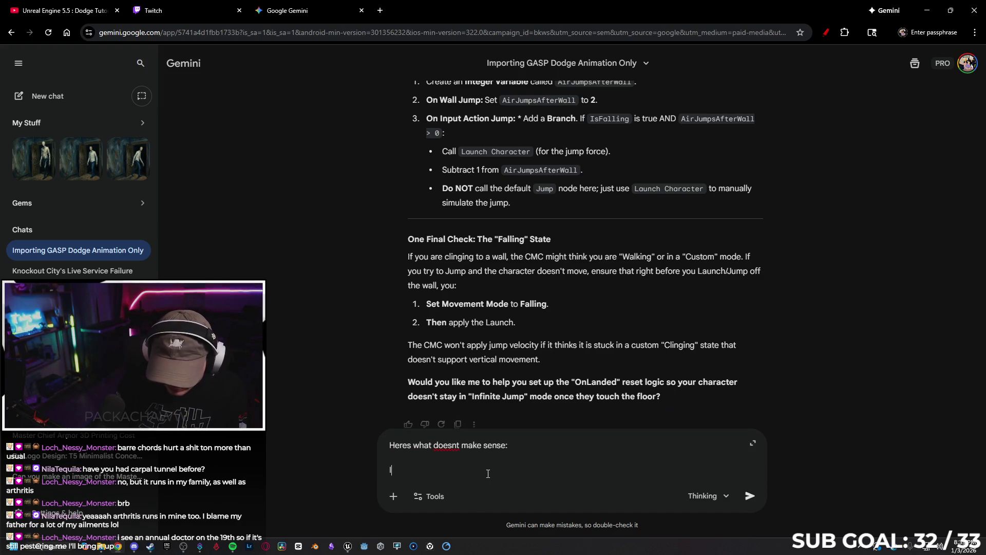
pyautogui.write('If I j')
pyautogui.write(' once,')
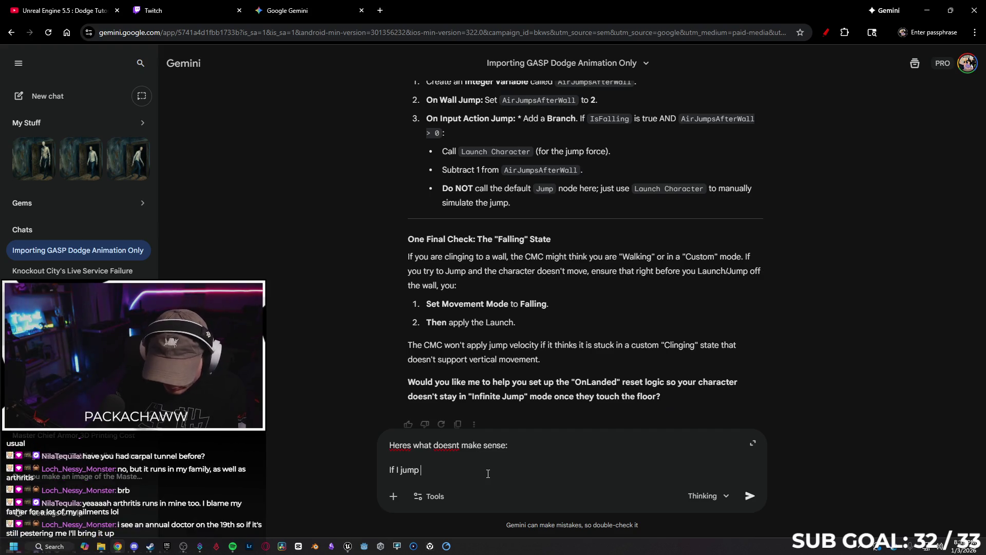
pyautogui.write(' and hit the wall, it wi')
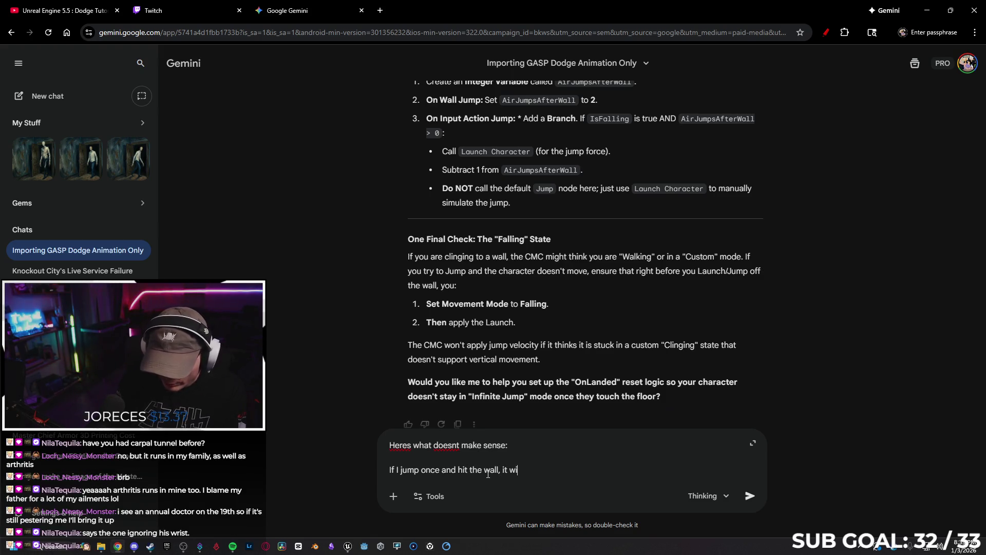
pyautogui.write('ll la')
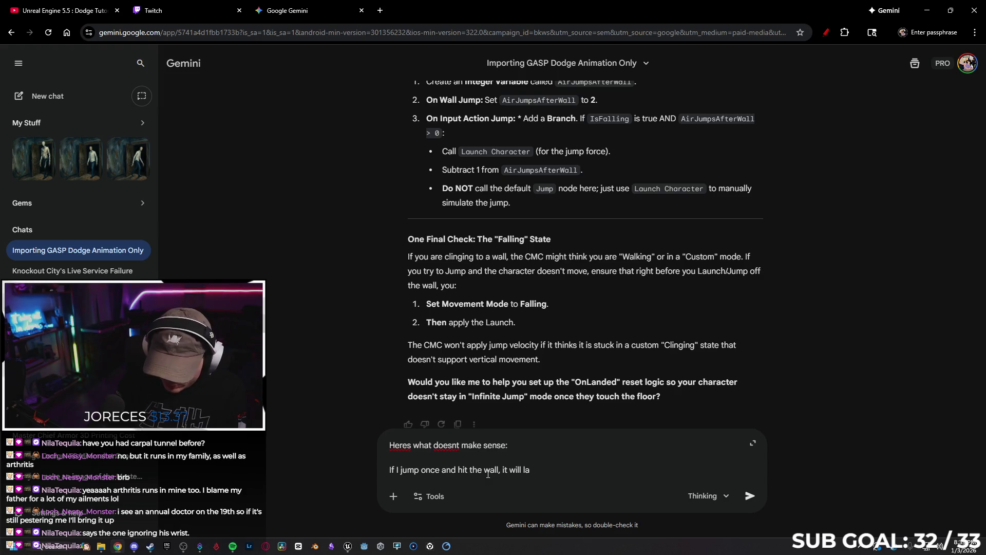
pyautogui.write('nuch')
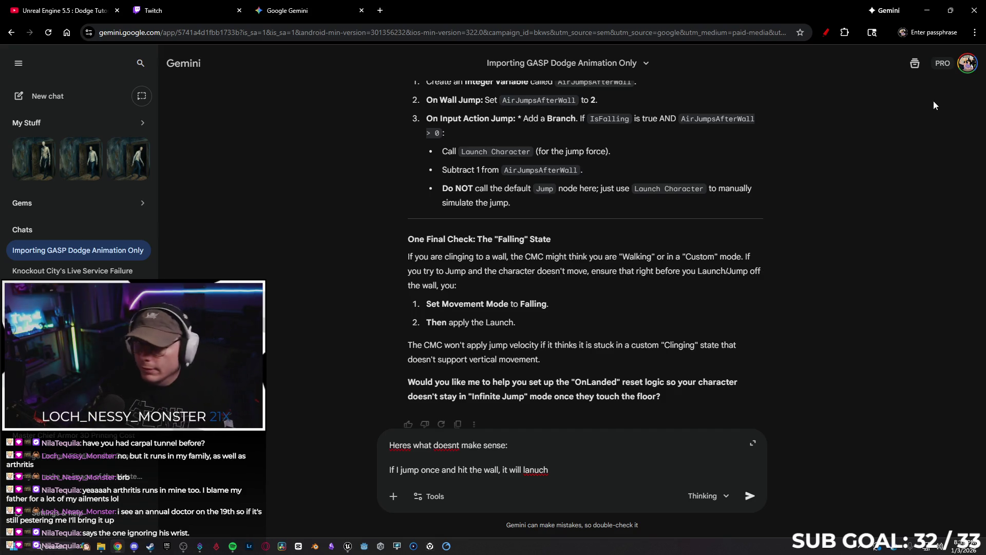
# Return to Unreal and start a Play From Here test in TestArena.
pyautogui.click(928, 10)
pyautogui.rightClick(316, 456)
pyautogui.click(338, 446)
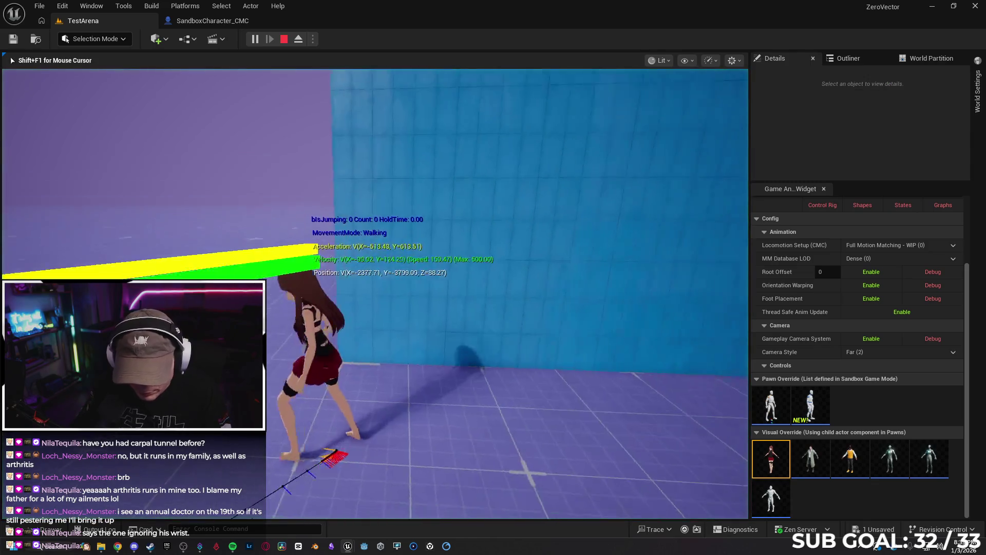
# Test the wall jumps: jump onto a wall and off it, then run to the blue walls and repeat.
pyautogui.press('space')
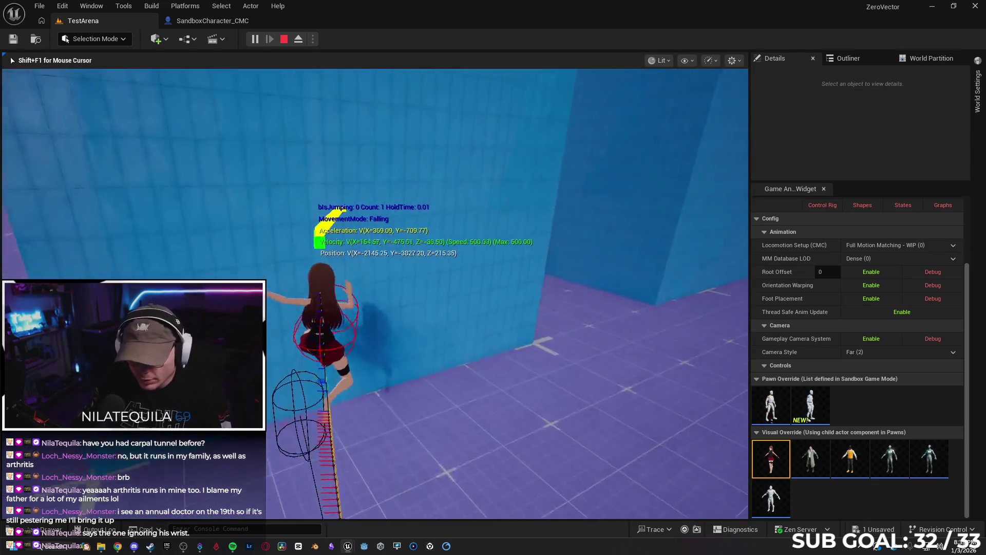
pyautogui.press('space')
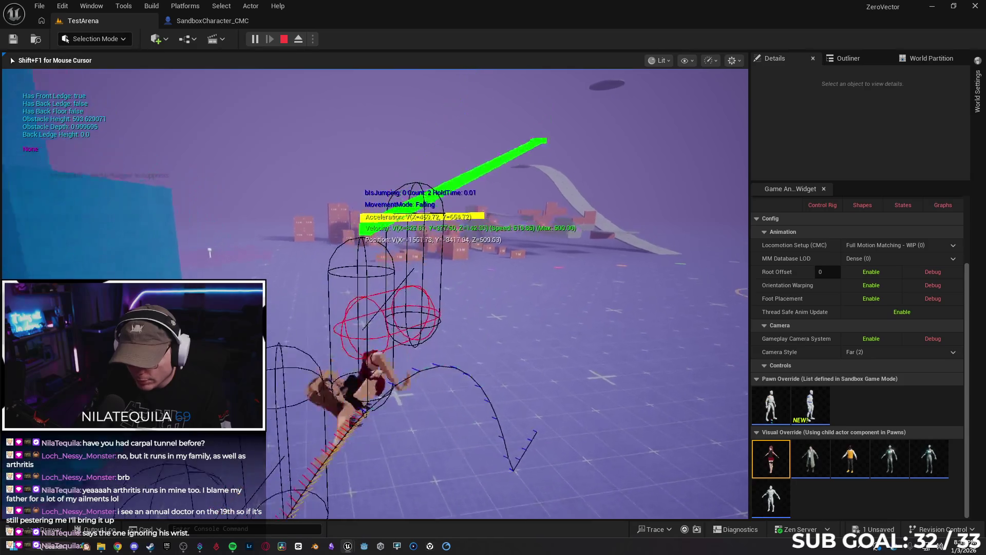
pyautogui.press('w')
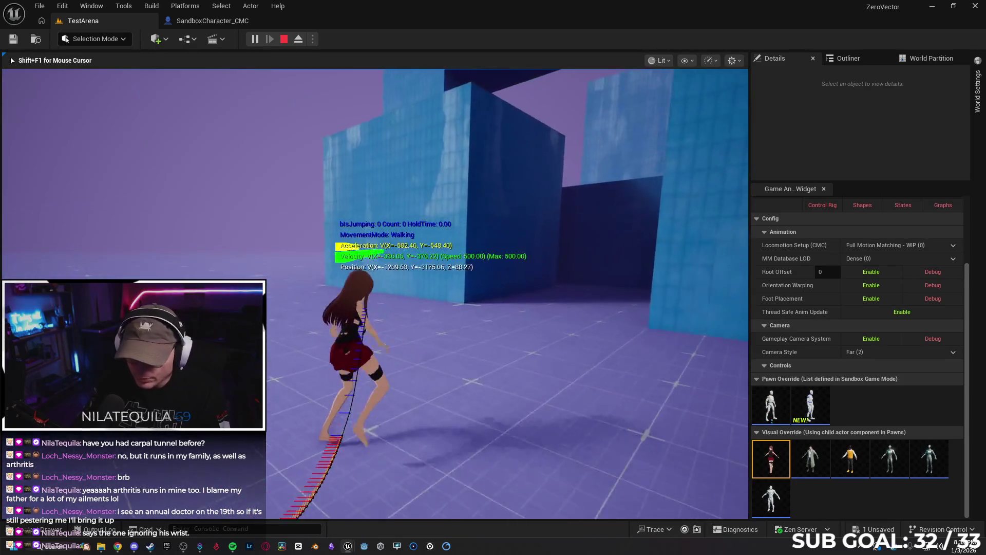
pyautogui.press('space')
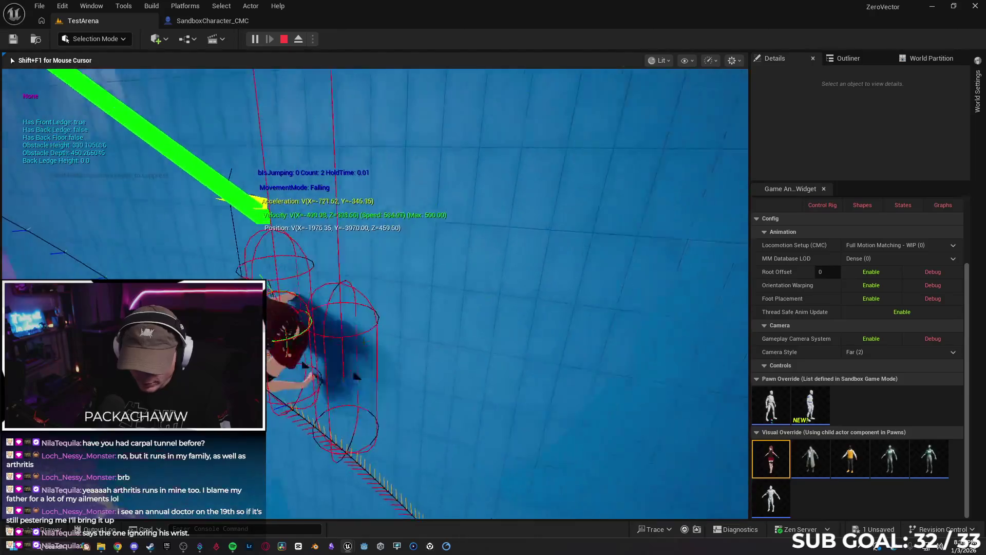
pyautogui.press('space')
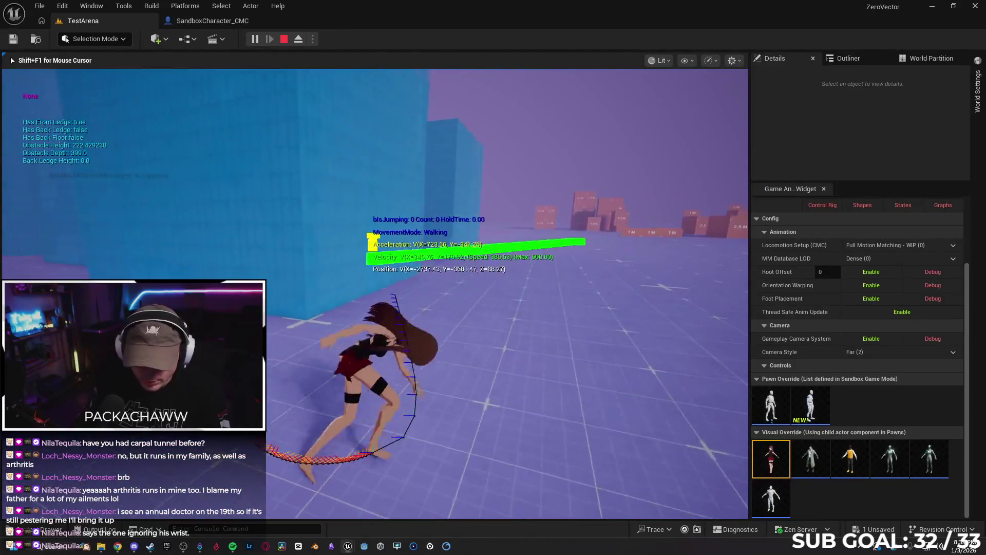
# Stop the play test, reopen the SandboxCharacter_CMC blueprint tab, and minimize the editor.
pyautogui.press('Escape')
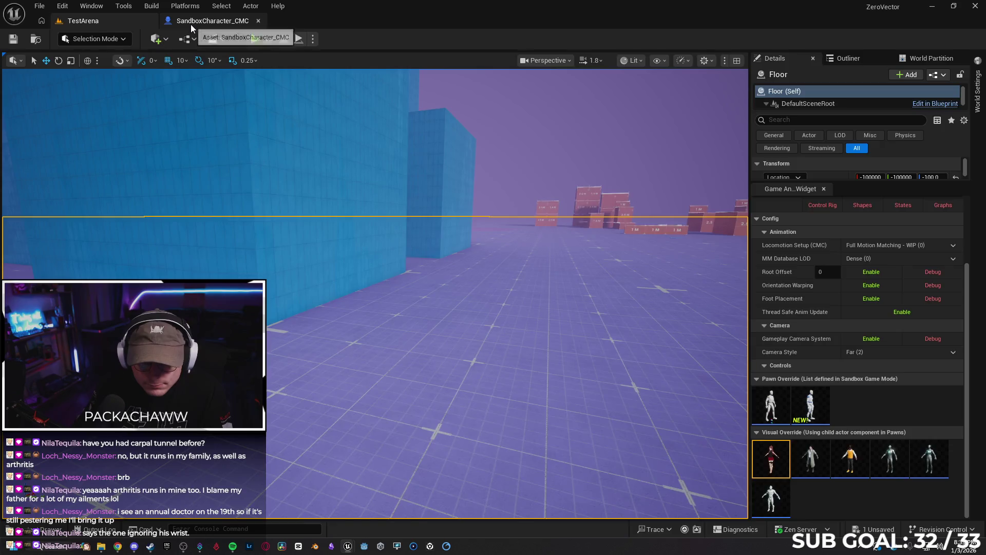
pyautogui.click(191, 21)
pyautogui.click(932, 6)
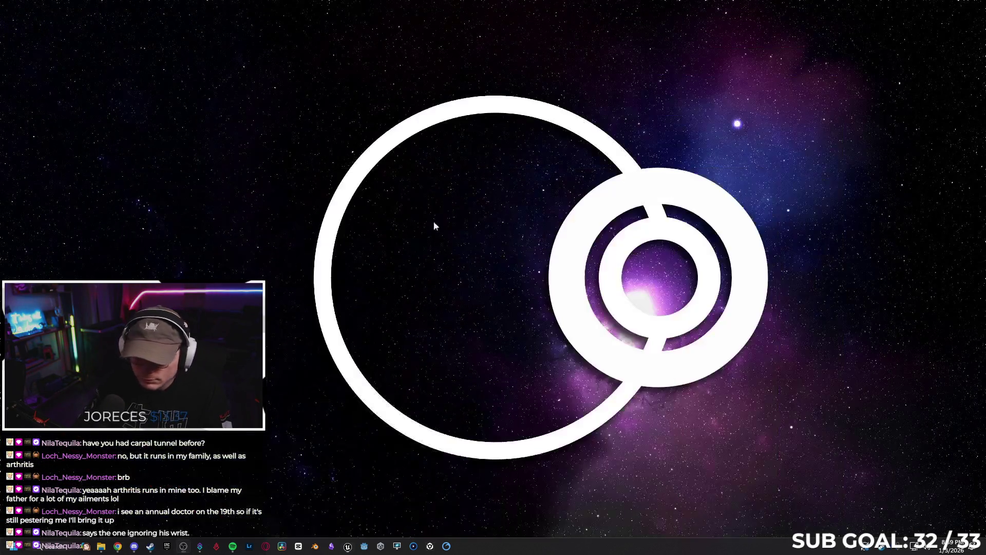
# Fix the typos and send Gemini the note: wall jumps work after one jump, not after a double jump.
pyautogui.click(117, 545)
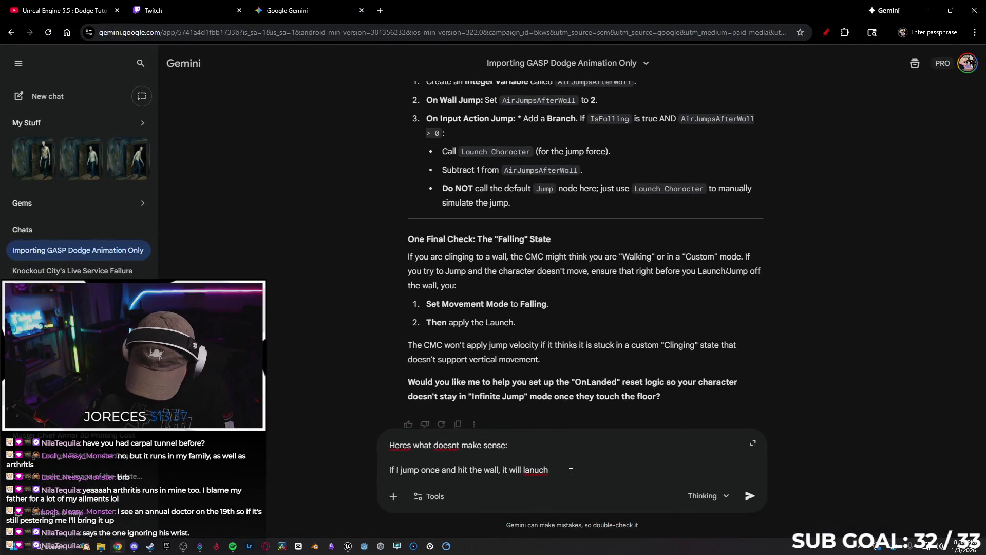
pyautogui.press('BackSpace')
pyautogui.press('BackSpace')
pyautogui.press('BackSpace')
pyautogui.write('nch')
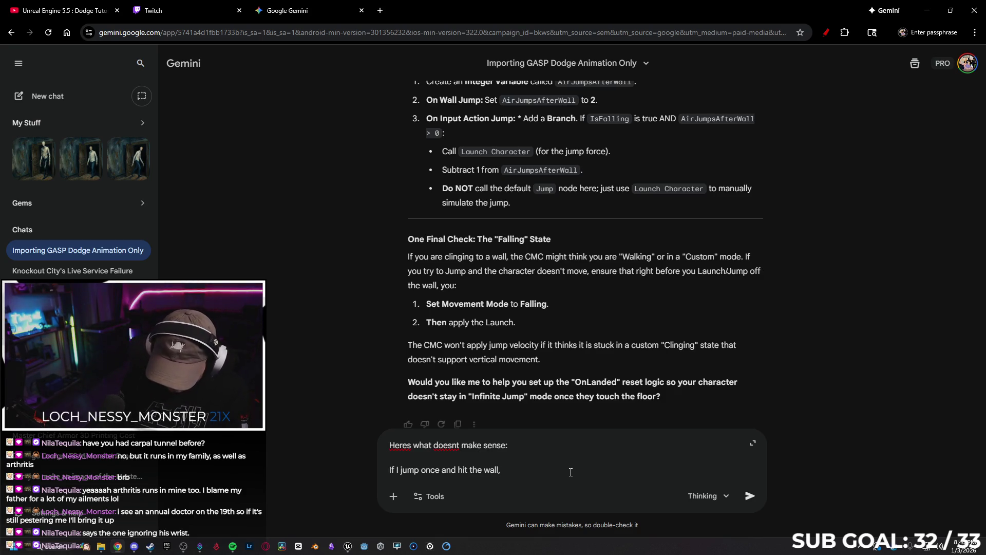
pyautogui.write('I ')
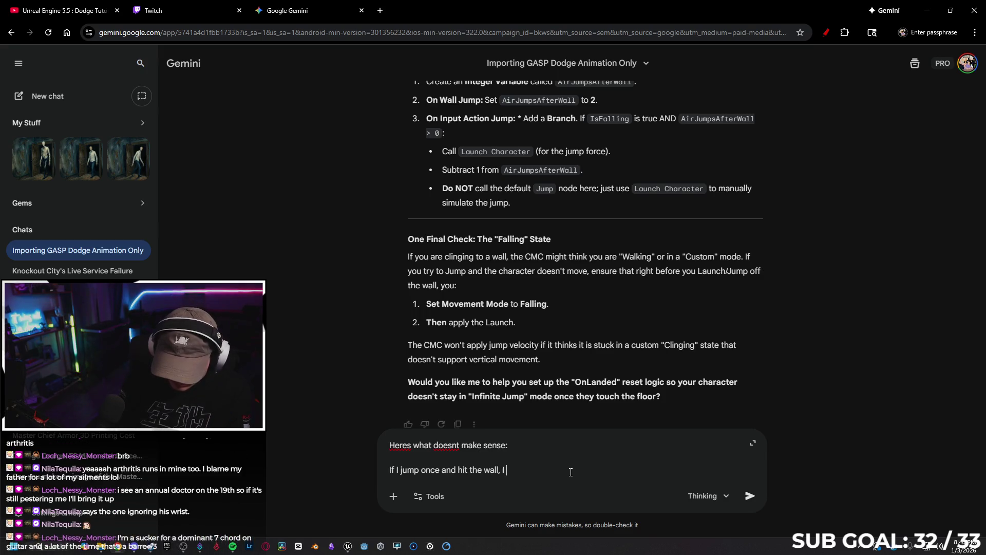
pyautogui.write('canjump off twice')
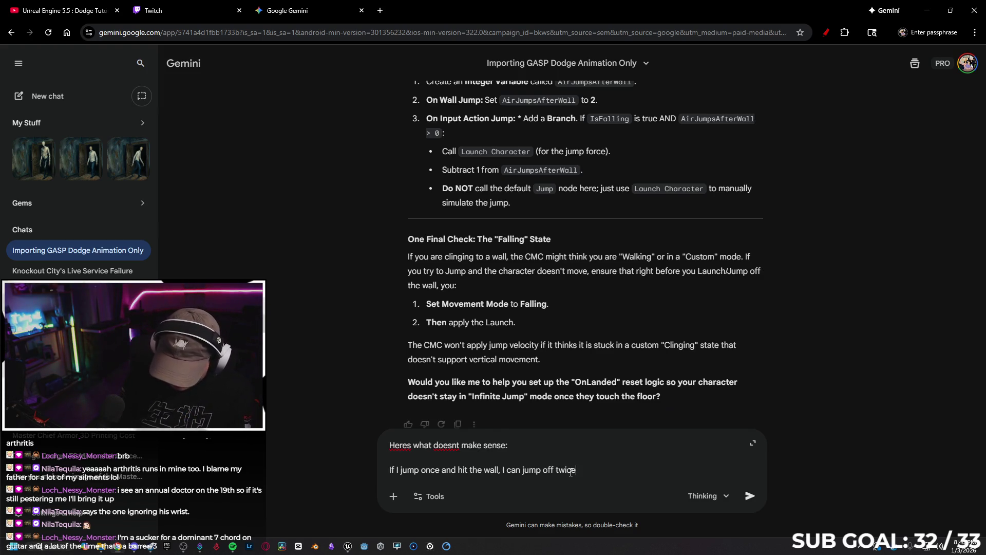
pyautogui.hotkey('shift', 'Return')
pyautogui.write('If I k')
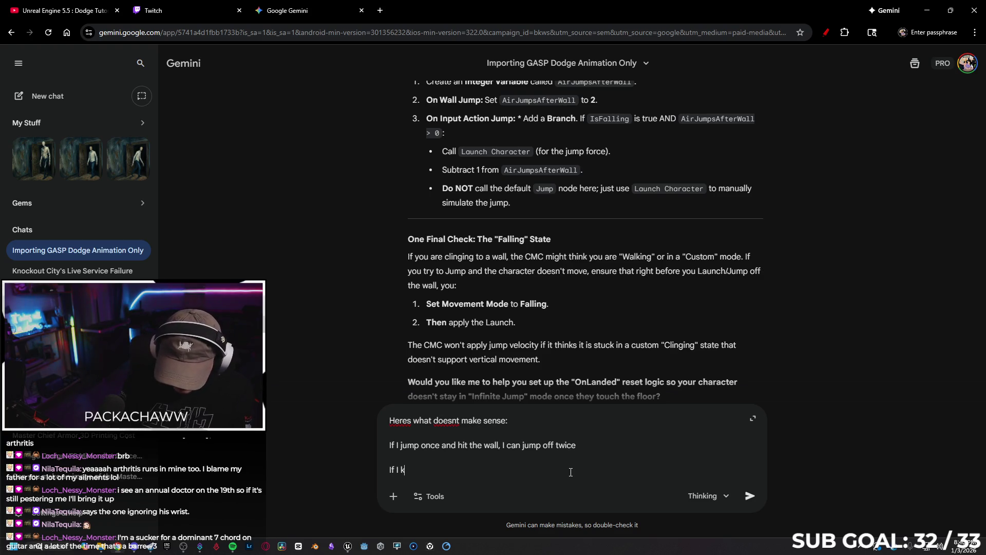
pyautogui.press('BackSpace')
pyautogui.write('jump ')
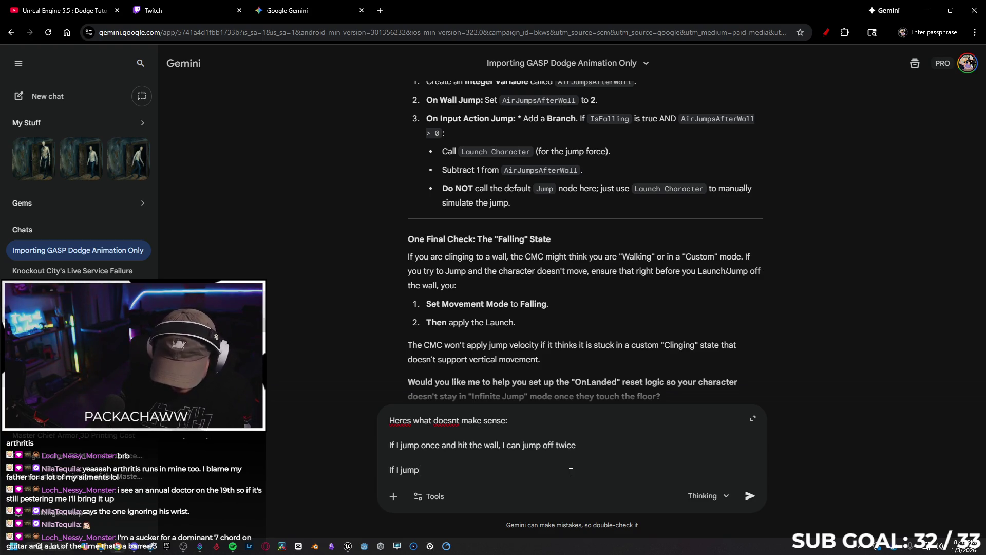
pyautogui.write('twice and hi')
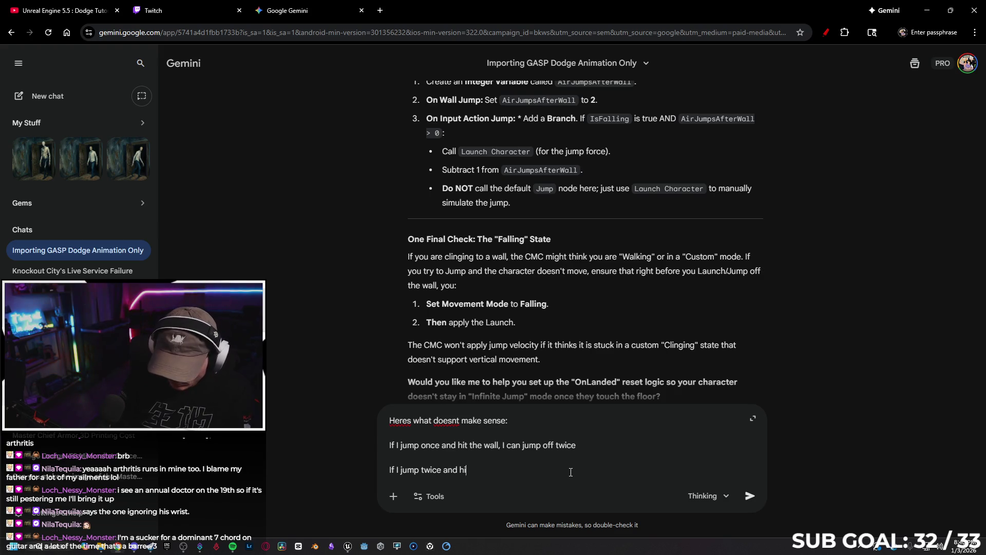
pyautogui.write('t the wall, it does not j')
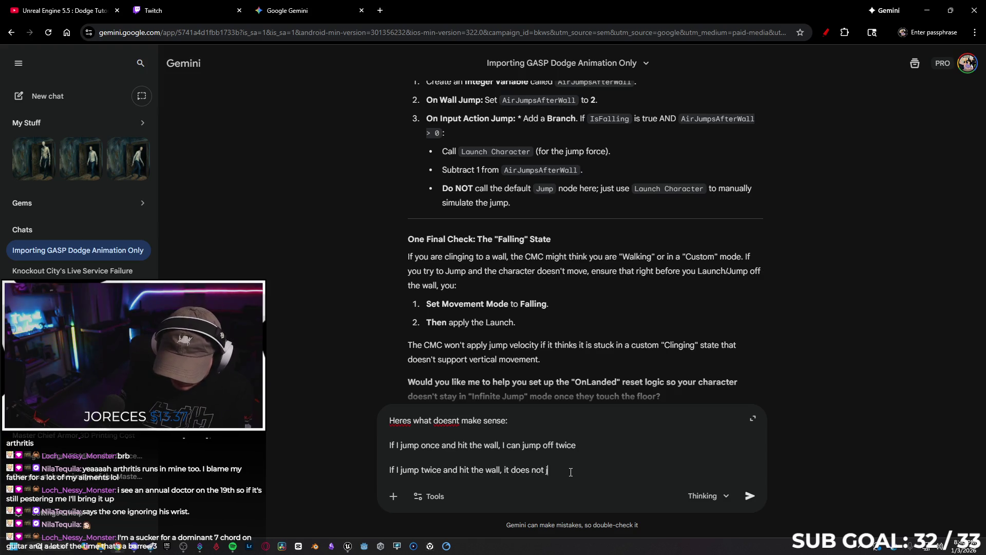
pyautogui.write('ump off at all')
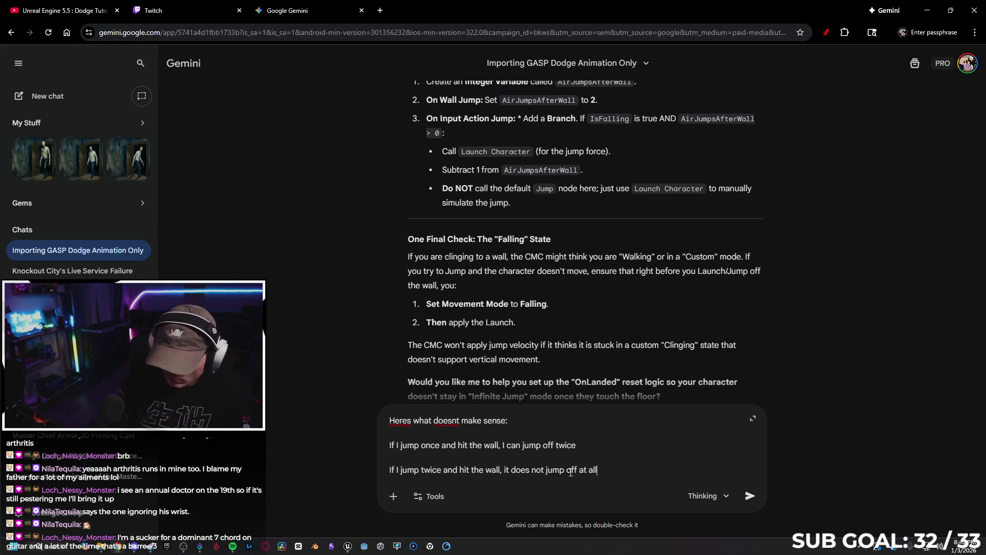
pyautogui.press('Return')
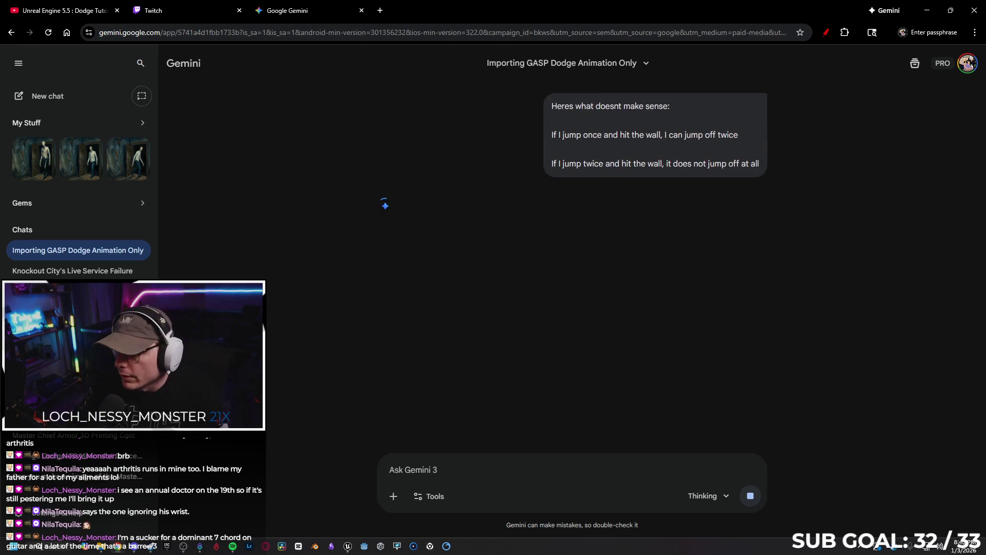
pyautogui.click(926, 14)
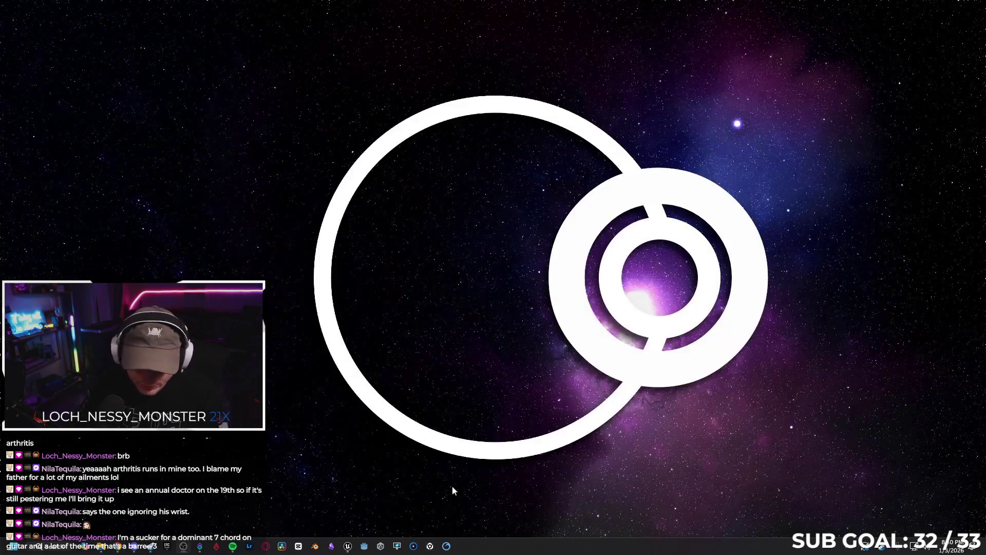
# Back in Unreal, pan the event graph across the Branch, Launch Character, Try Traversal and OR nodes.
pyautogui.click(348, 546)
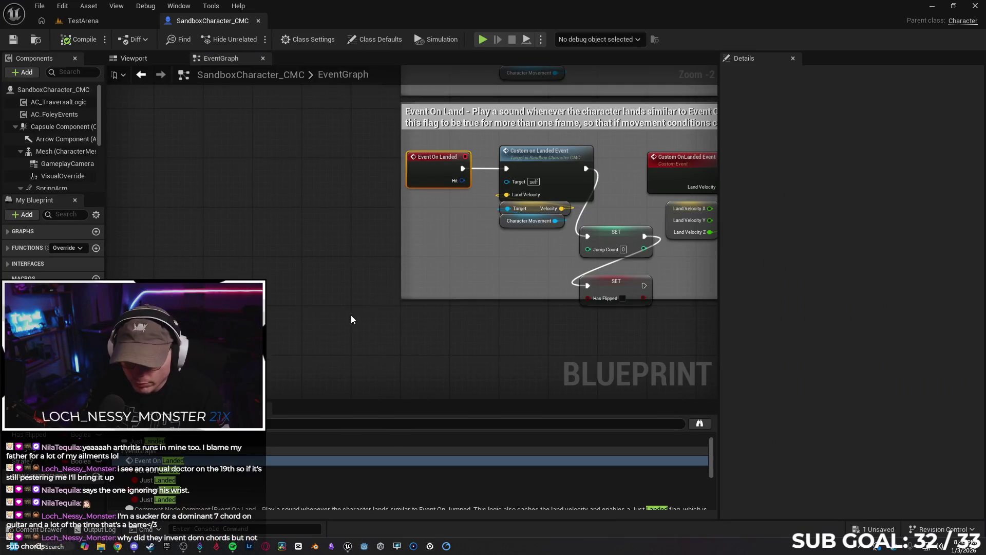
pyautogui.scroll(-4, 391, 241)
pyautogui.moveTo(365, 270); pyautogui.dragTo(528, 264)
pyautogui.scroll(2, 440, 168)
pyautogui.moveTo(439, 168)
pyautogui.mouseDown()
pyautogui.moveTo(457, 227)
pyautogui.moveTo(328, 162)
pyautogui.mouseUp()
pyautogui.moveTo(471, 141); pyautogui.dragTo(448, 122)
pyautogui.moveTo(321, 319)
pyautogui.mouseDown()
pyautogui.moveTo(423, 272)
pyautogui.moveTo(418, 238)
pyautogui.moveTo(392, 242)
pyautogui.mouseUp()
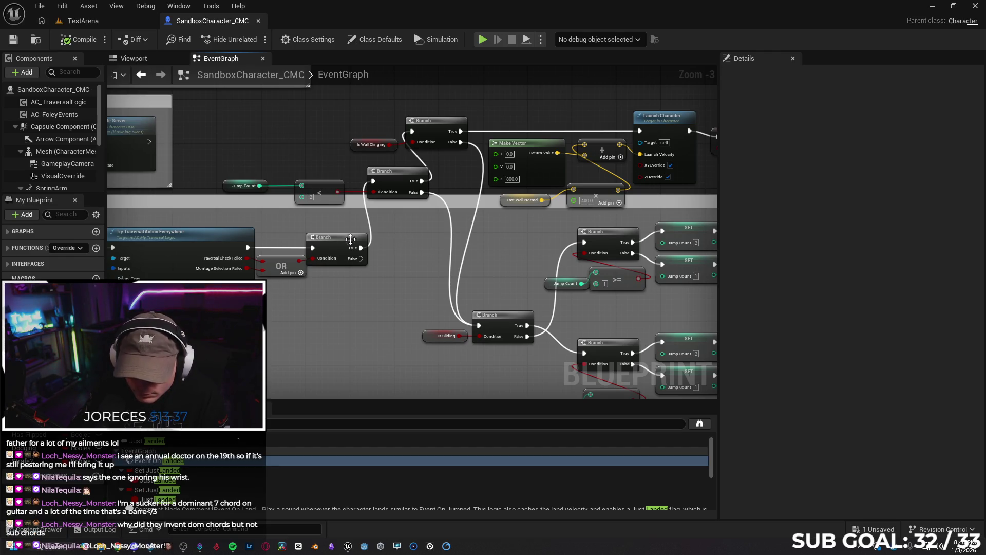
# Inspect the Jump Count node and its comparison along the Launch Character chain, then return to Gemini.
pyautogui.moveTo(225, 191)
pyautogui.mouseDown()
pyautogui.moveTo(243, 189)
pyautogui.moveTo(234, 187)
pyautogui.mouseUp()
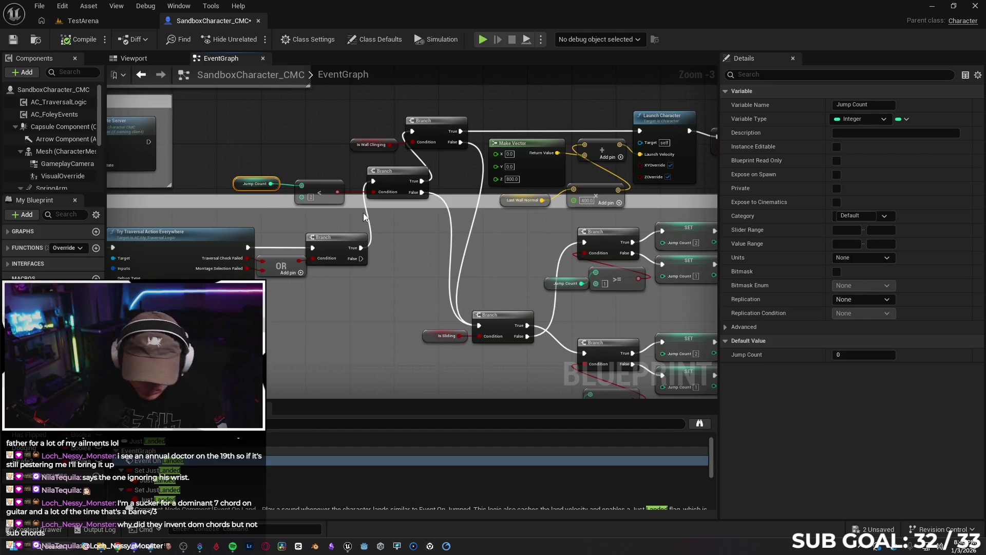
pyautogui.moveTo(519, 220); pyautogui.dragTo(341, 226)
pyautogui.moveTo(572, 178); pyautogui.dragTo(519, 174)
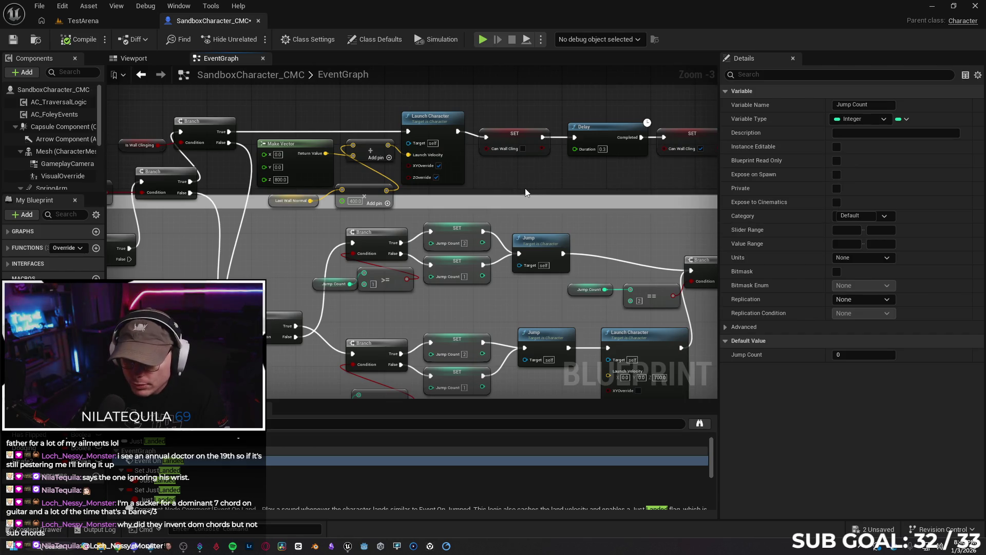
pyautogui.moveTo(525, 188); pyautogui.dragTo(575, 181)
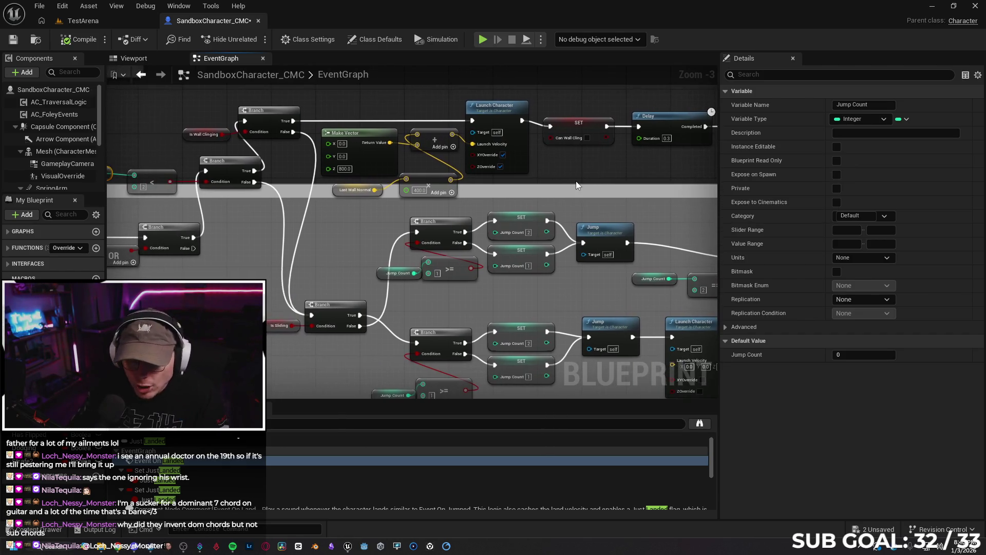
pyautogui.moveTo(269, 234); pyautogui.dragTo(352, 224)
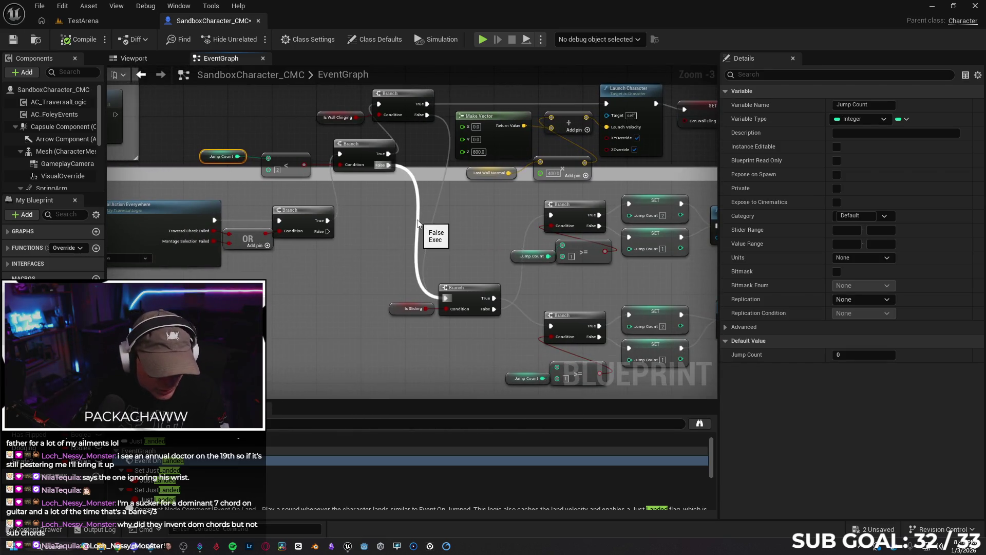
pyautogui.click(117, 546)
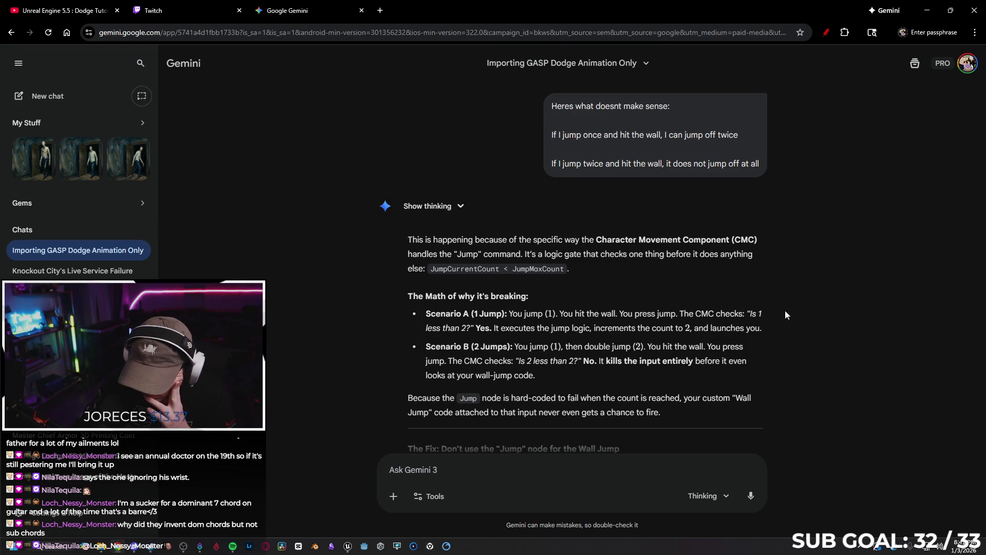
# Read Gemini's fix recommending Launch Character plus Jump Max Count + 2 on walls, then return to Unreal.
pyautogui.scroll(-3, 779, 312)
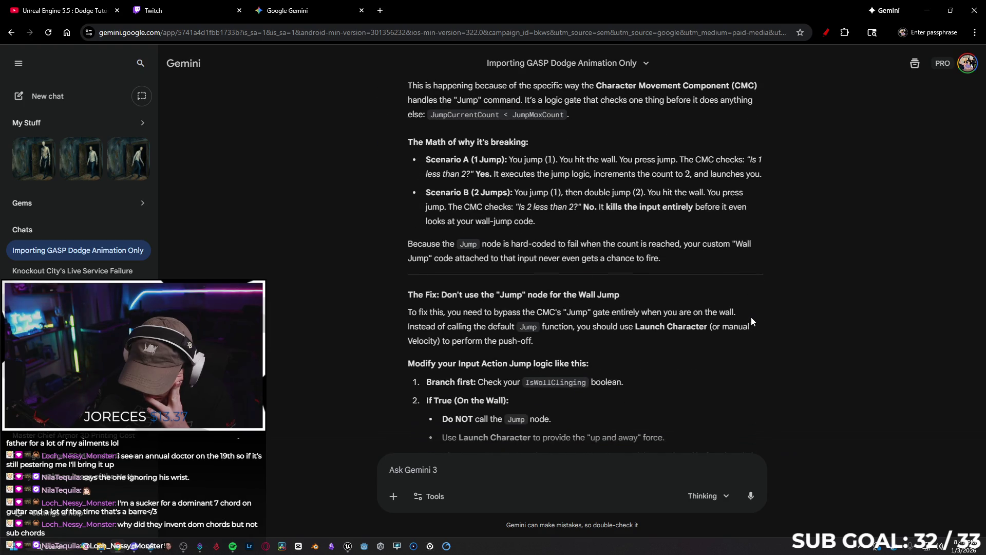
pyautogui.scroll(-1, 747, 323)
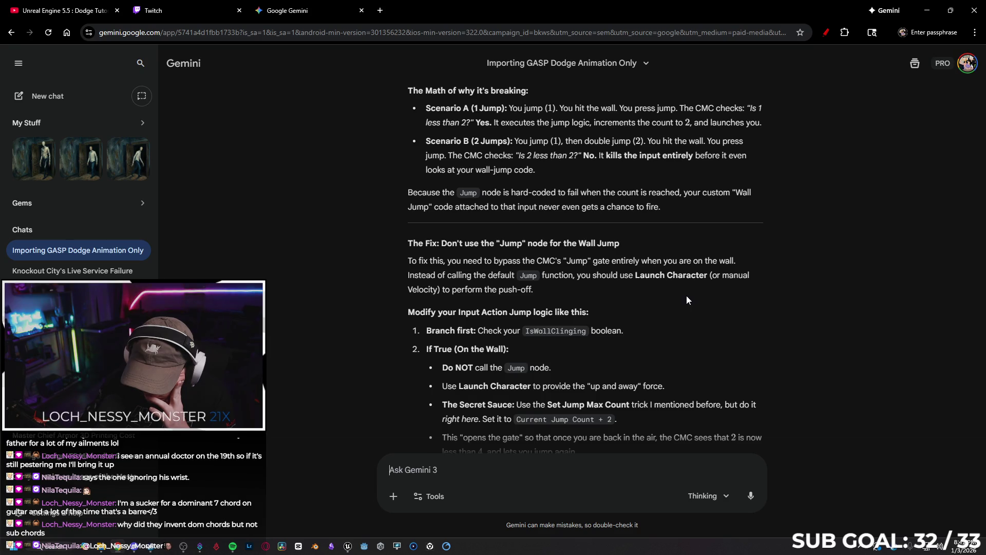
pyautogui.scroll(-2, 684, 286)
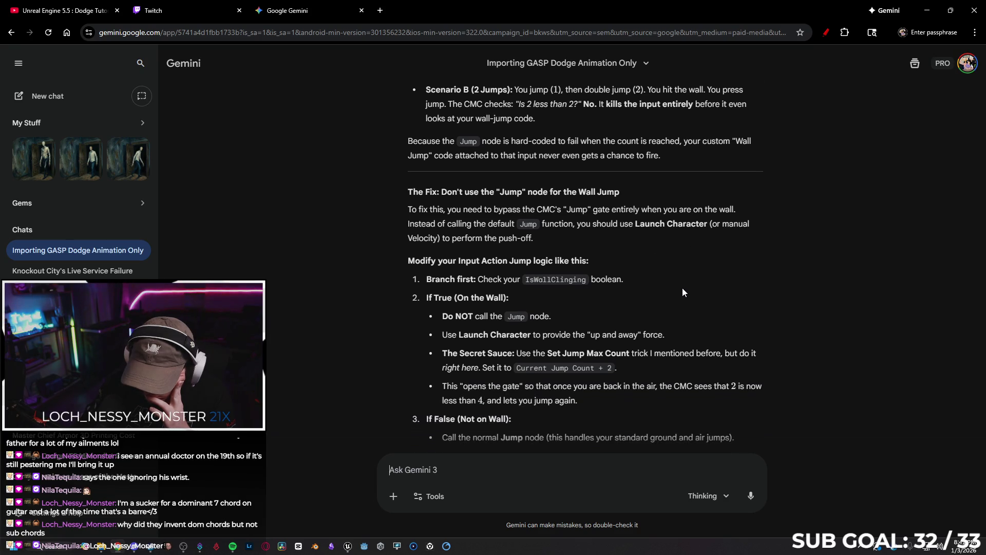
pyautogui.scroll(-1, 669, 232)
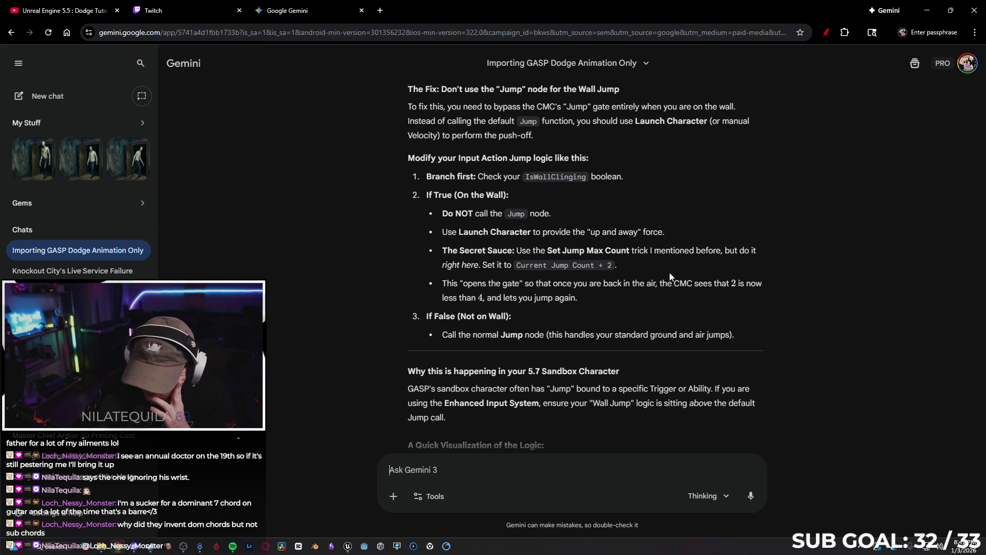
pyautogui.scroll(-1, 668, 273)
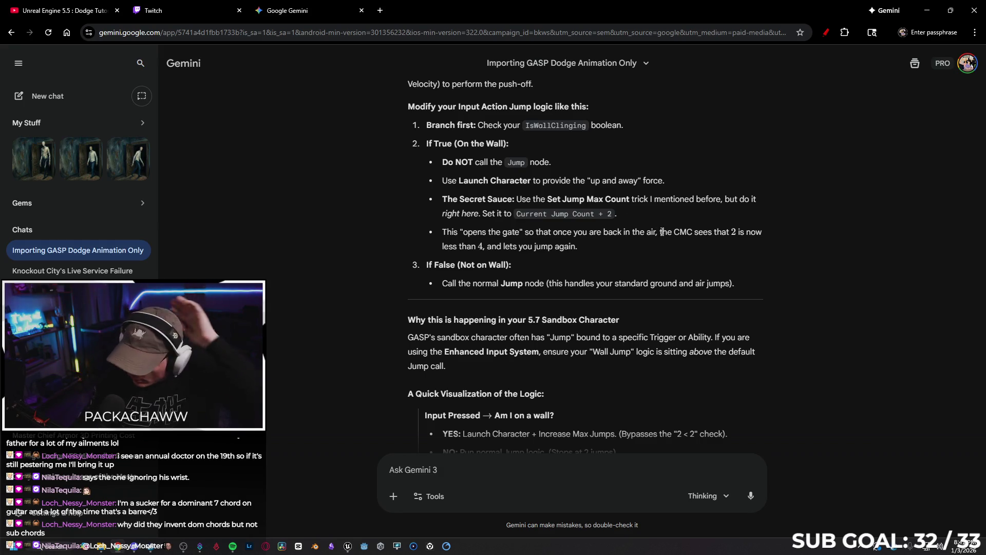
pyautogui.click(925, 11)
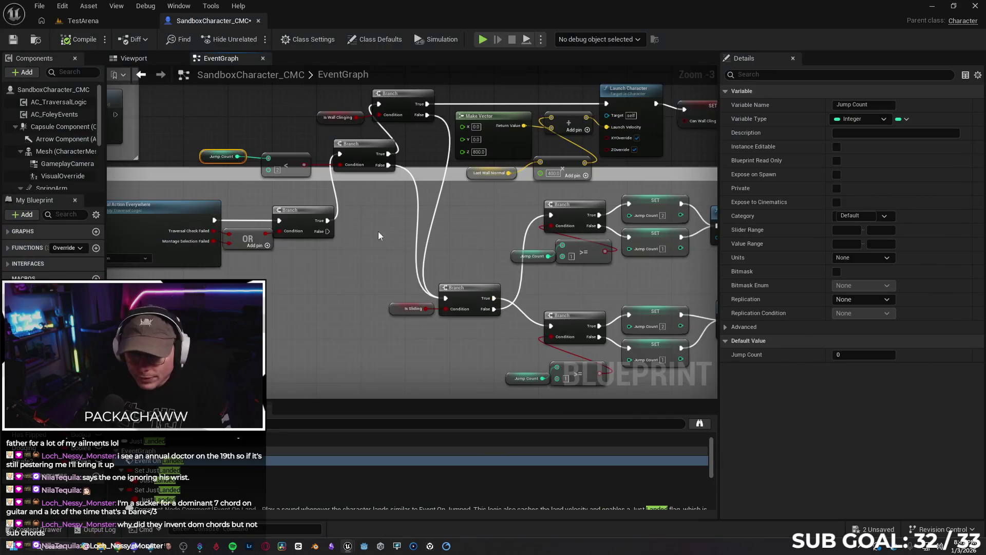
# Move the < and Jump Count nodes up and change the comparison value from 2 to 10.
pyautogui.moveTo(375, 224); pyautogui.dragTo(424, 246)
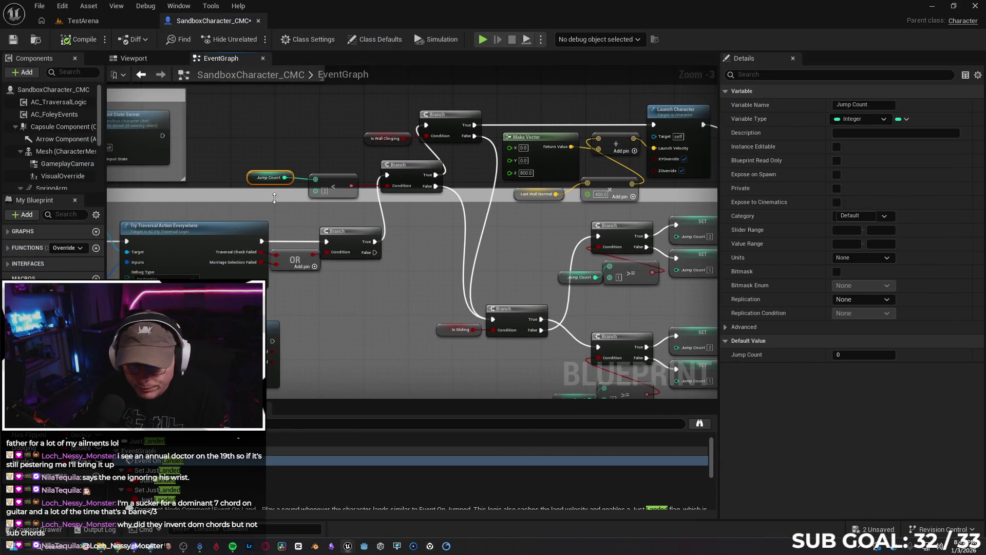
pyautogui.click(315, 151)
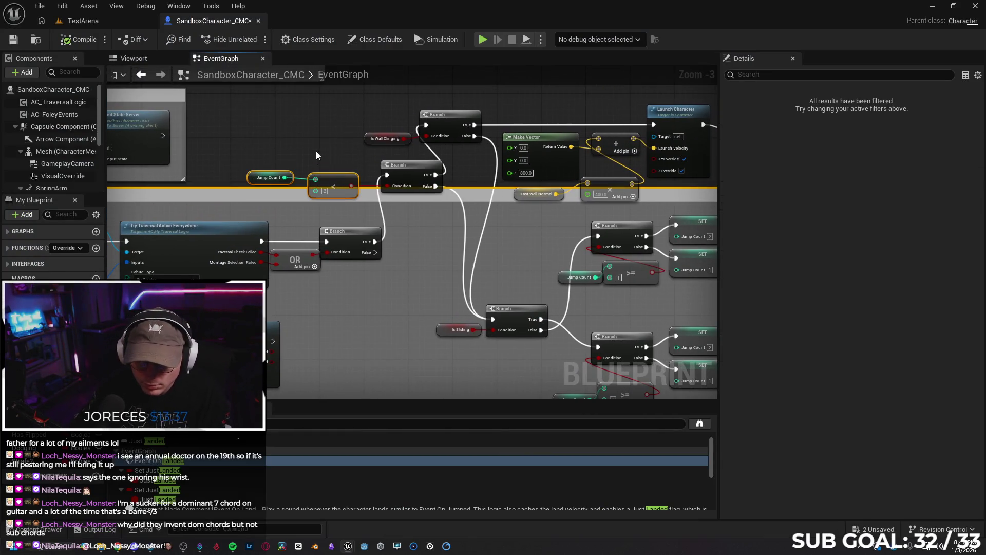
pyautogui.moveTo(334, 178); pyautogui.dragTo(333, 148)
pyautogui.moveTo(253, 178); pyautogui.dragTo(255, 157)
pyautogui.click(333, 184)
pyautogui.moveTo(301, 186); pyautogui.dragTo(336, 213)
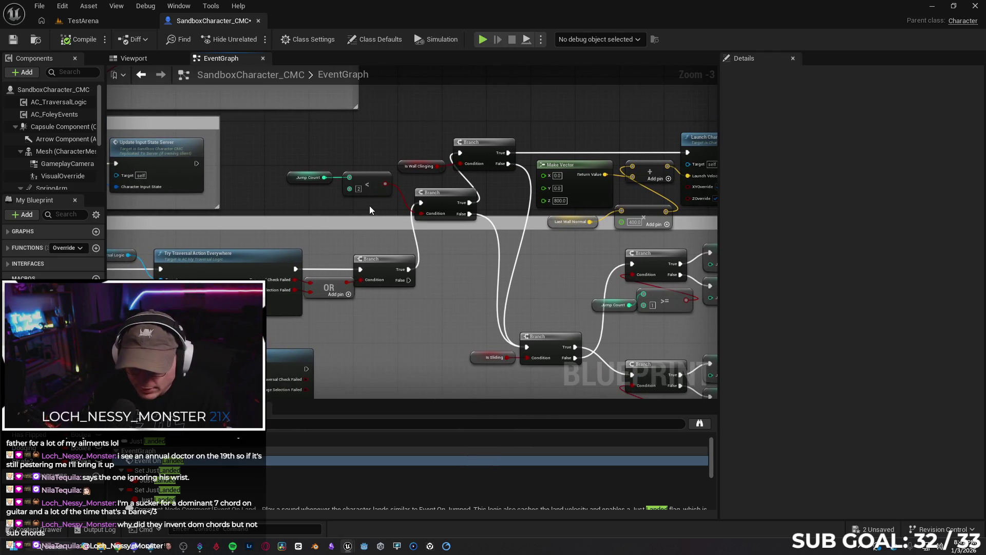
pyautogui.scroll(2, 370, 205)
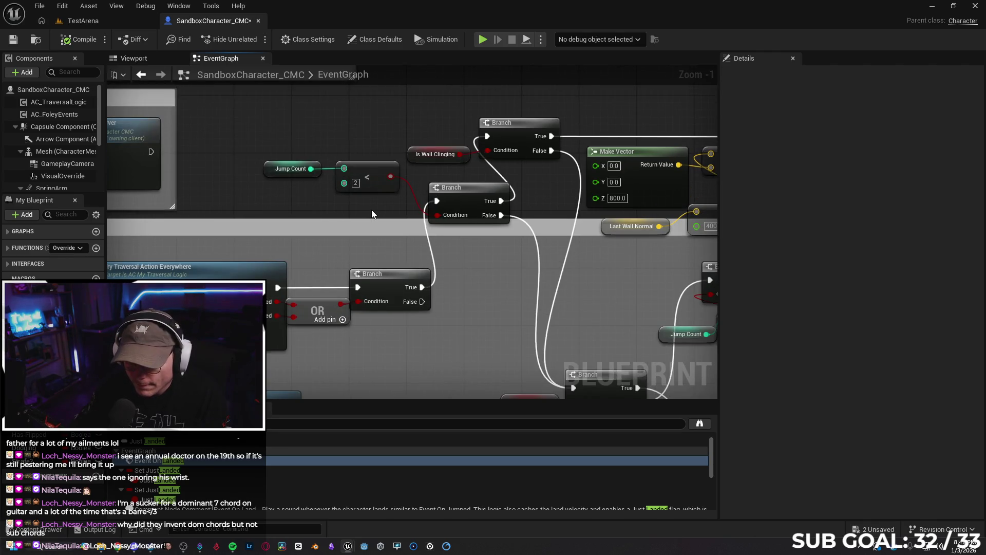
pyautogui.click(356, 183)
pyautogui.write('10')
pyautogui.press('Return')
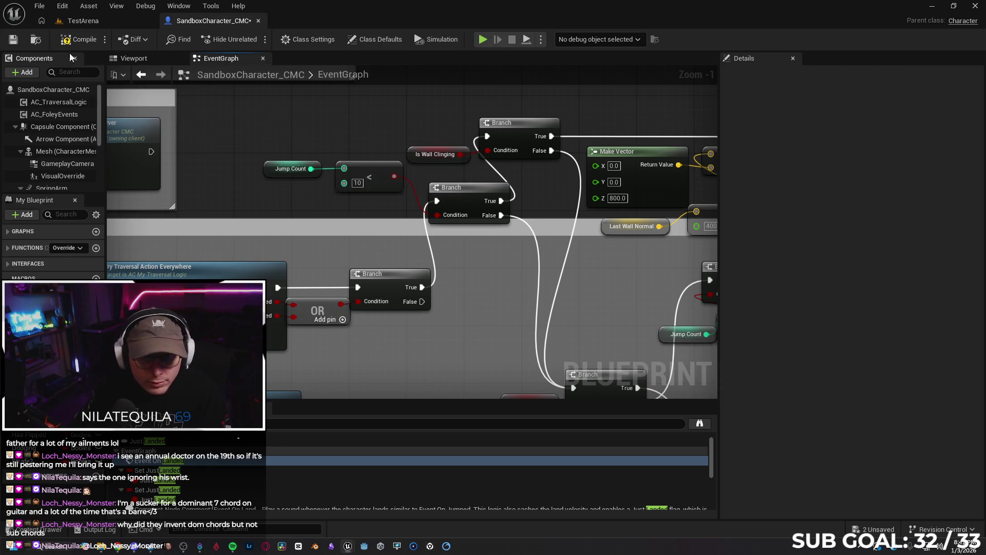
# Start a Play From Here test in the TestArena level.
pyautogui.click(93, 22)
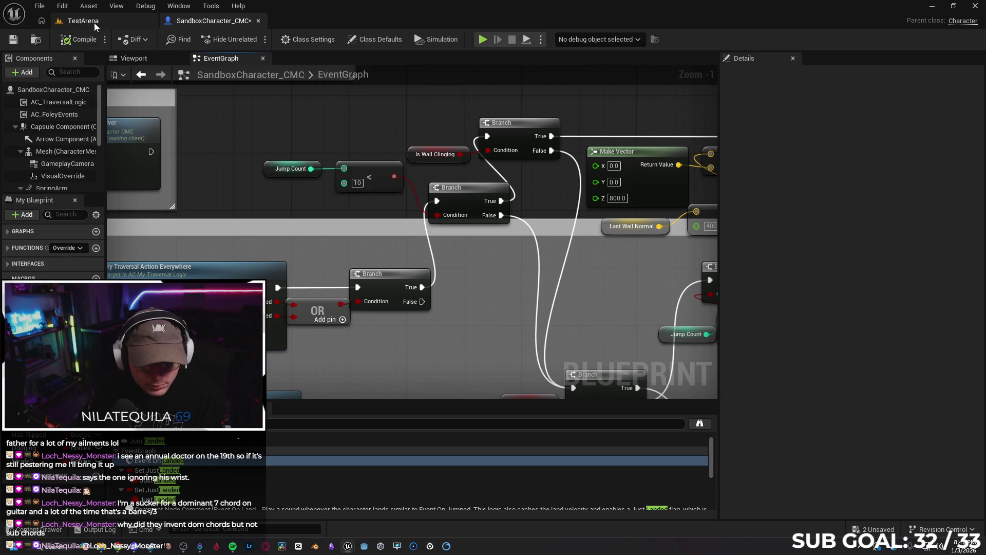
pyautogui.rightClick(381, 106)
pyautogui.click(405, 449)
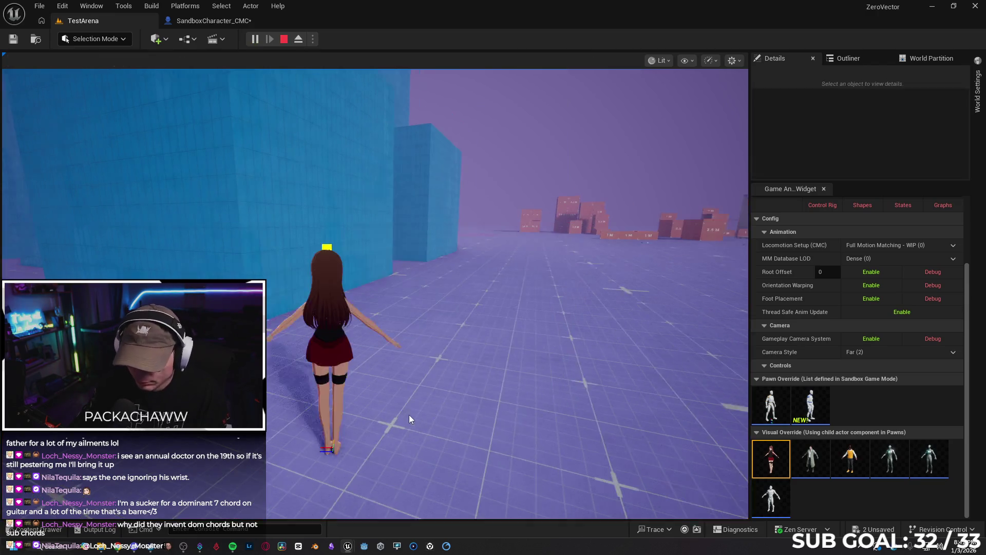